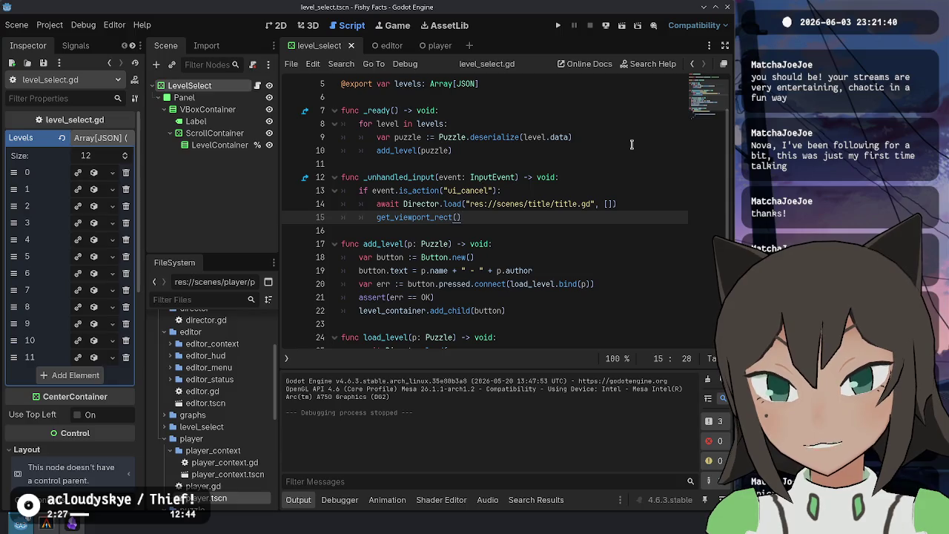
pyautogui.press('BackSpace')
# Change line 15 to call get_viewport().set_input_as_handled() and run the project
pyautogui.write('().')
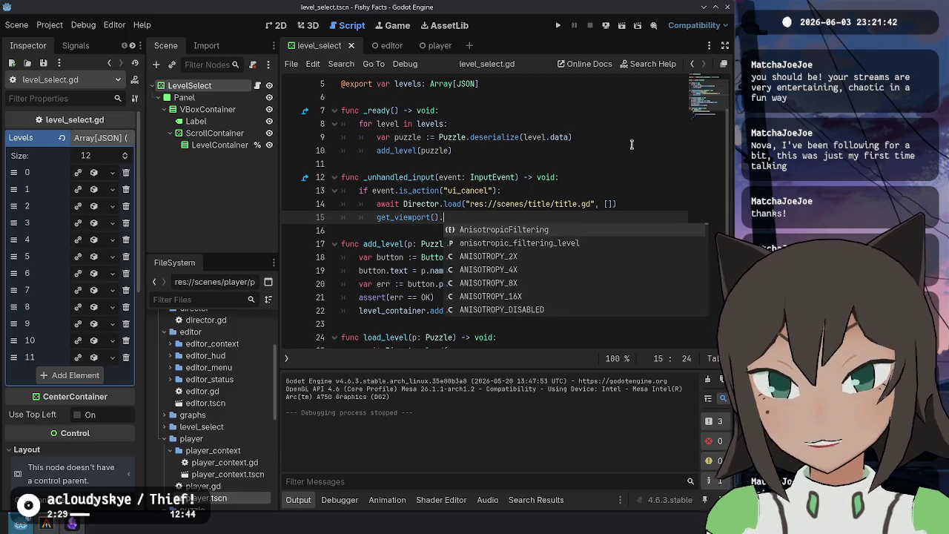
pyautogui.write('markset_in')
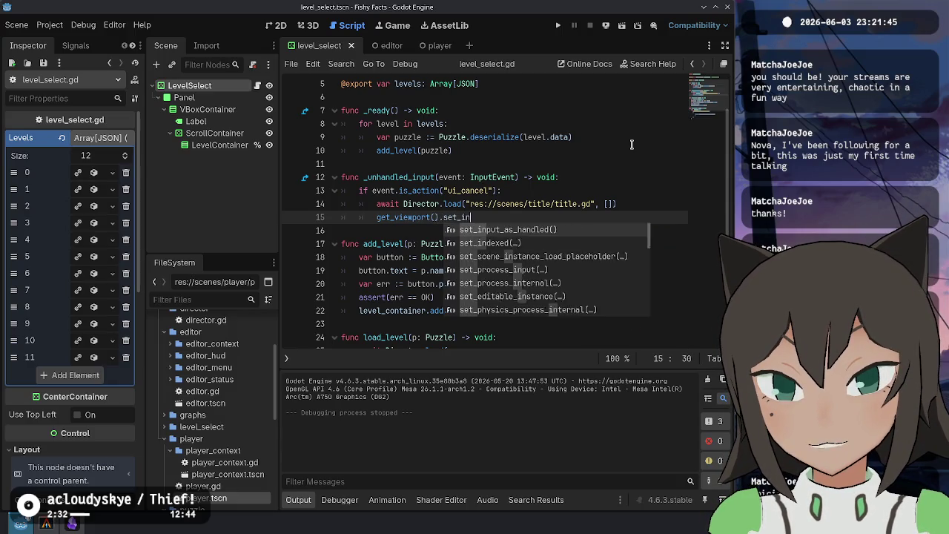
pyautogui.press('Return')
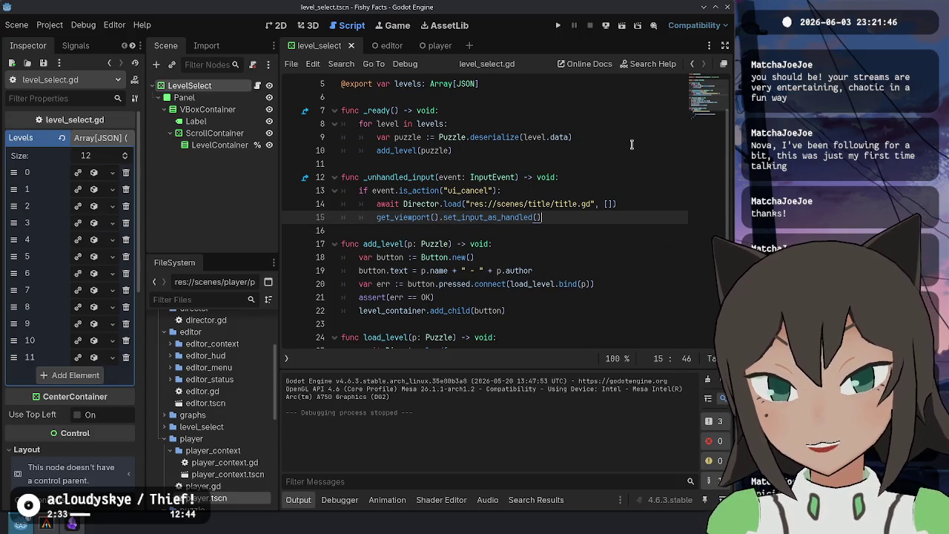
pyautogui.click(557, 25)
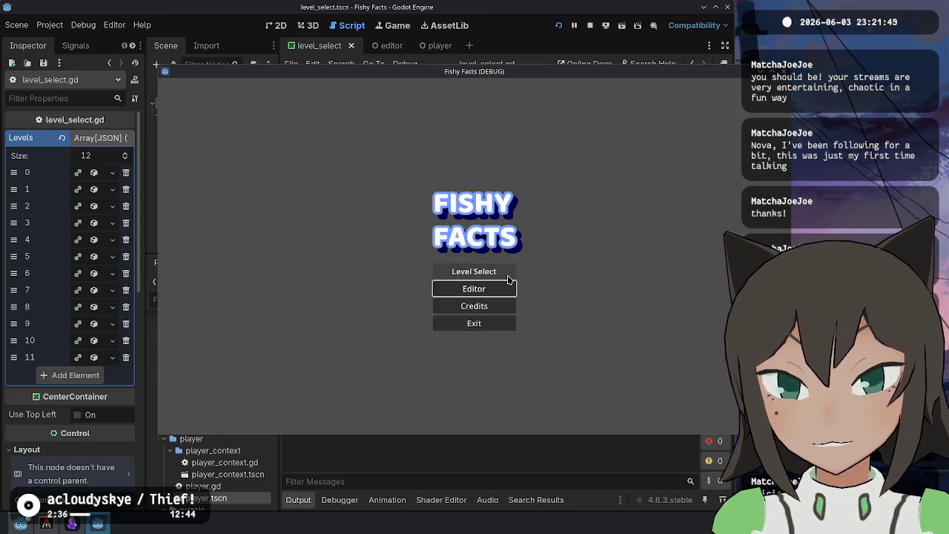
# Trigger the assert by opening level select and pressing Escape, then inspect the failing assert line
pyautogui.click(507, 280)
pyautogui.press('Escape')
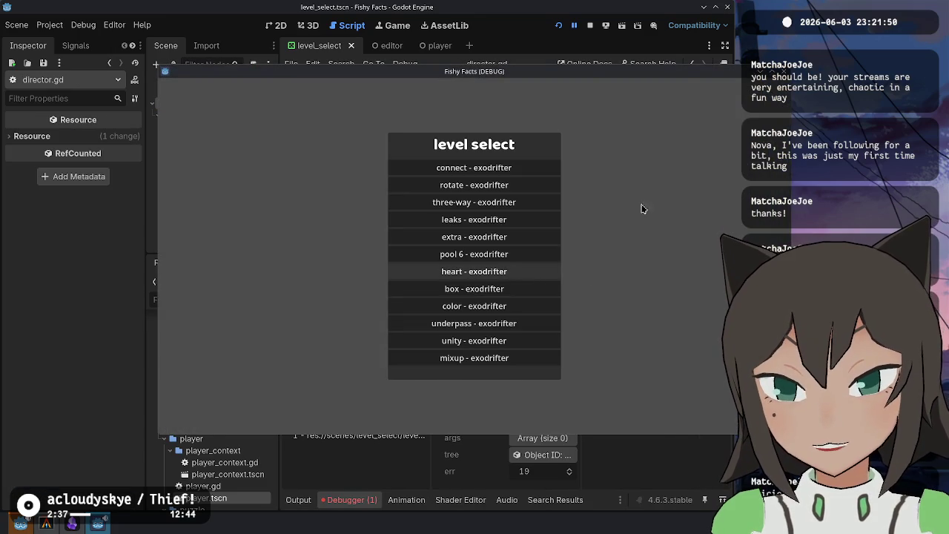
pyautogui.click(528, 151)
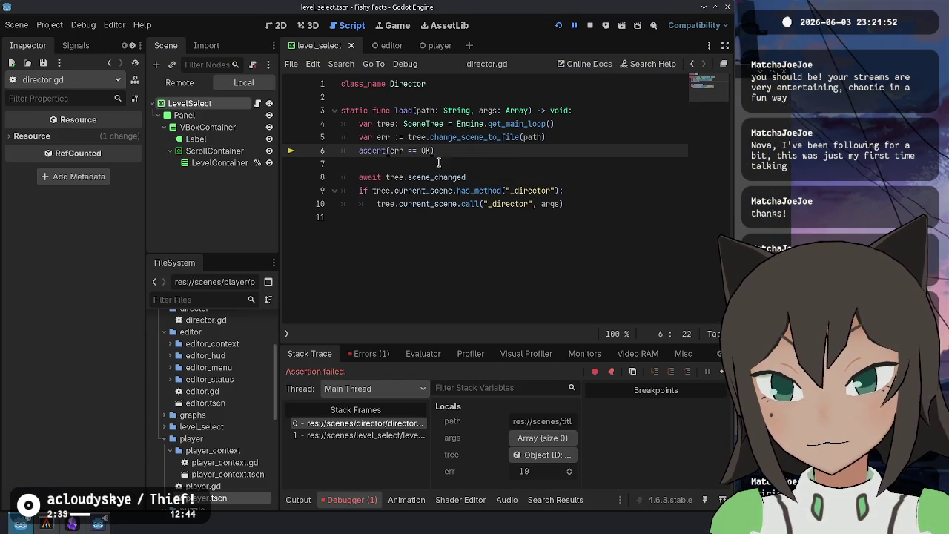
pyautogui.click(492, 152)
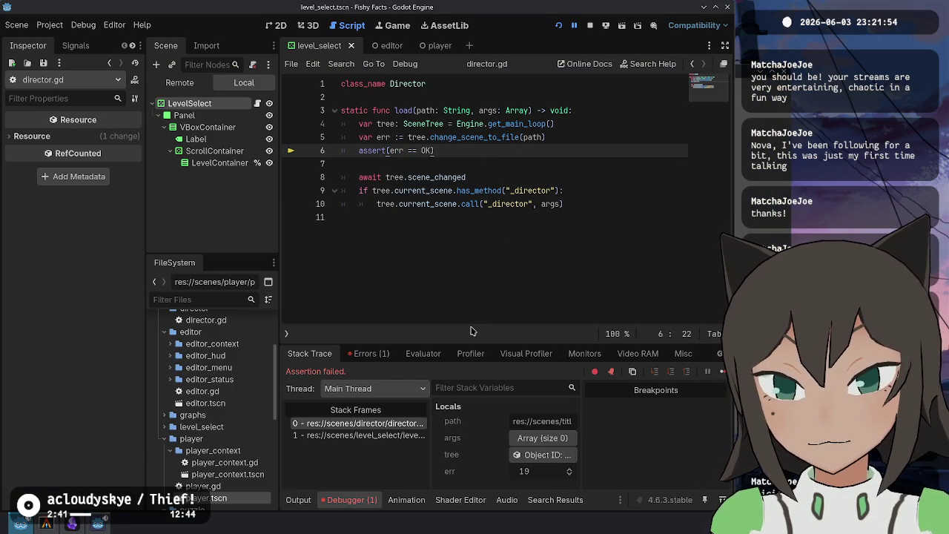
pyautogui.click(484, 138)
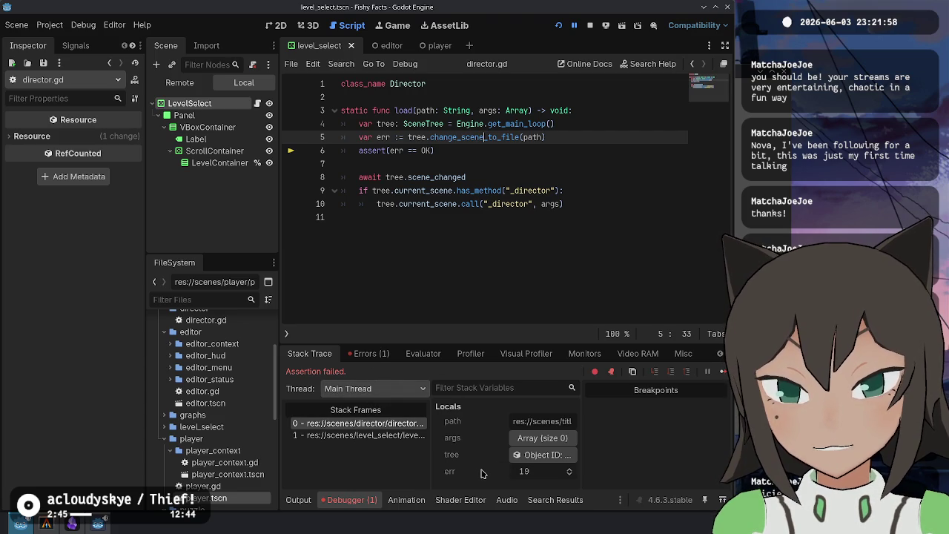
pyautogui.click(523, 191)
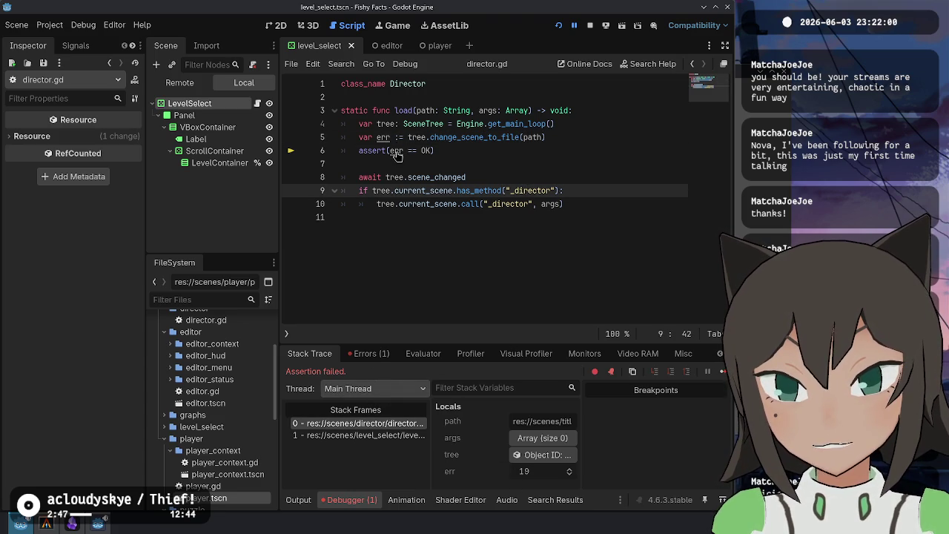
# Read the change_scene_to_file and ERR_CANT_OPEN docs, then check the failing path ending in title/title.gd
pyautogui.keyDown('ctrl'); pyautogui.click(478, 137); pyautogui.keyUp('ctrl')
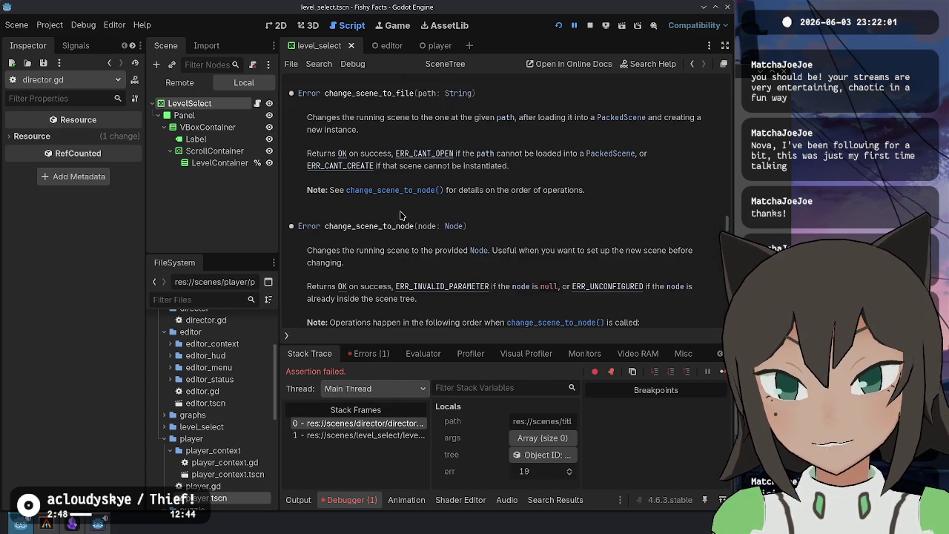
pyautogui.click(419, 153)
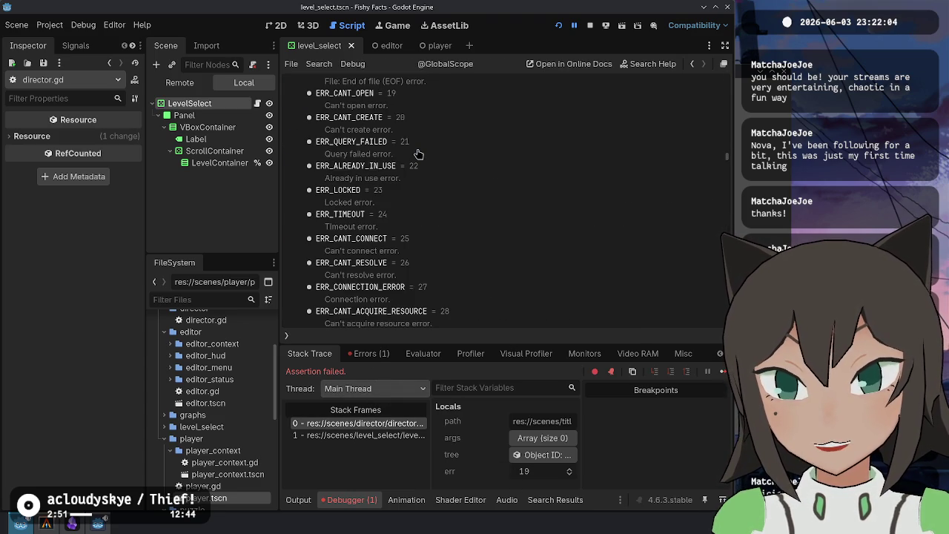
pyautogui.click(692, 66)
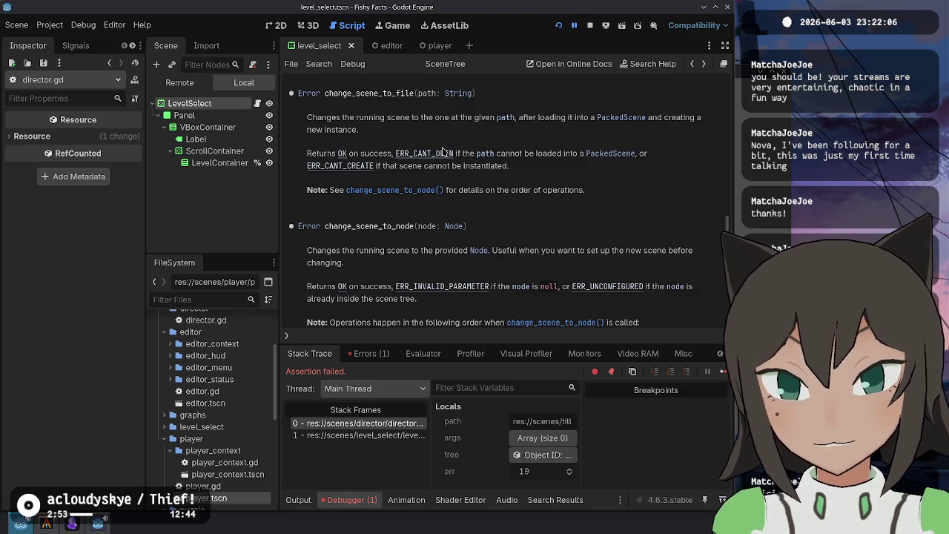
pyautogui.moveTo(475, 154); pyautogui.dragTo(648, 153)
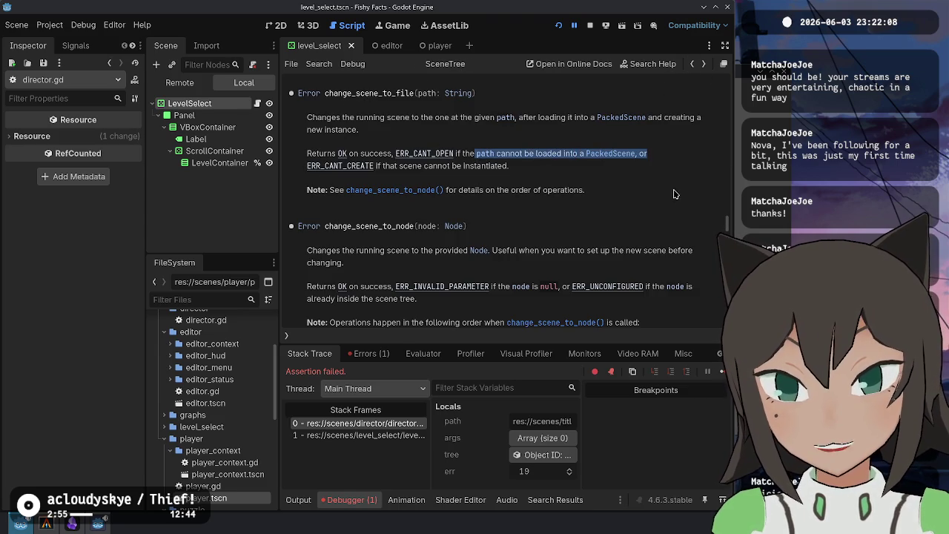
pyautogui.hotkey('alt', 'Left')
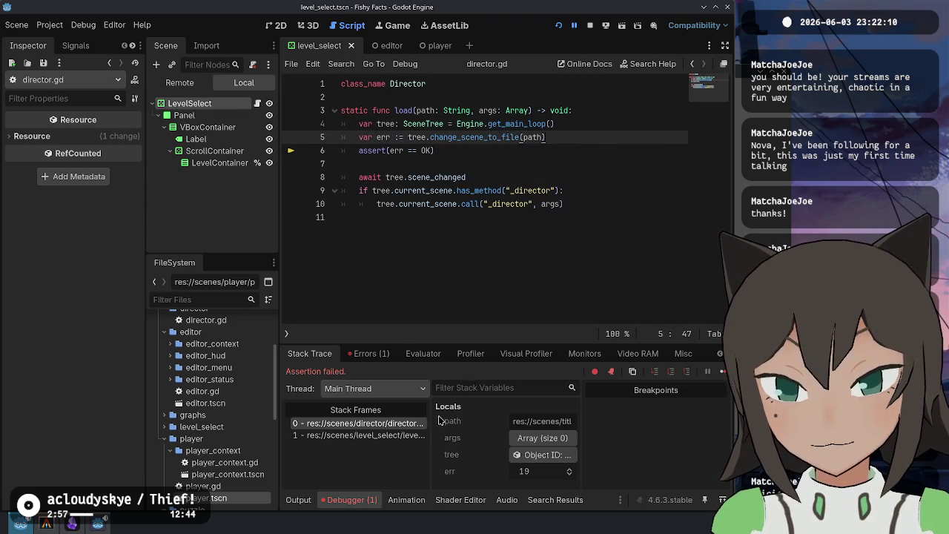
pyautogui.moveTo(523, 423); pyautogui.dragTo(584, 419)
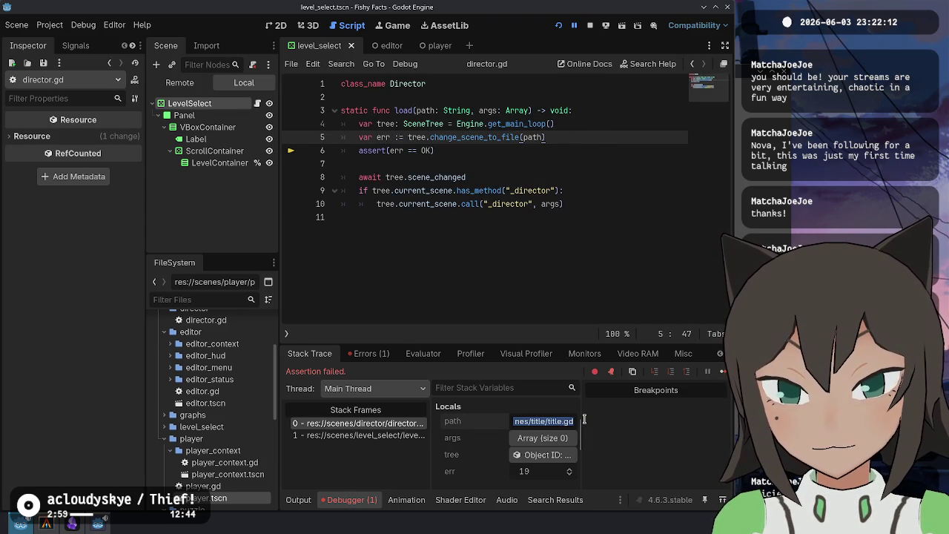
pyautogui.hotkey('alt', 'Left')
pyautogui.hotkey('alt', 'Left')
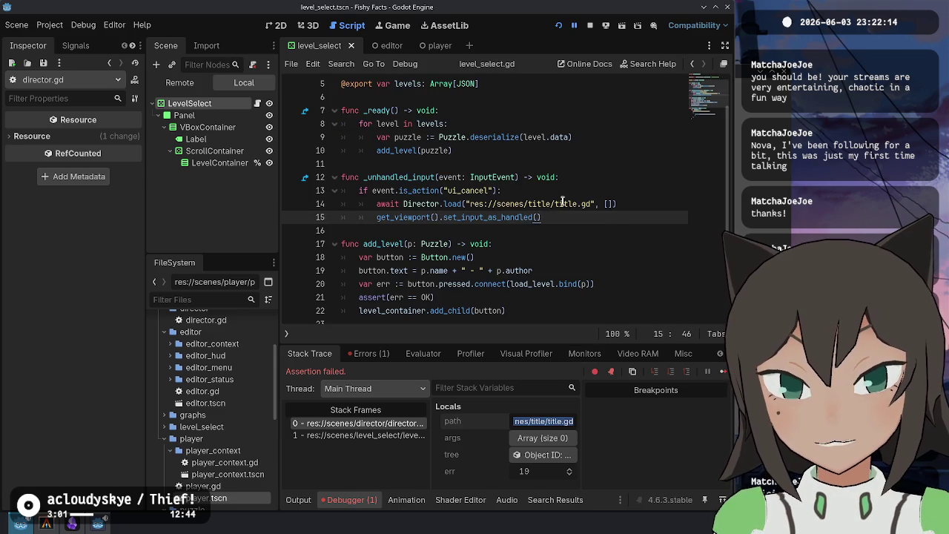
# Change title.gd to title.tscn on line 14 and relaunch the game with F5
pyautogui.click(582, 204)
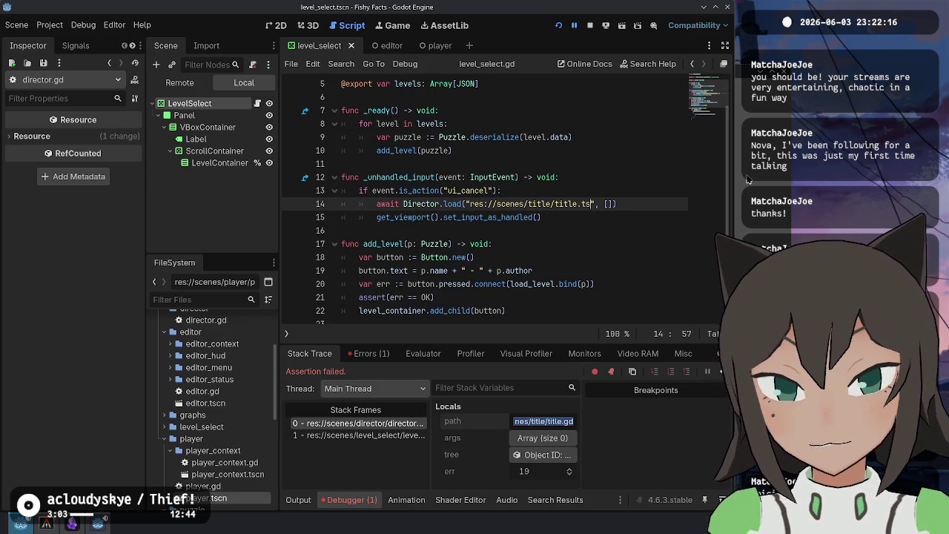
pyautogui.write('cn')
pyautogui.press('F5')
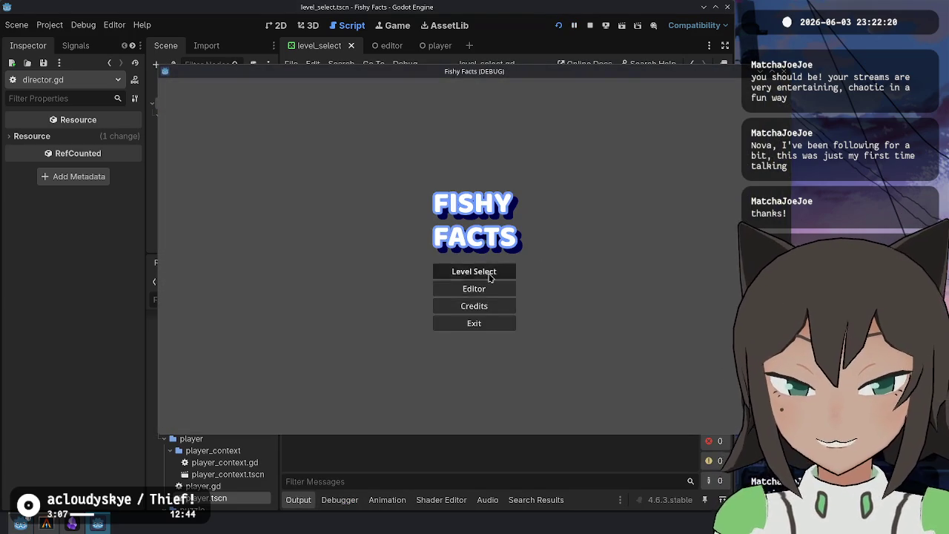
# Confirm Level Select and the level editor both return to the title, then stop the game
pyautogui.click(489, 275)
pyautogui.press('Escape')
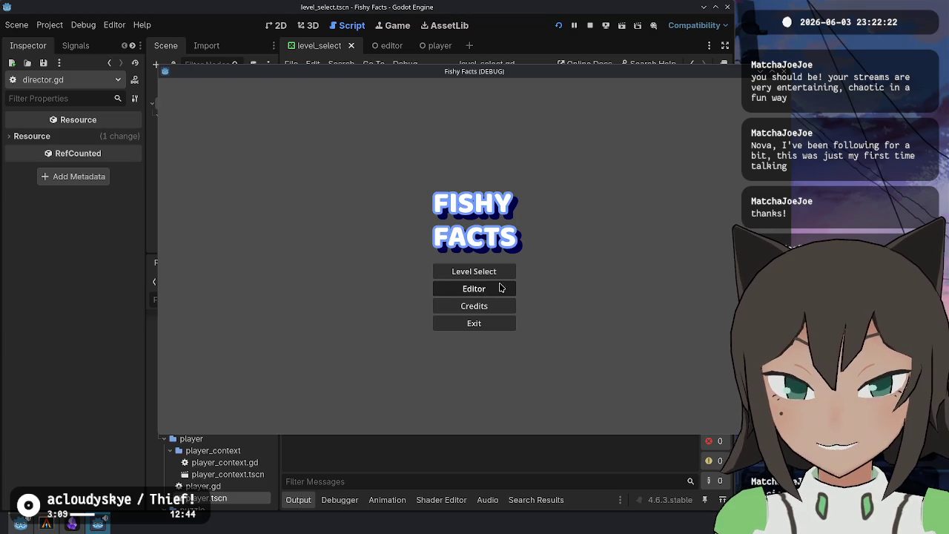
pyautogui.click(500, 292)
pyautogui.press('Escape')
pyautogui.press('Escape')
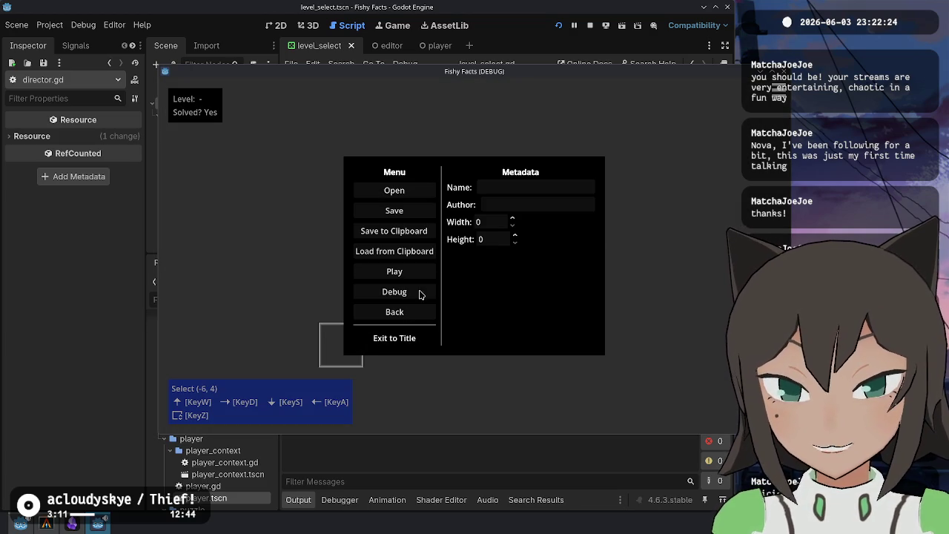
pyautogui.click(394, 338)
pyautogui.click(475, 271)
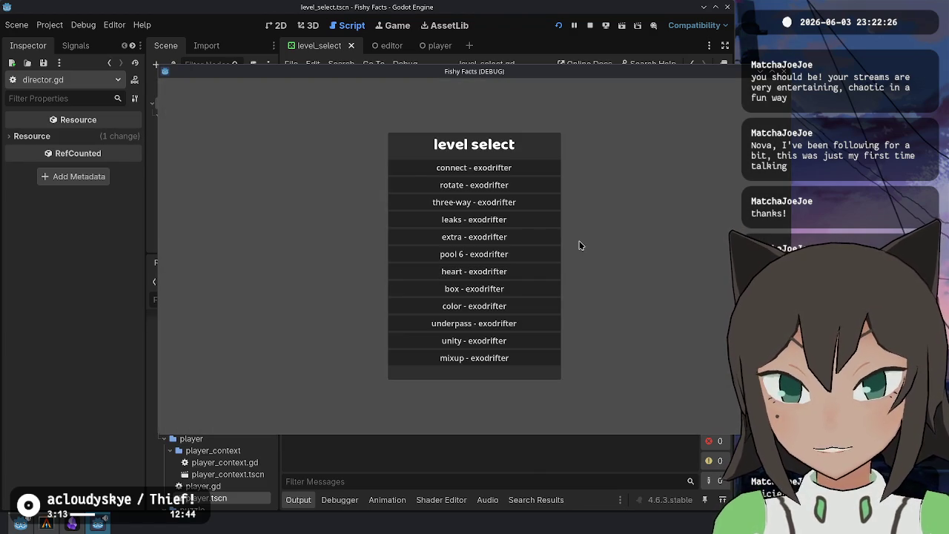
pyautogui.press('Escape')
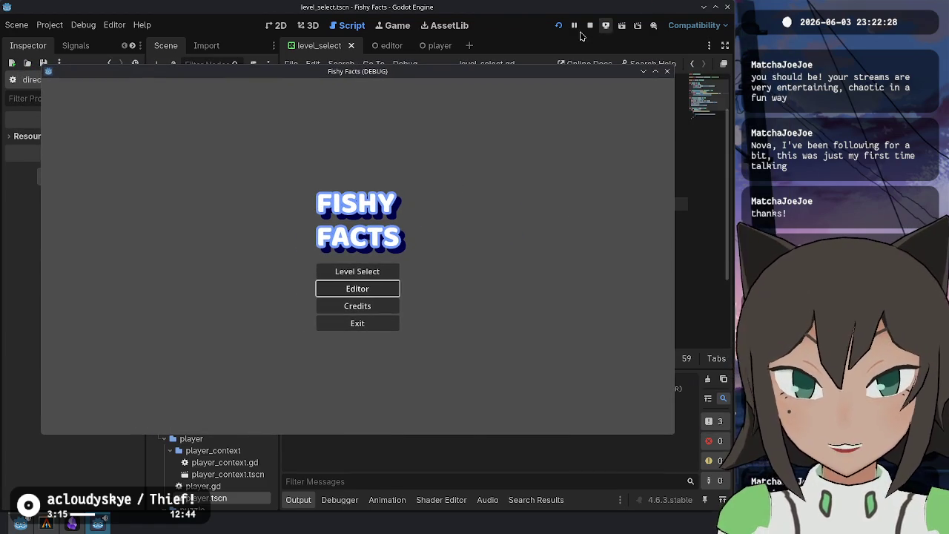
pyautogui.click(590, 25)
pyautogui.click(46, 523)
# Stage the level_select.gd _unhandled_input hunk with git add -p
pyautogui.write('git a')
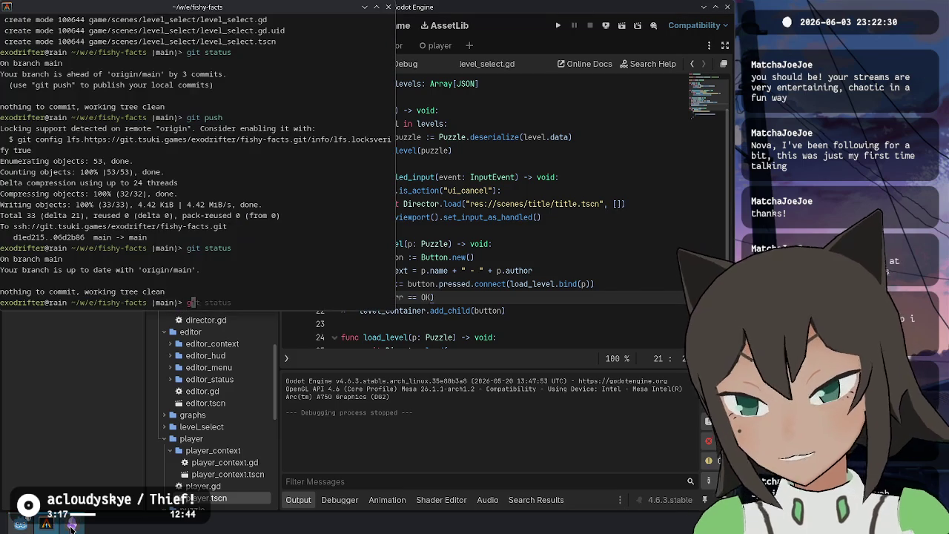
pyautogui.moveTo(72, 528)
pyautogui.press('Return')
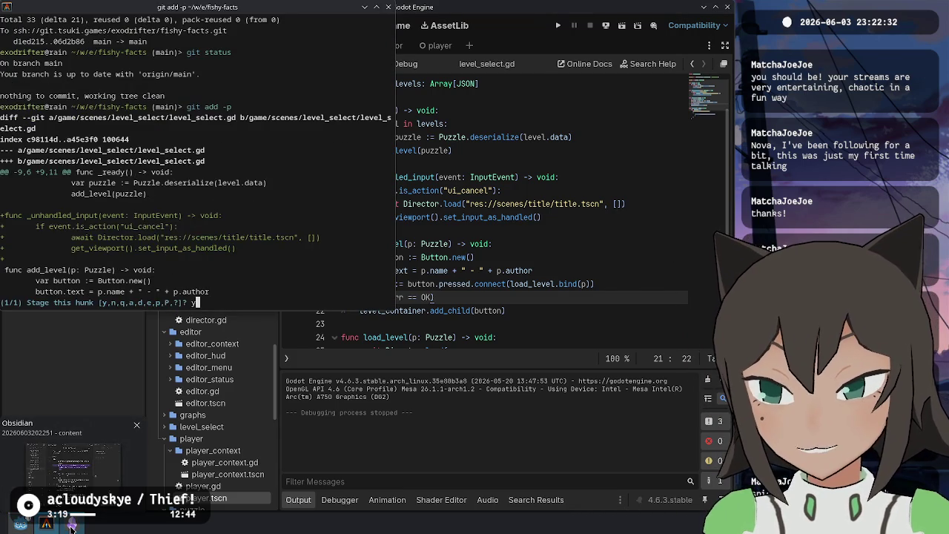
pyautogui.write('y')
pyautogui.press('Return')
# Amend the staged hunk into the 'Add basic level select screen' commit and return to Godot
pyautogui.write('git co')
pyautogui.write('mmit --amend')
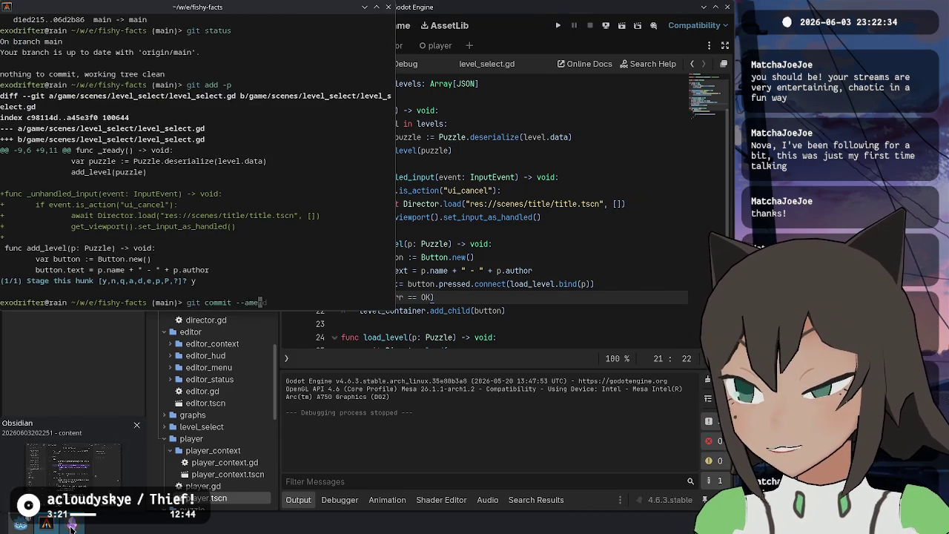
pyautogui.press('Return')
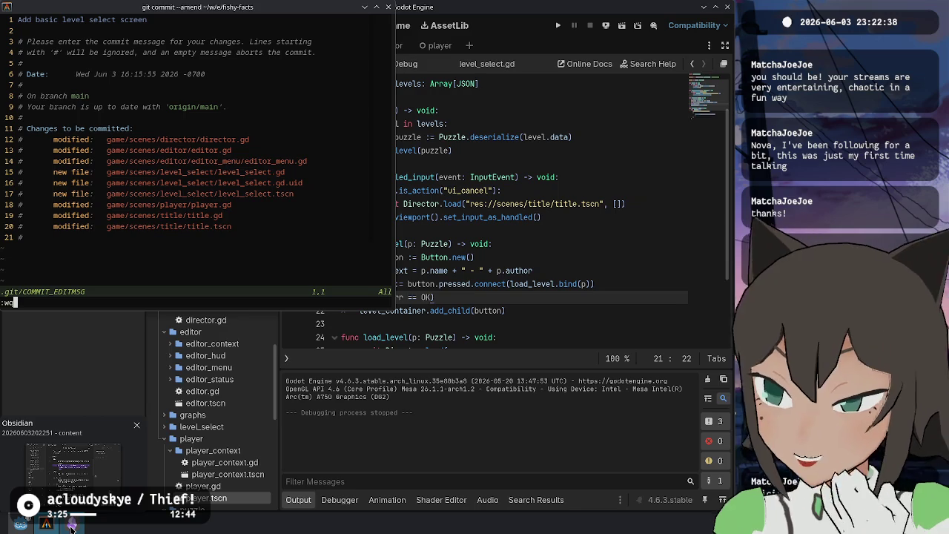
pyautogui.write(':wq')
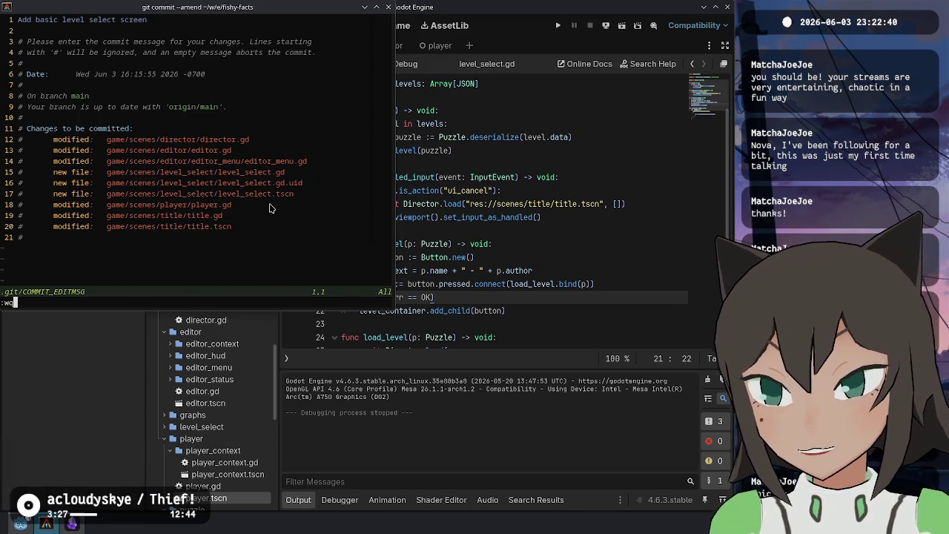
pyautogui.press('Return')
pyautogui.moveTo(276, 202)
pyautogui.mouseDown()
pyautogui.moveTo(433, 300)
pyautogui.moveTo(295, 306)
pyautogui.moveTo(307, 386)
pyautogui.moveTo(302, 378)
pyautogui.moveTo(317, 395)
pyautogui.moveTo(303, 386)
pyautogui.mouseUp()
pyautogui.click(597, 261)
pyautogui.press('Up')
pyautogui.press('Up')
pyautogui.press('Up')
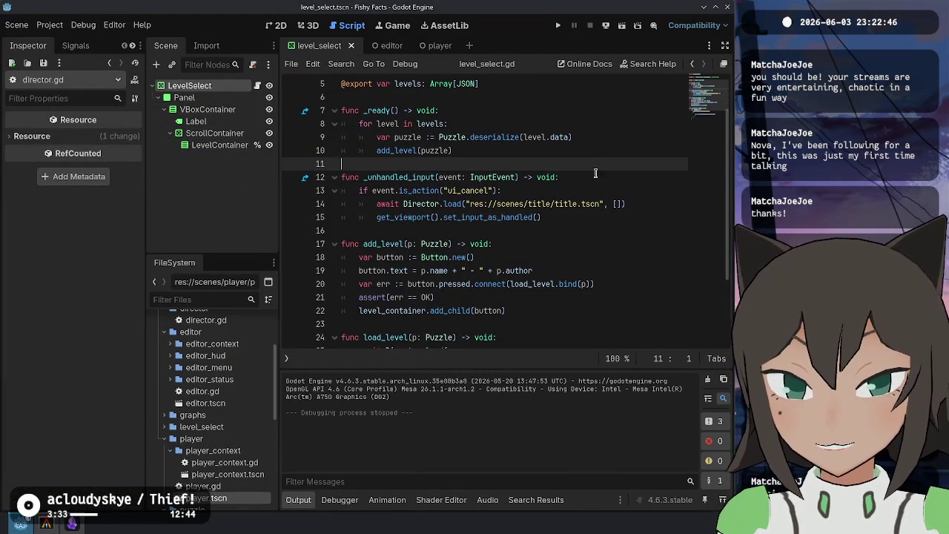
# Save and run the project, moving the game window up and left
pyautogui.scroll(2, 597, 241)
pyautogui.click(553, 284)
pyautogui.click(529, 311)
pyautogui.click(530, 217)
pyautogui.click(586, 82)
pyautogui.click(532, 122)
pyautogui.click(557, 25)
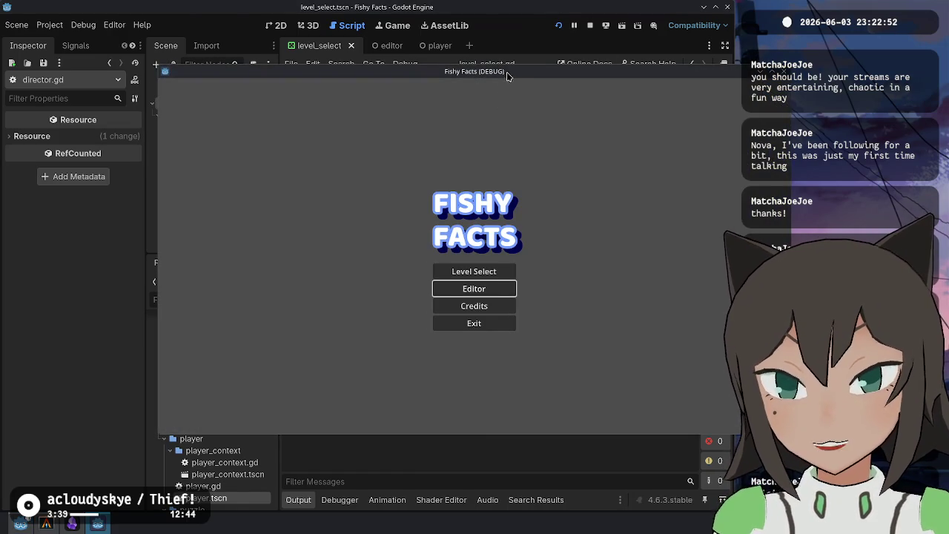
pyautogui.moveTo(508, 76); pyautogui.dragTo(359, 24)
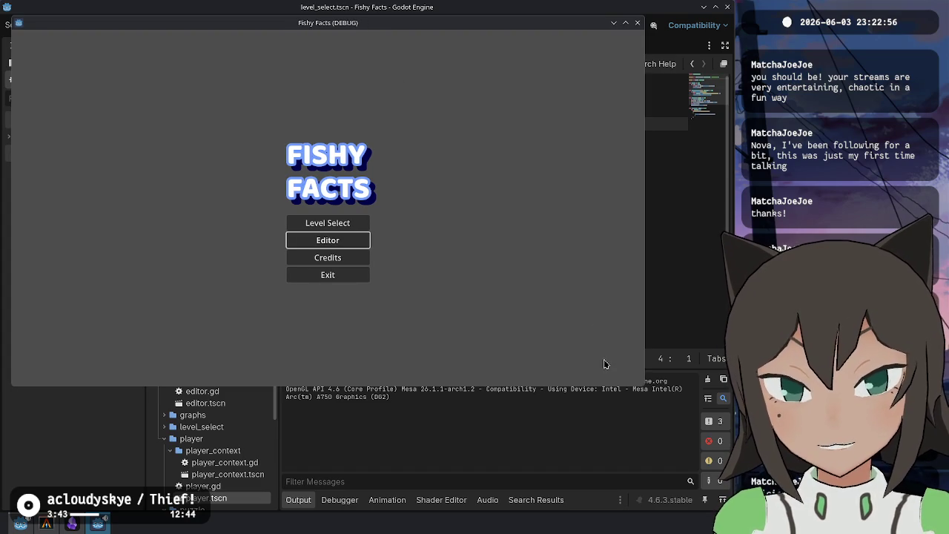
# Open the heart puzzle from level select and slide tiles around the right column
pyautogui.click(359, 223)
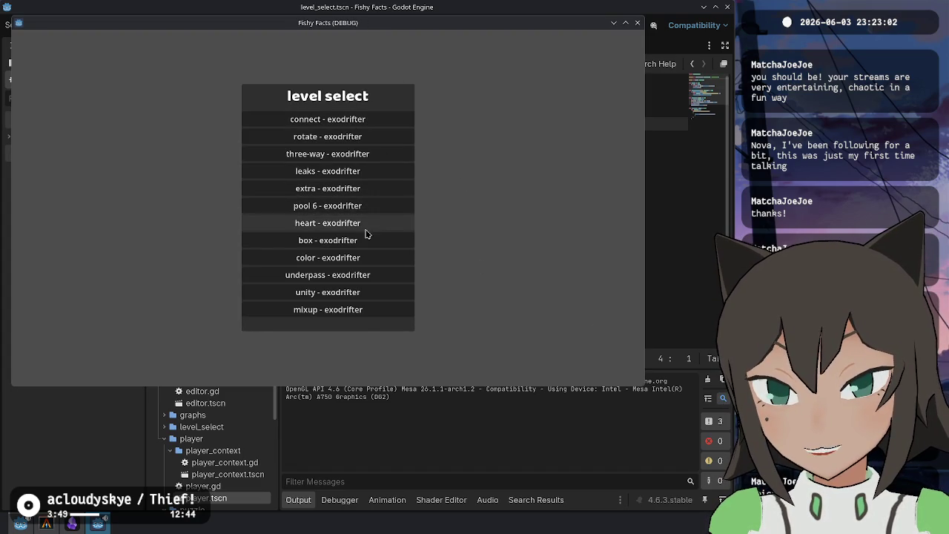
pyautogui.click(364, 222)
pyautogui.click(364, 215)
pyautogui.click(364, 215)
pyautogui.click(364, 214)
pyautogui.click(364, 215)
pyautogui.moveTo(364, 215); pyautogui.dragTo(379, 174)
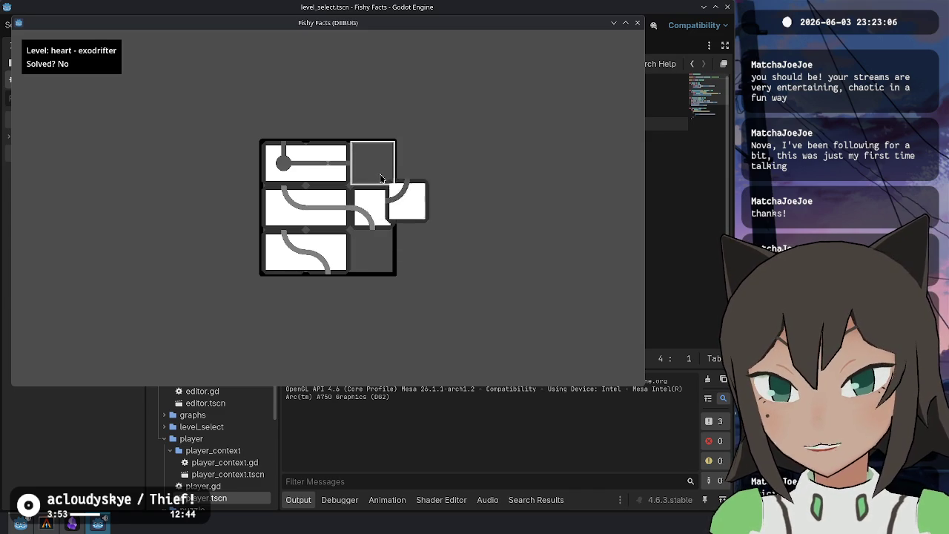
pyautogui.click(378, 214)
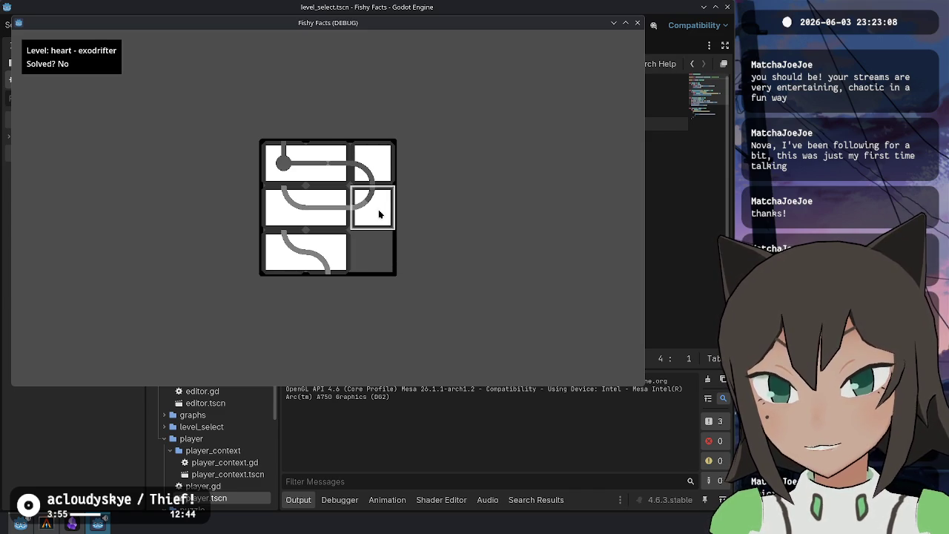
pyautogui.click(379, 215)
# Rotate the middle-right tile so its curve points up, then stop the game with F8
pyautogui.click(378, 215)
pyautogui.click(379, 214)
pyautogui.click(378, 214)
pyautogui.click(379, 215)
pyautogui.click(379, 214)
pyautogui.click(379, 214)
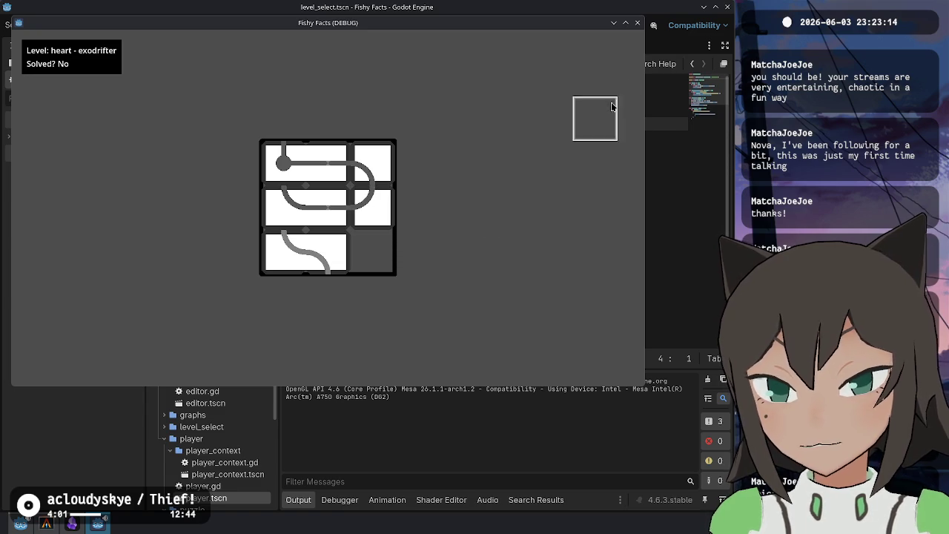
pyautogui.press('F8')
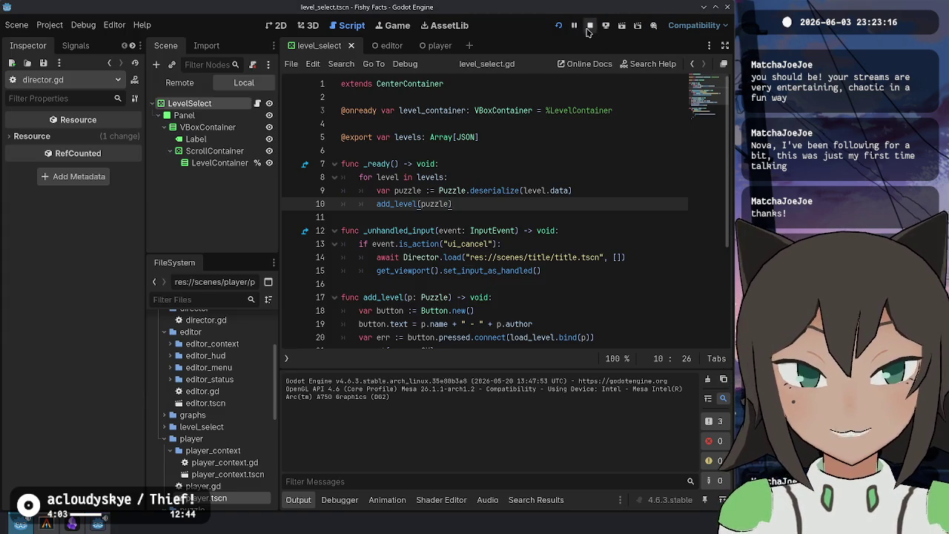
pyautogui.click(614, 222)
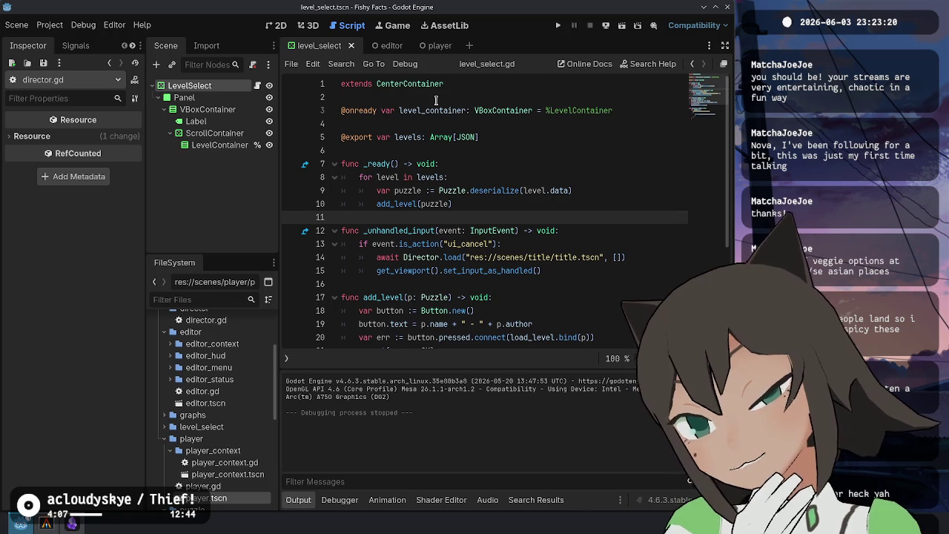
# Launch the game, open its level editor and exit back to the title screen
pyautogui.click(558, 26)
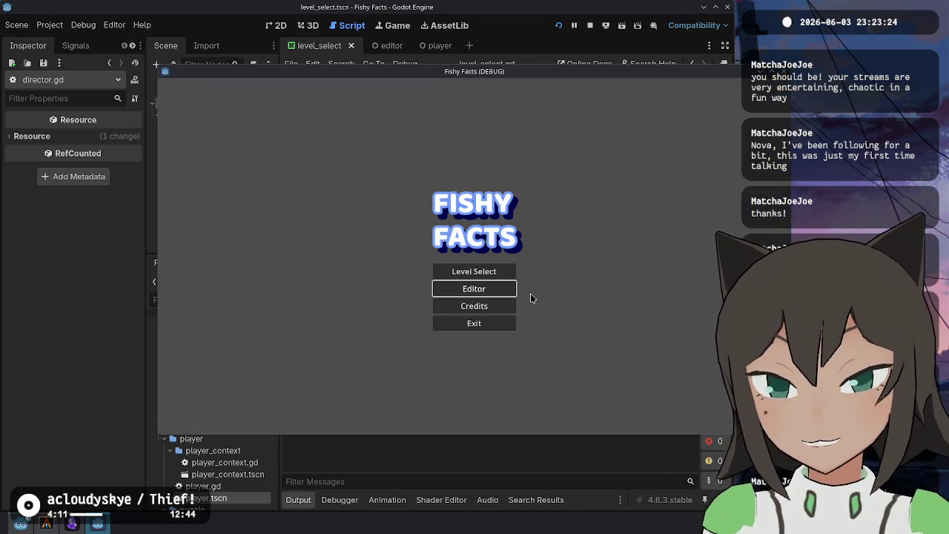
pyautogui.click(499, 289)
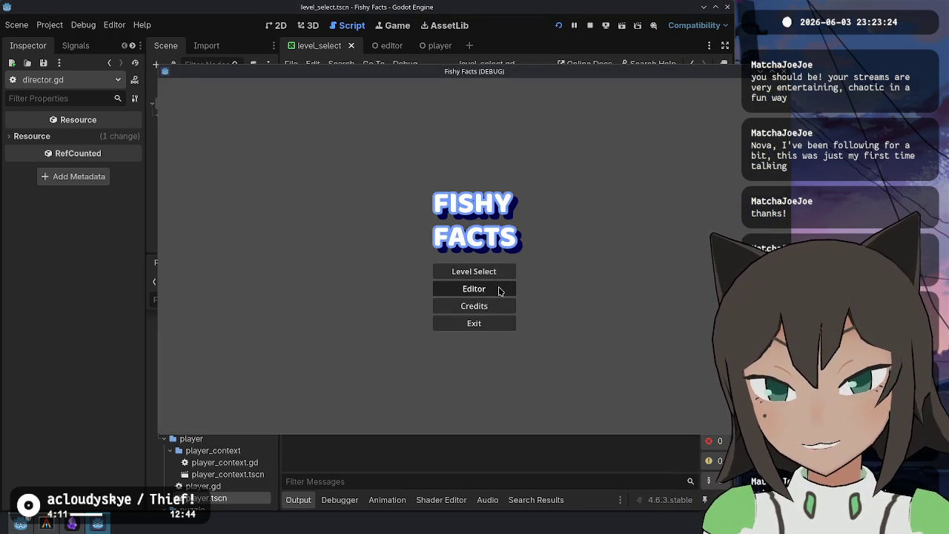
pyautogui.press('Escape')
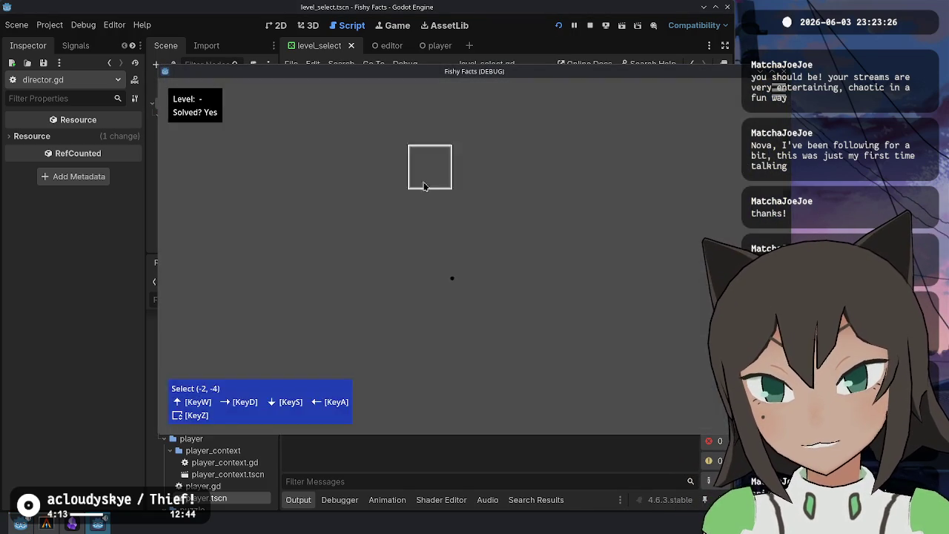
pyautogui.click(394, 337)
# Load the mixup level, try moving its middle-right tile, and back out
pyautogui.click(475, 271)
pyautogui.click(475, 357)
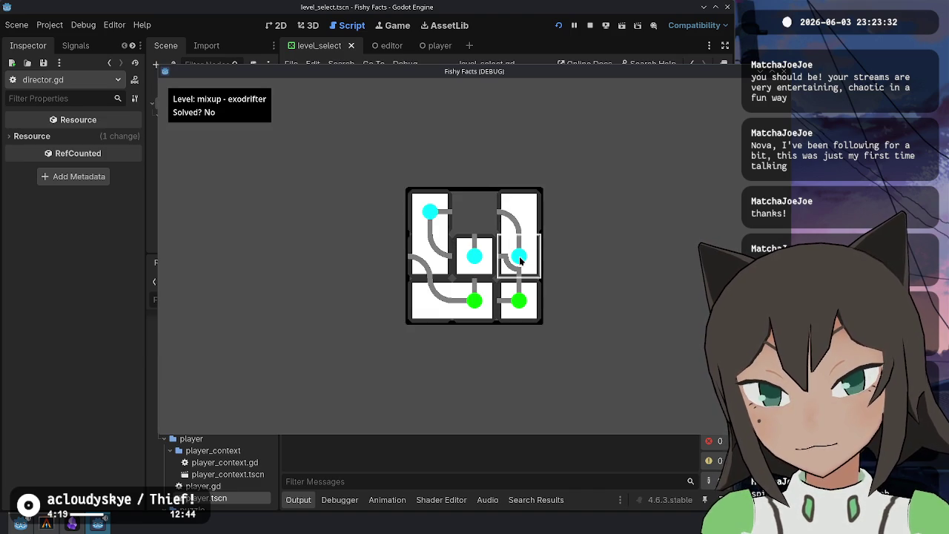
pyautogui.moveTo(509, 261)
pyautogui.mouseDown()
pyautogui.moveTo(530, 322)
pyautogui.moveTo(517, 281)
pyautogui.mouseUp()
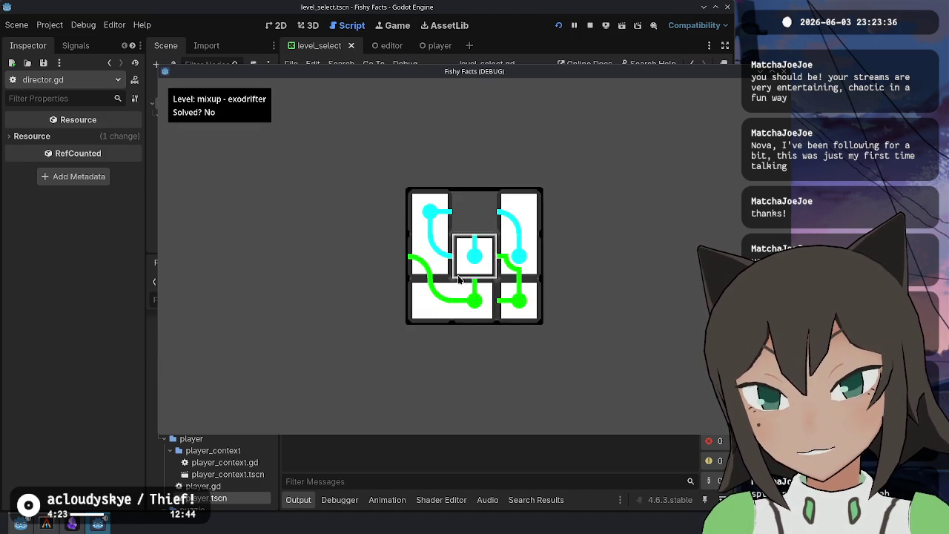
pyautogui.press('Escape')
pyautogui.press('Escape')
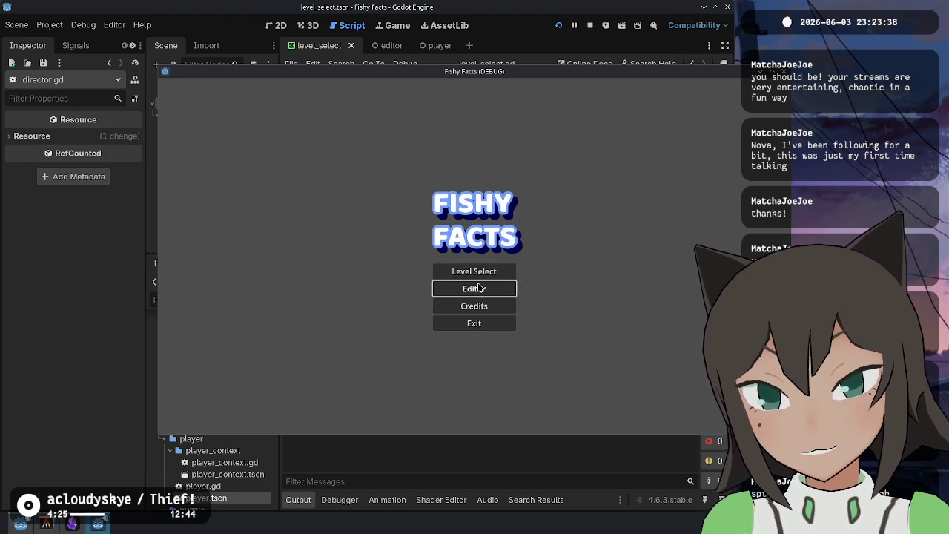
# Load the box level twice, then escape back to the title menu
pyautogui.click(474, 271)
pyautogui.click(475, 288)
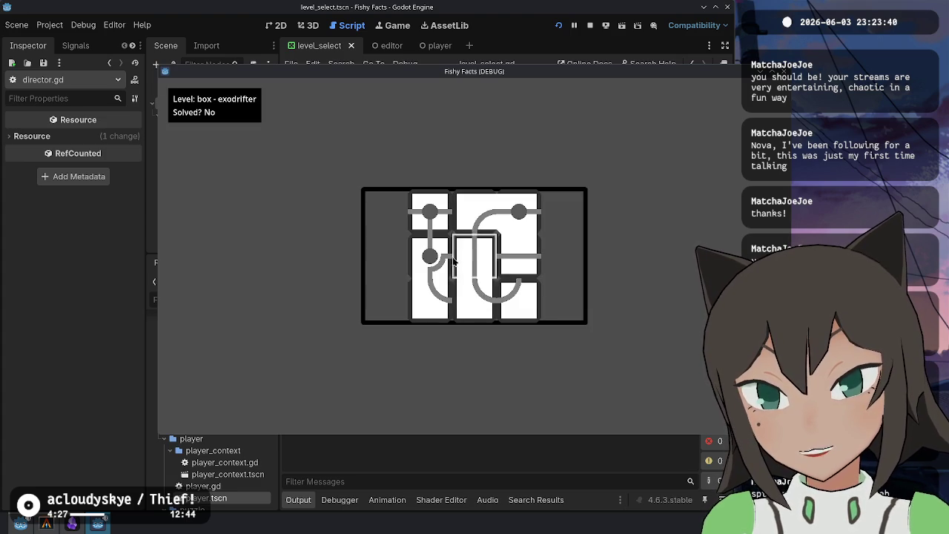
pyautogui.press('Escape')
pyautogui.press('Escape')
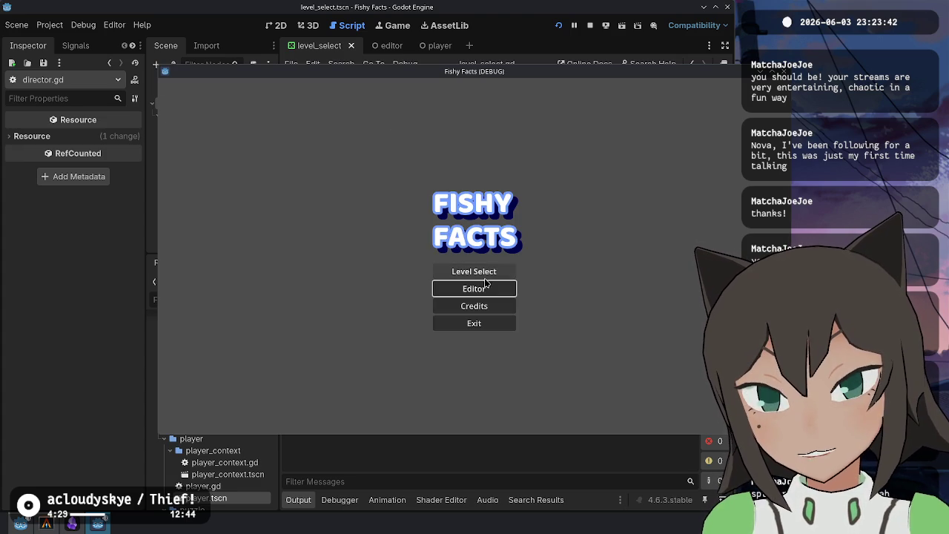
pyautogui.click(488, 275)
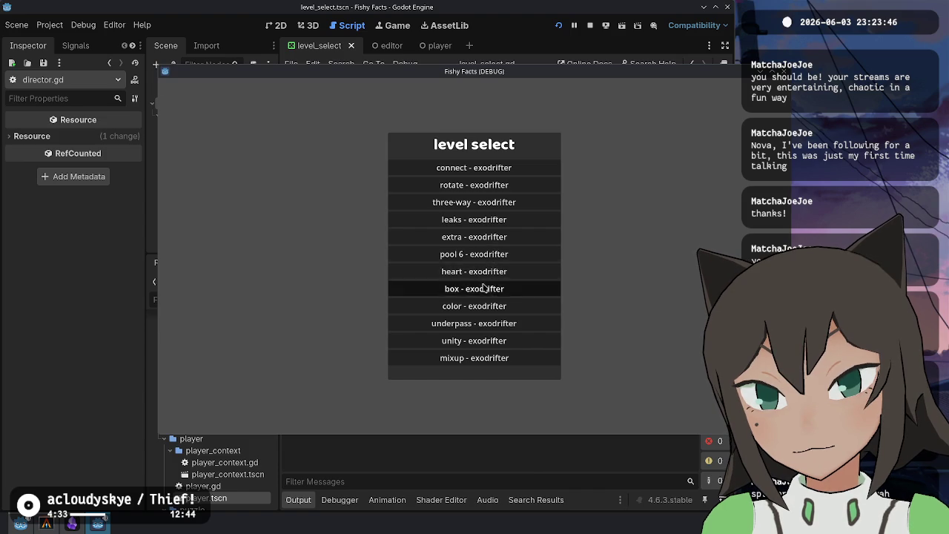
pyautogui.click(483, 288)
pyautogui.press('Escape')
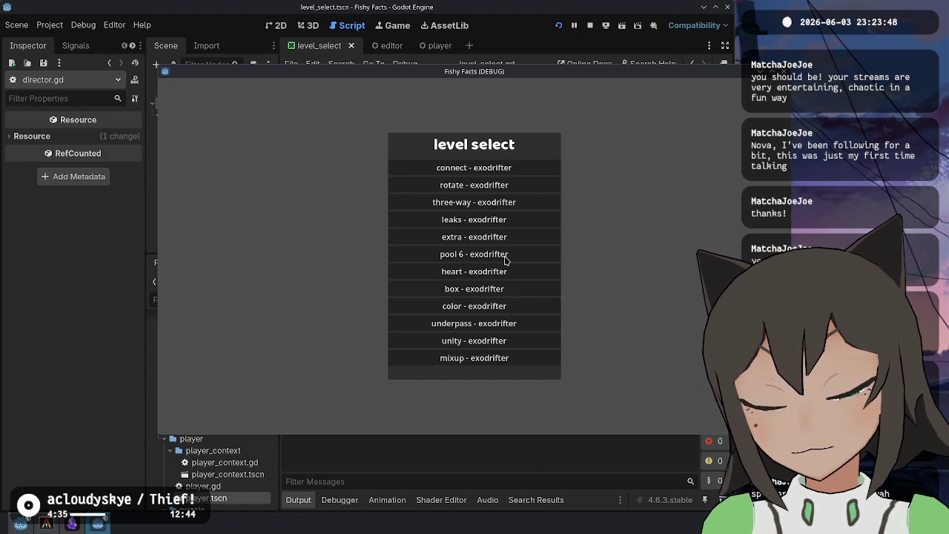
pyautogui.press('Escape')
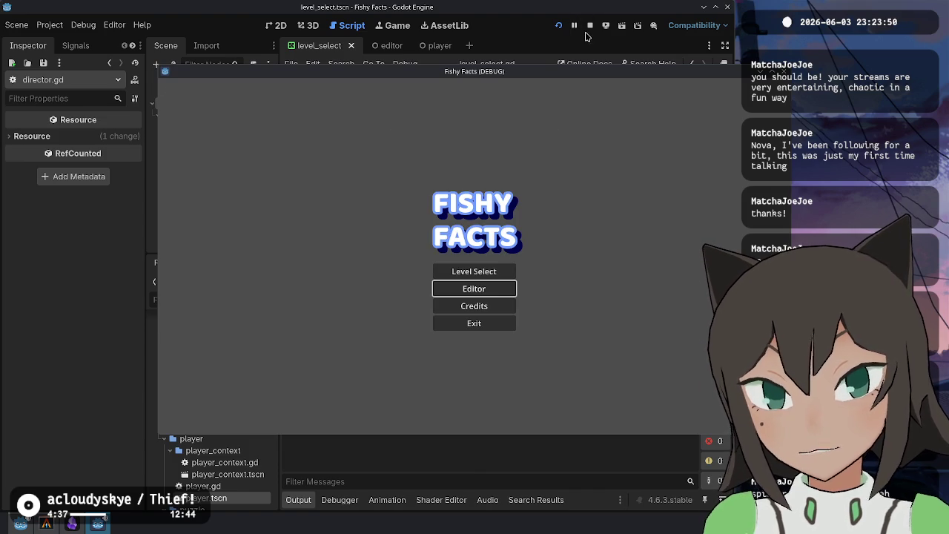
# Stop the game, change line 13 to is_action_pressed("ui_cancel"), and rerun the project
pyautogui.click(590, 25)
pyautogui.click(528, 256)
pyautogui.click(456, 244)
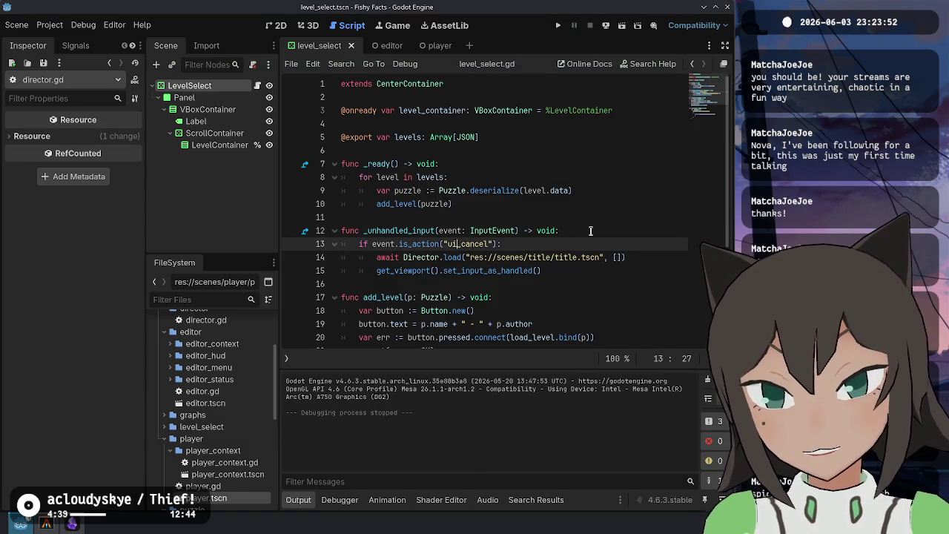
pyautogui.write('_pres')
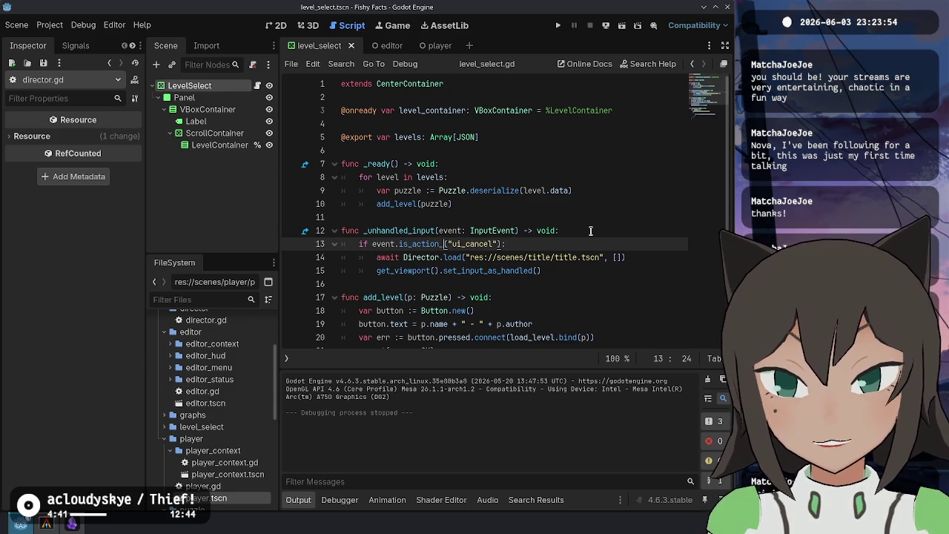
pyautogui.write('sed')
pyautogui.press('Return')
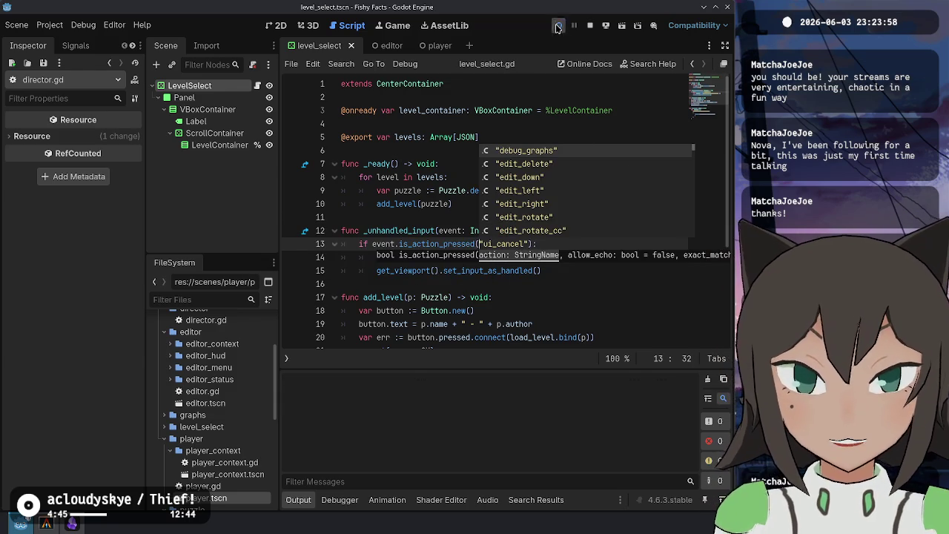
pyautogui.click(557, 27)
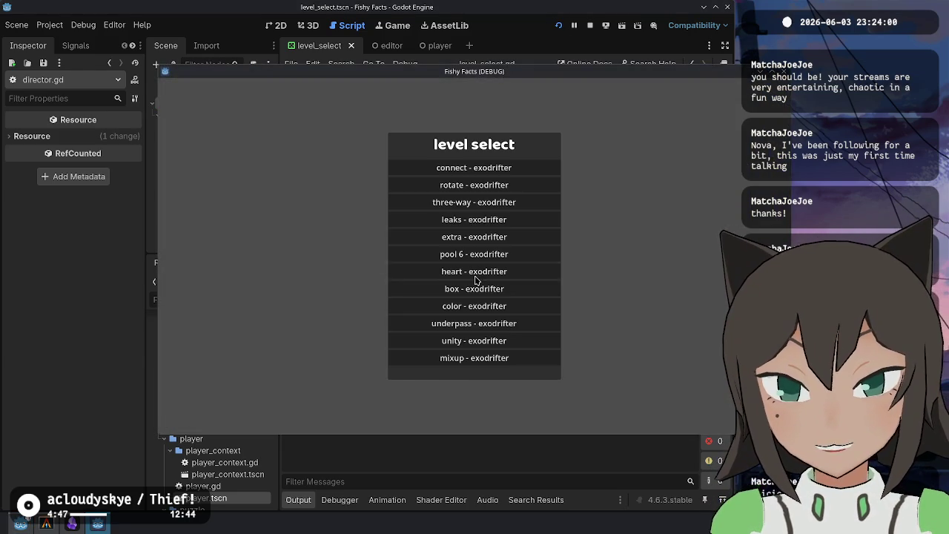
# Open and exit the heart level, then stage the is_action_pressed change with git add -p
pyautogui.click(479, 272)
pyautogui.press('Escape')
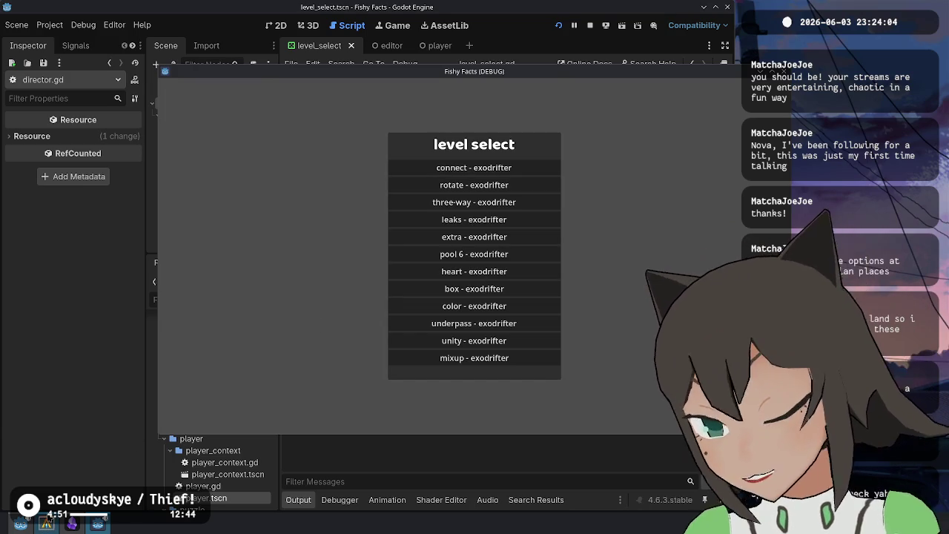
pyautogui.click(43, 525)
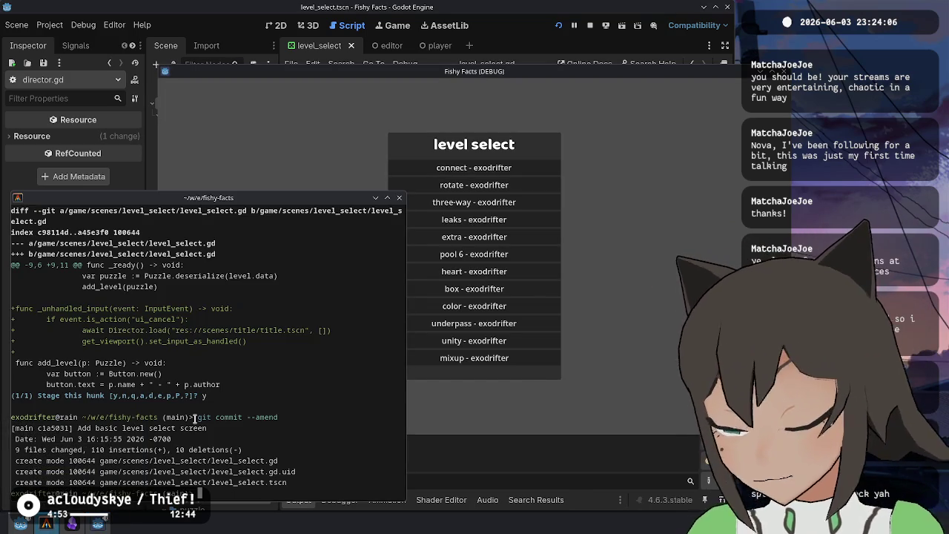
pyautogui.write('git add -p')
pyautogui.press('Return')
pyautogui.write('y')
pyautogui.press('Return')
# Amend the change into the latest commit, saving the message with :wq
pyautogui.write('git commit --ame')
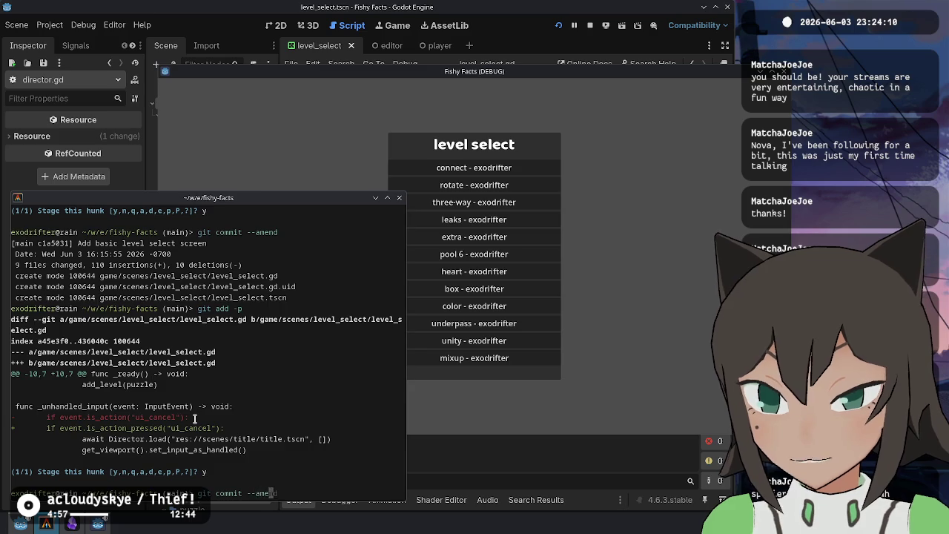
pyautogui.write('nd')
pyautogui.press('Return')
pyautogui.write(':wq')
pyautogui.press('Return')
pyautogui.click(613, 190)
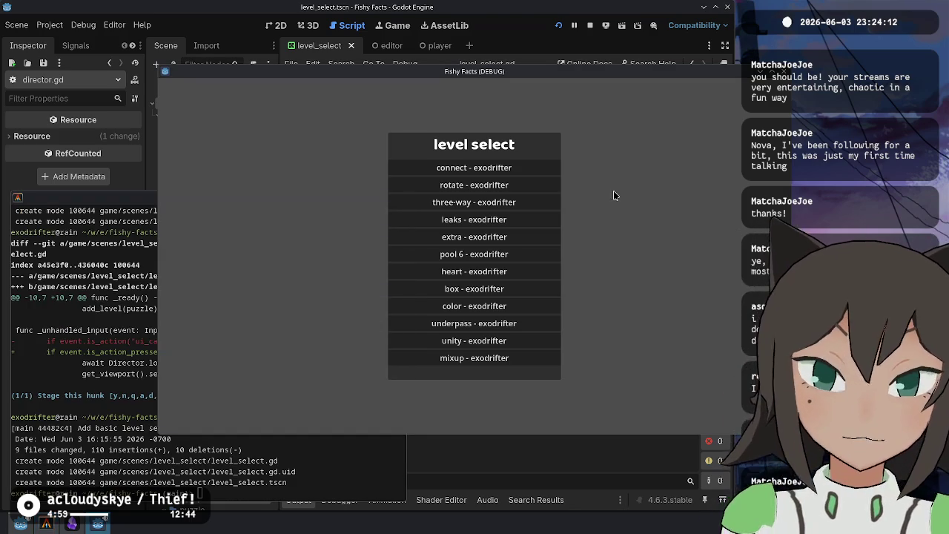
# Open the three-way level and shuffle its pieces, turning the bottom-middle tile into a cross pipe
pyautogui.click(508, 208)
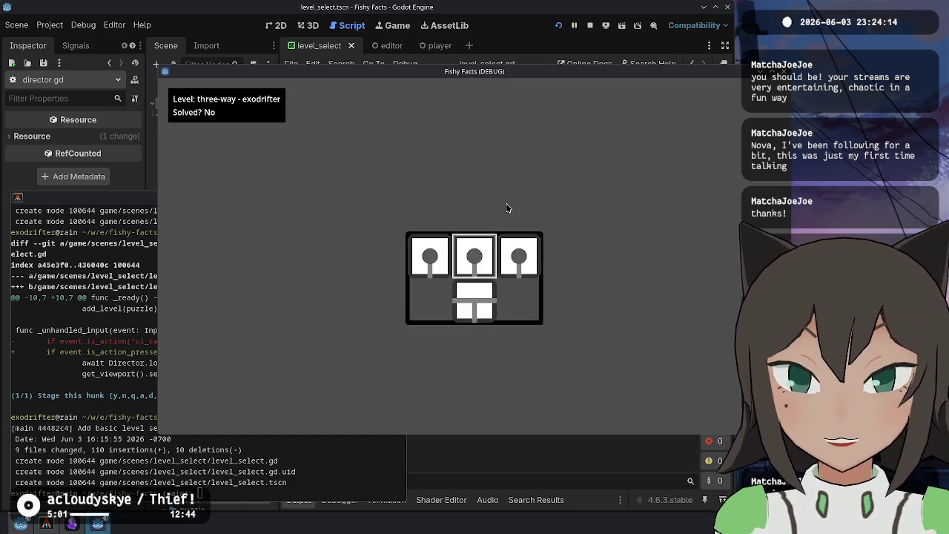
pyautogui.press('Escape')
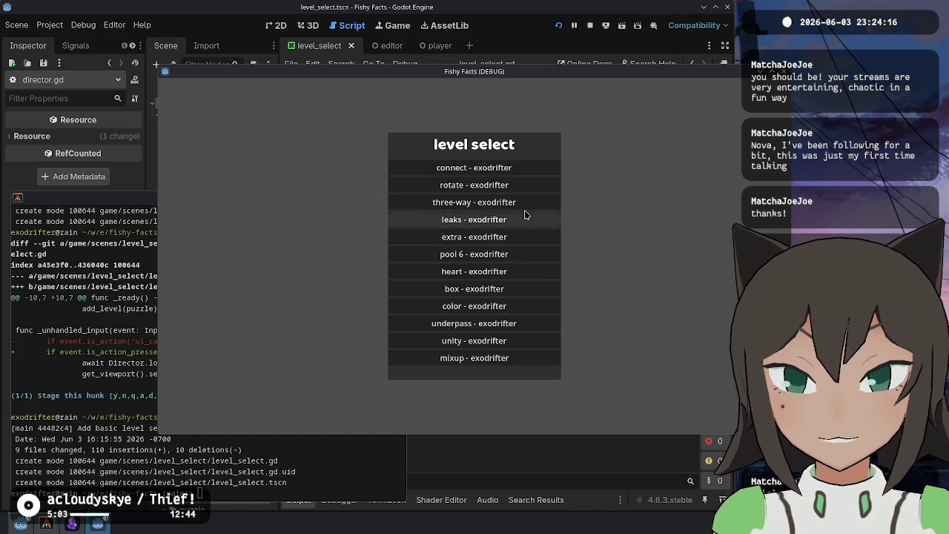
pyautogui.click(529, 206)
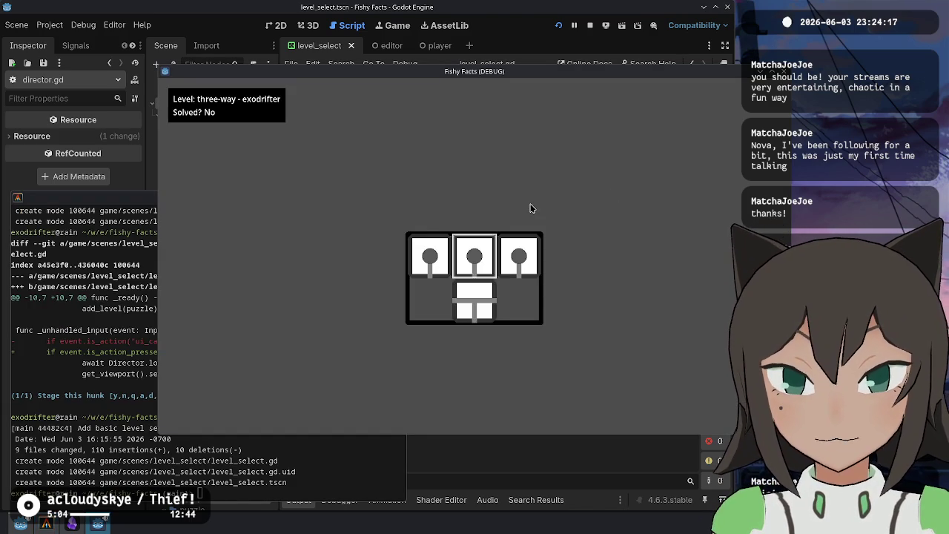
pyautogui.click(475, 312)
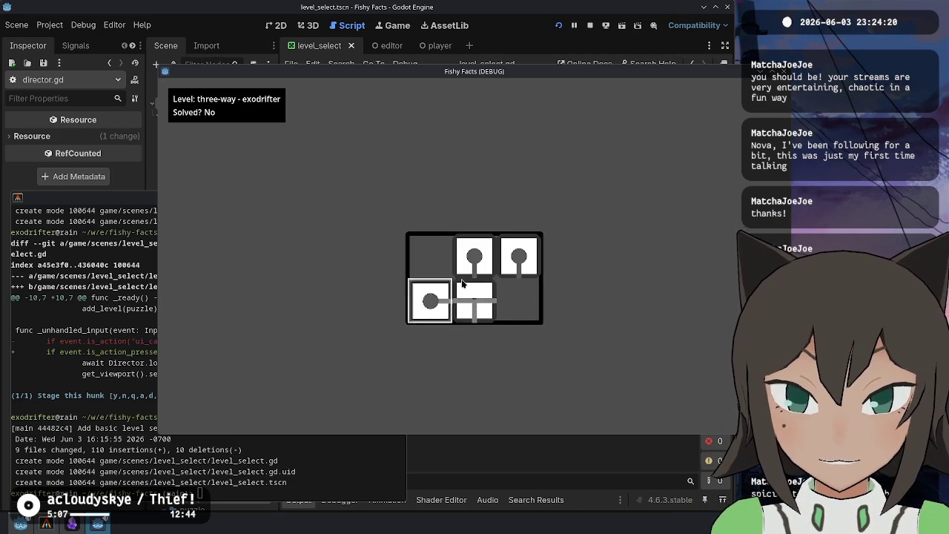
pyautogui.click(519, 296)
pyautogui.click(473, 347)
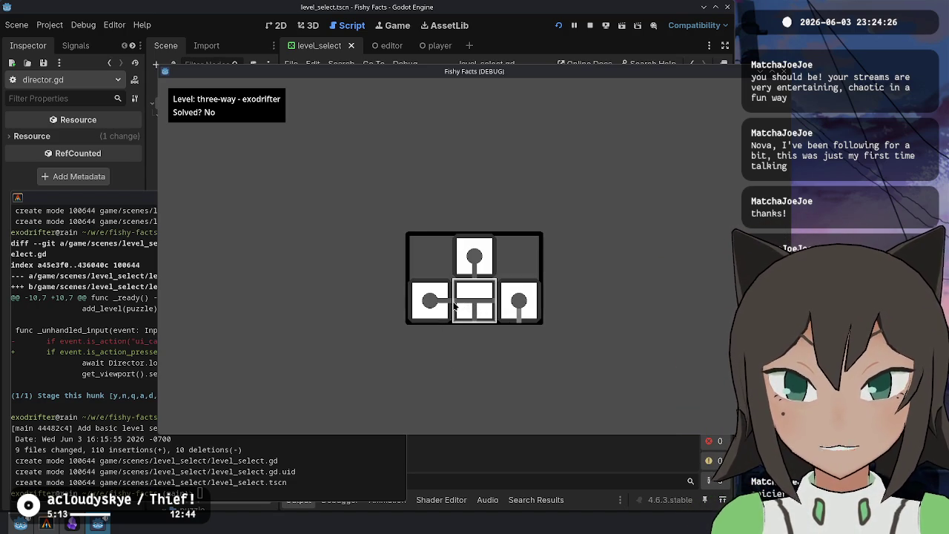
pyautogui.click(476, 306)
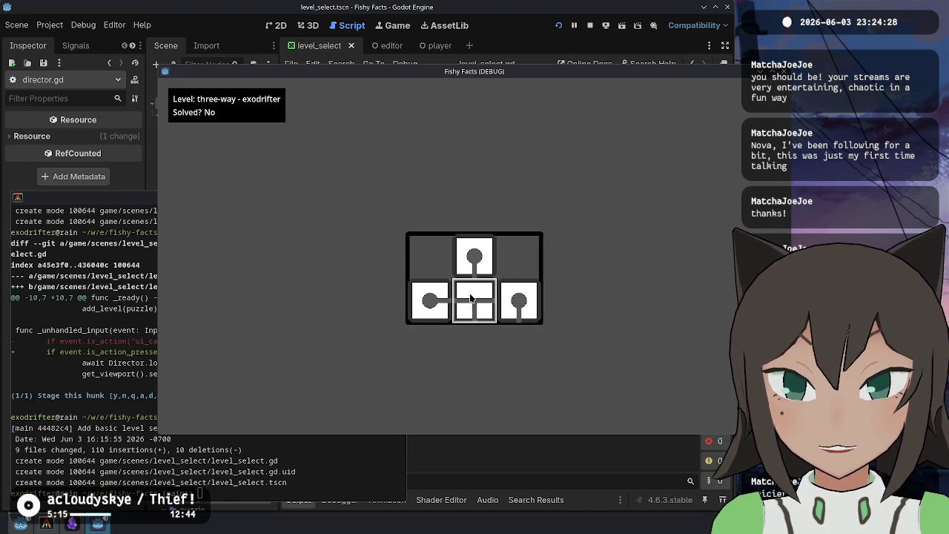
pyautogui.click(475, 308)
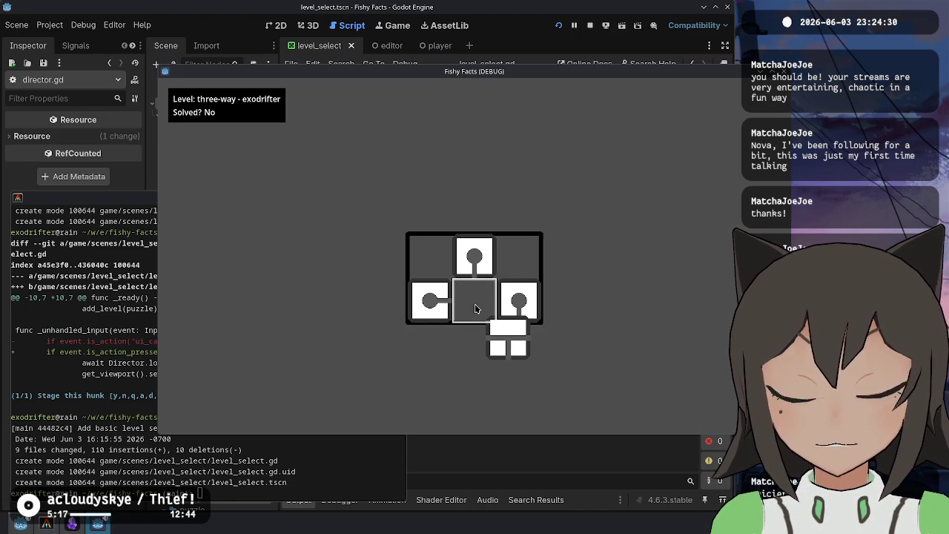
pyautogui.click(475, 309)
pyautogui.press('Escape')
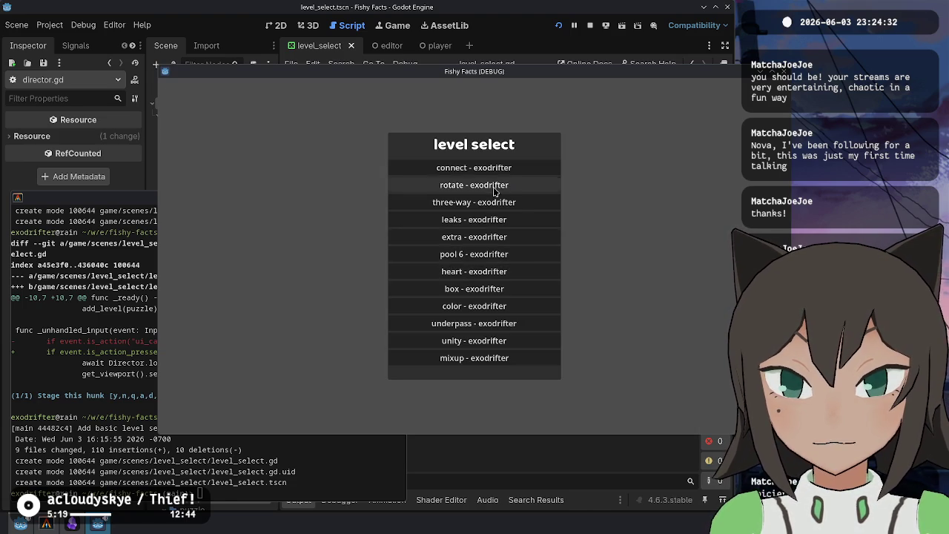
# Open and leave the extra and pool 6 levels, then open the heart level
pyautogui.click(475, 237)
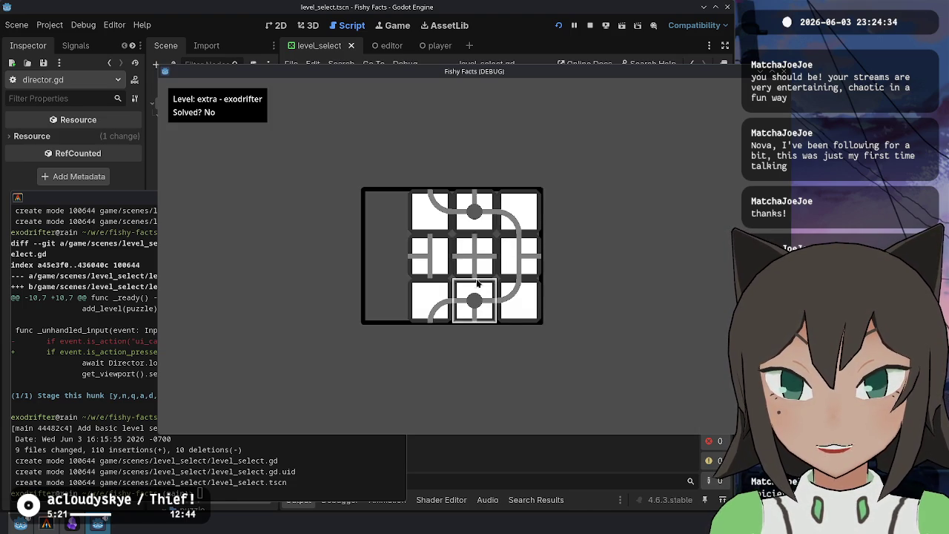
pyautogui.press('Escape')
pyautogui.click(496, 186)
pyautogui.press('Escape')
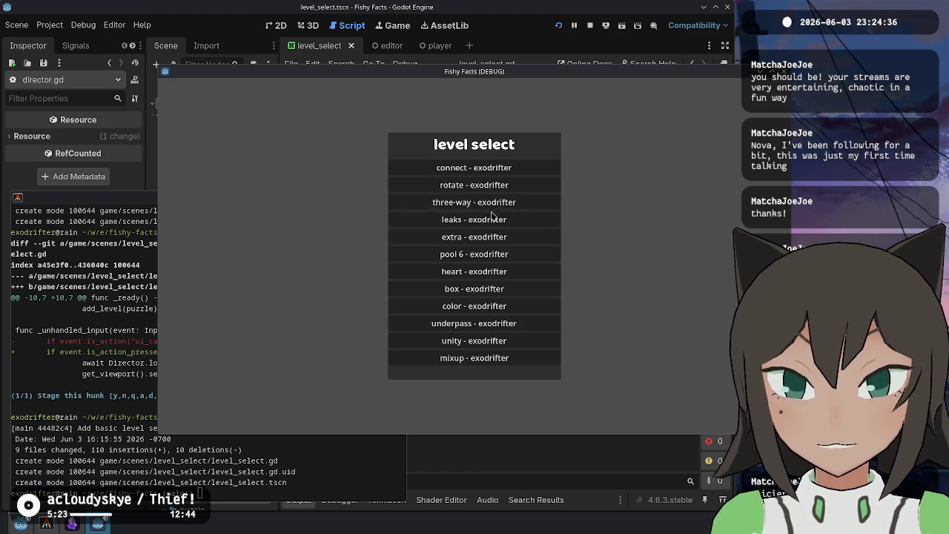
pyautogui.click(478, 237)
pyautogui.press('Escape')
pyautogui.click(481, 251)
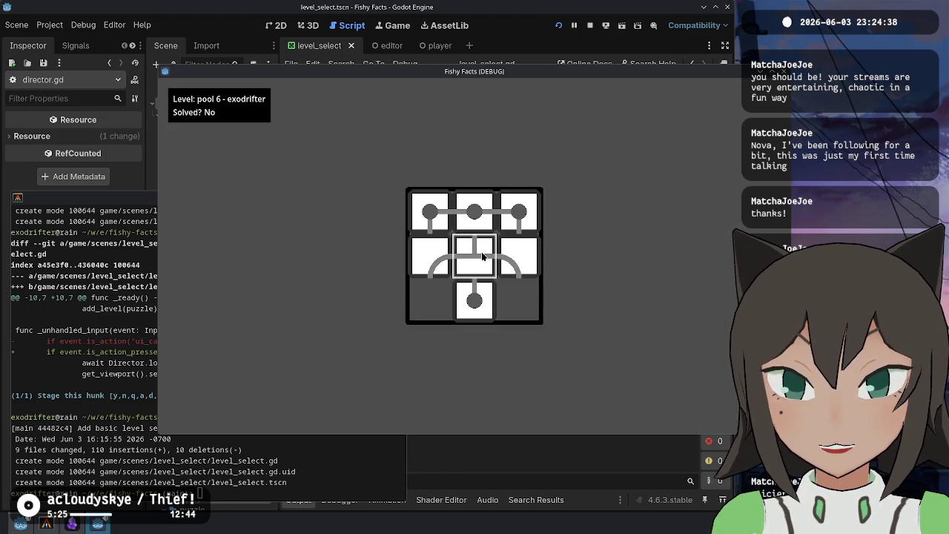
pyautogui.press('Escape')
pyautogui.click(481, 272)
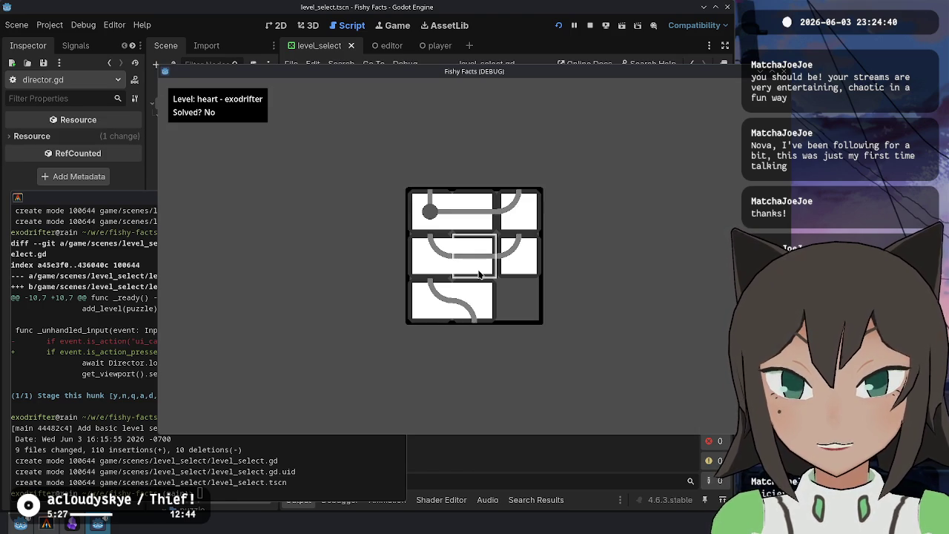
# Rearrange heart pieces, placing the long piece in the top row and filling the right cell
pyautogui.click(429, 211)
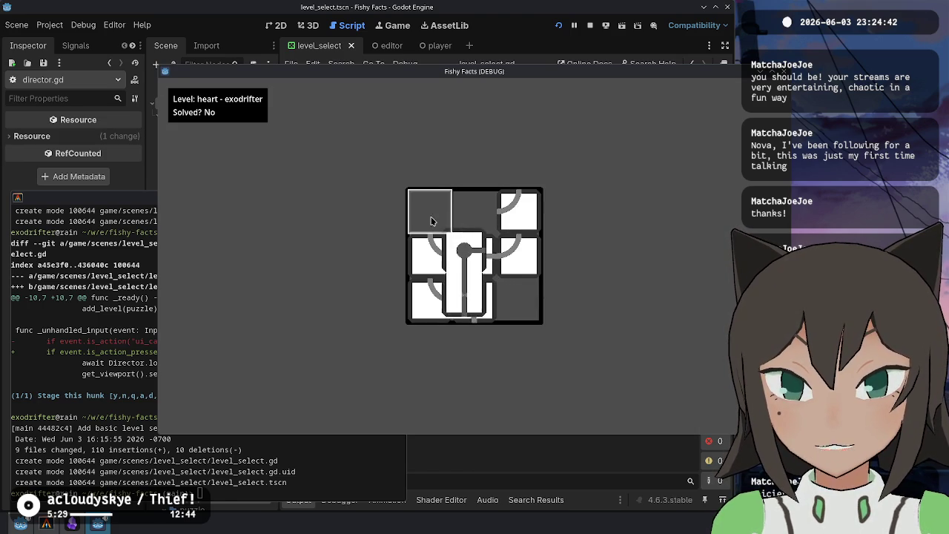
pyautogui.click(505, 290)
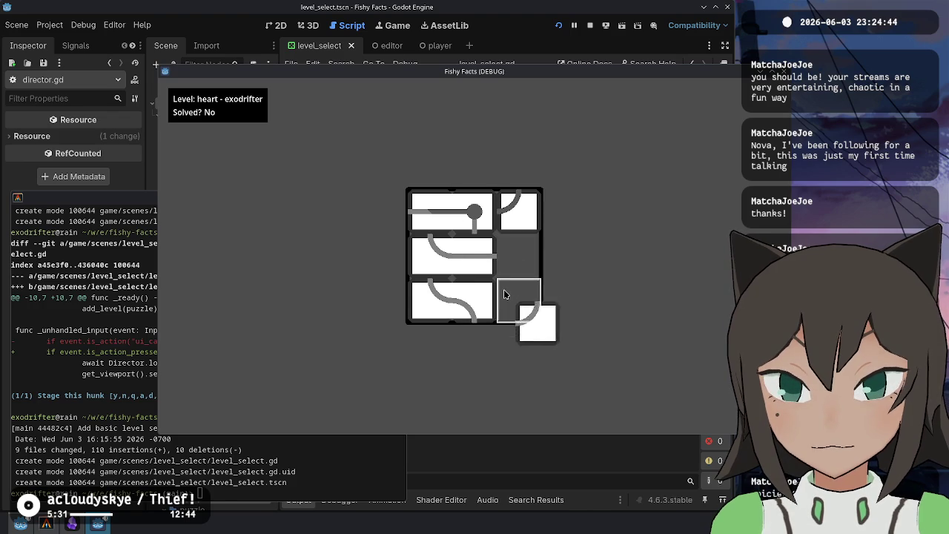
pyautogui.click(489, 256)
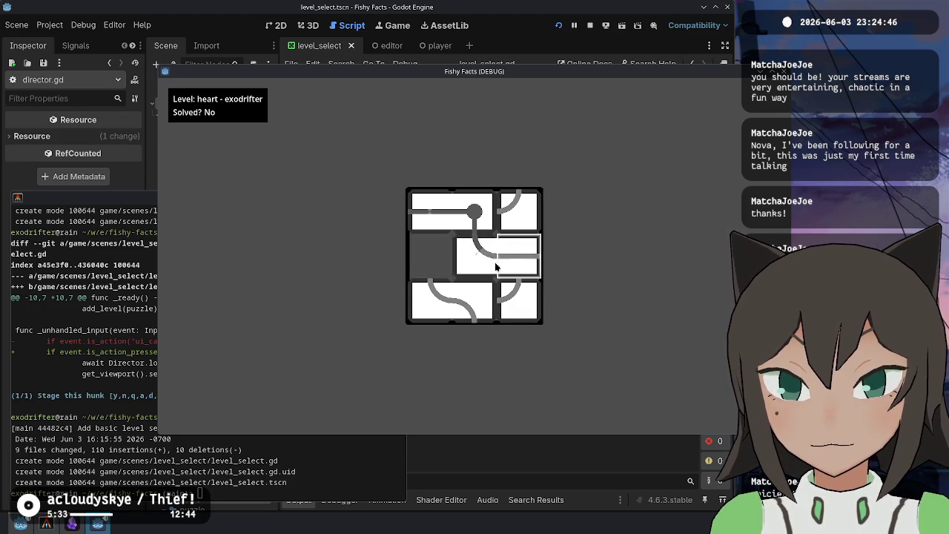
pyautogui.click(434, 292)
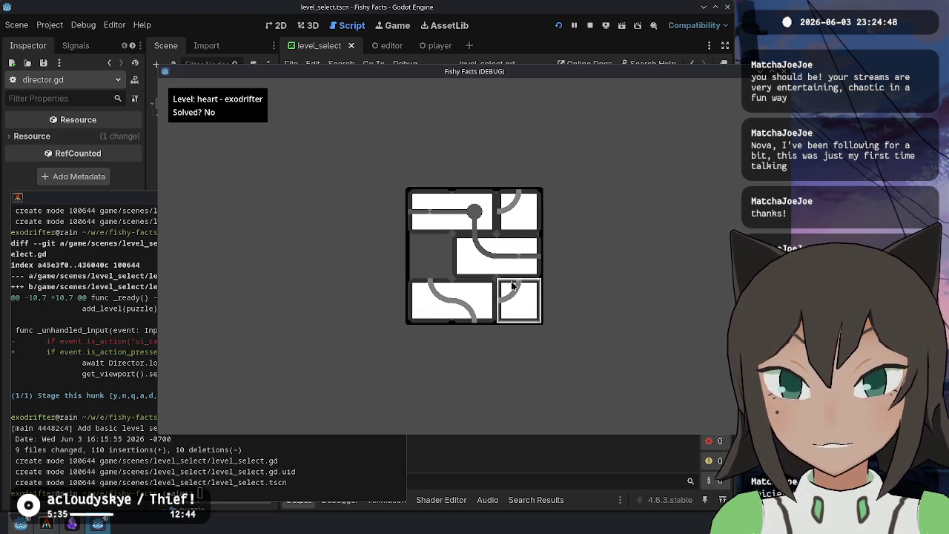
# Move the game window up-left, slide a heart middle-row block left, and return to level select
pyautogui.moveTo(542, 245)
pyautogui.mouseDown()
pyautogui.moveTo(439, 223)
pyautogui.moveTo(405, 201)
pyautogui.moveTo(428, 199)
pyautogui.mouseUp()
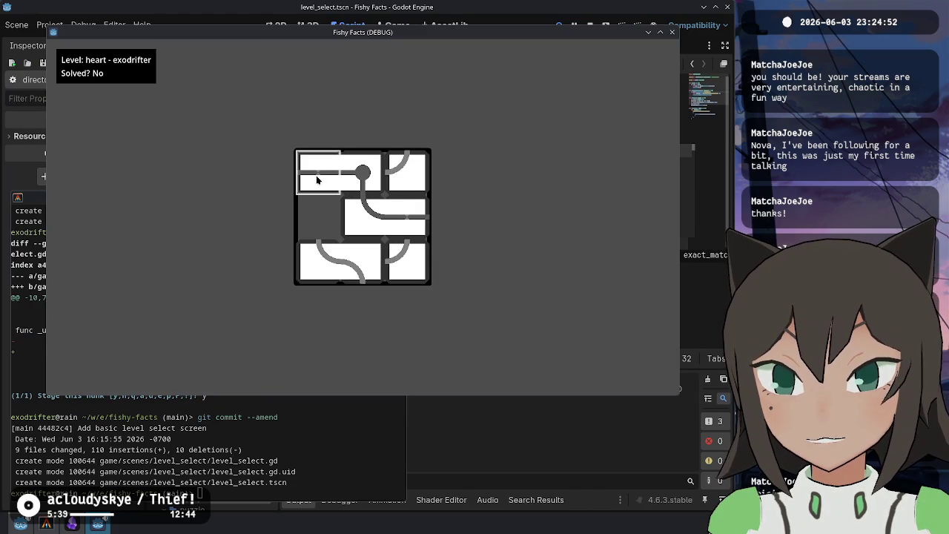
pyautogui.moveTo(385, 216)
pyautogui.mouseDown()
pyautogui.moveTo(342, 217)
pyautogui.moveTo(407, 222)
pyautogui.mouseUp()
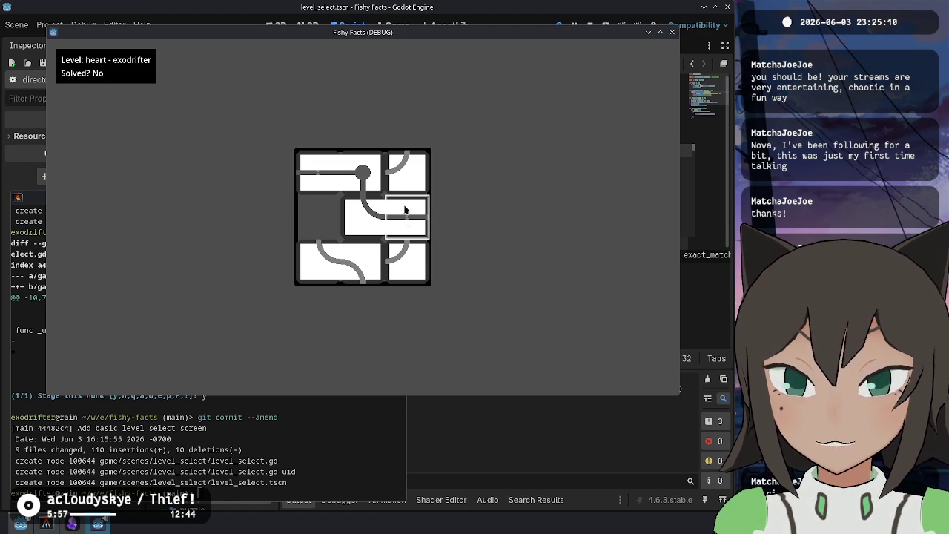
pyautogui.click(614, 48)
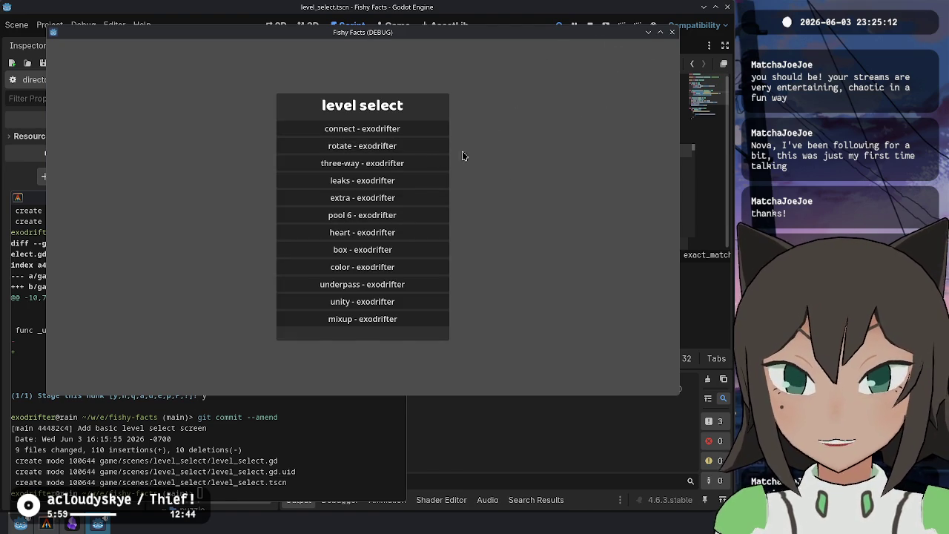
# Load the heart touchpool level from levels into the level editor and enable Debug path colours
pyautogui.press('Escape')
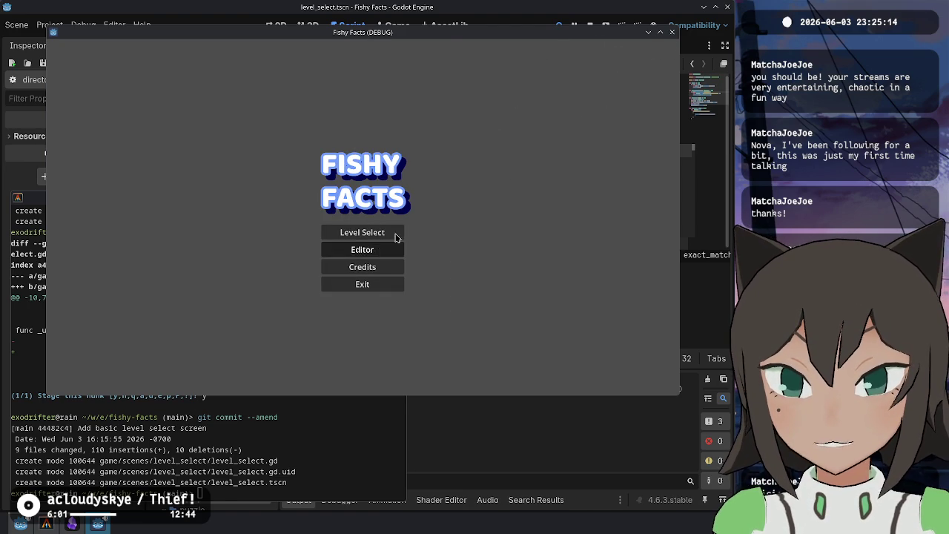
pyautogui.click(384, 249)
pyautogui.click(668, 53)
pyautogui.click(293, 155)
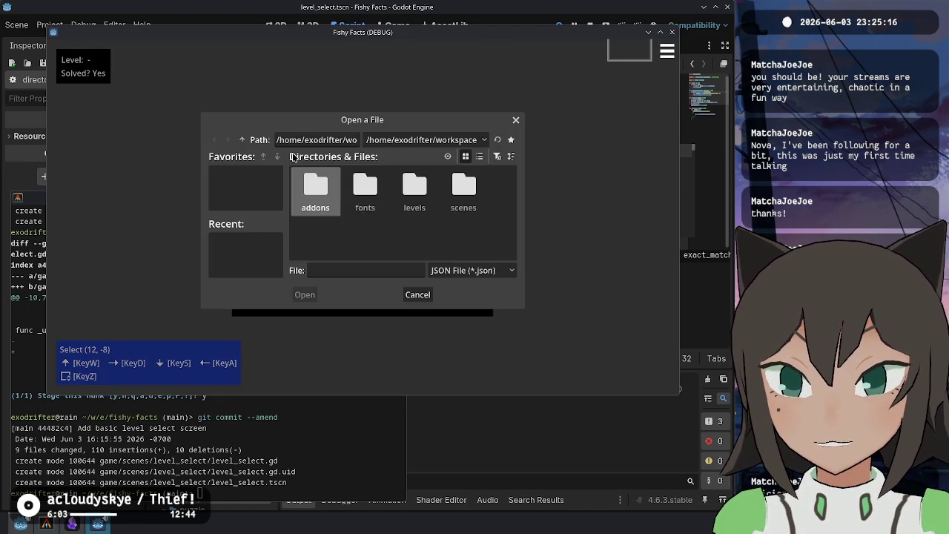
pyautogui.doubleClick(413, 200)
pyautogui.scroll(-1, 417, 232)
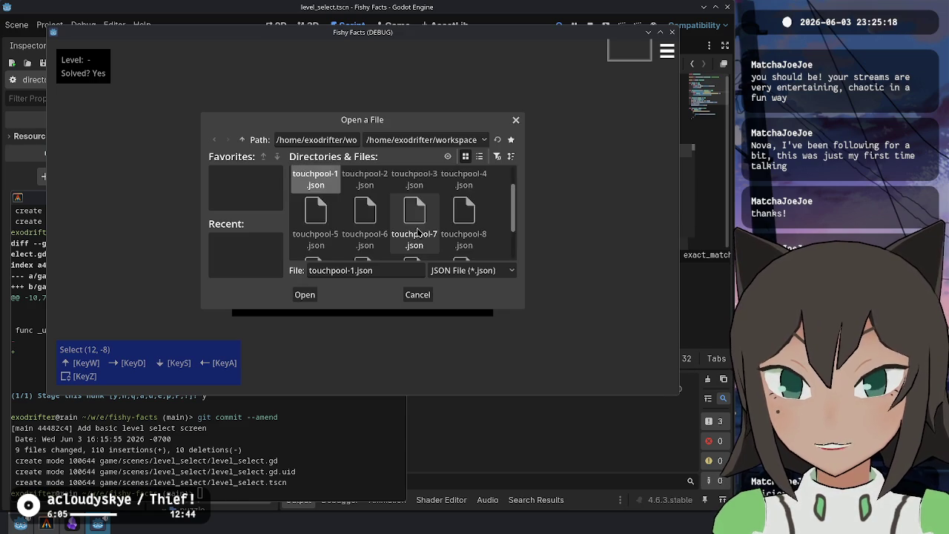
pyautogui.doubleClick(416, 232)
pyautogui.click(667, 50)
pyautogui.click(283, 255)
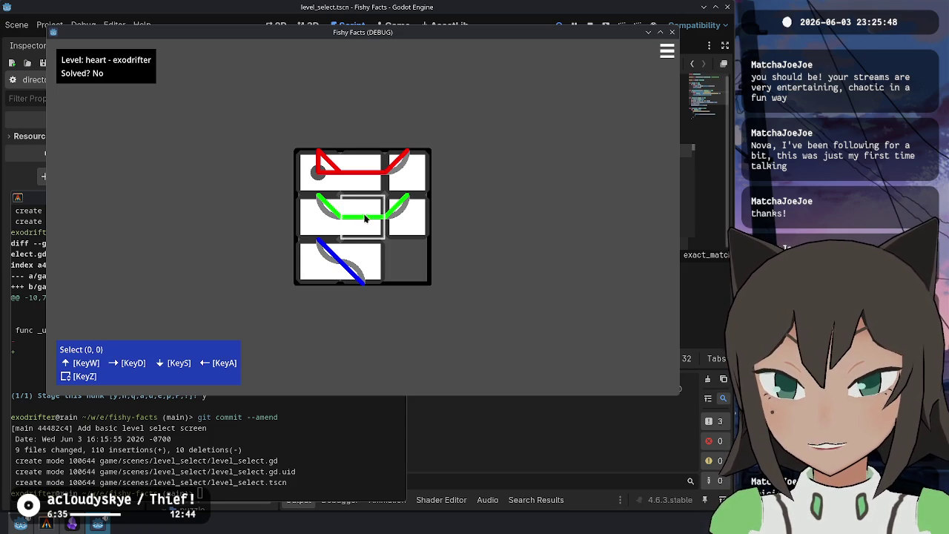
pyautogui.press('d')
pyautogui.press('a')
pyautogui.press('a')
pyautogui.press('d')
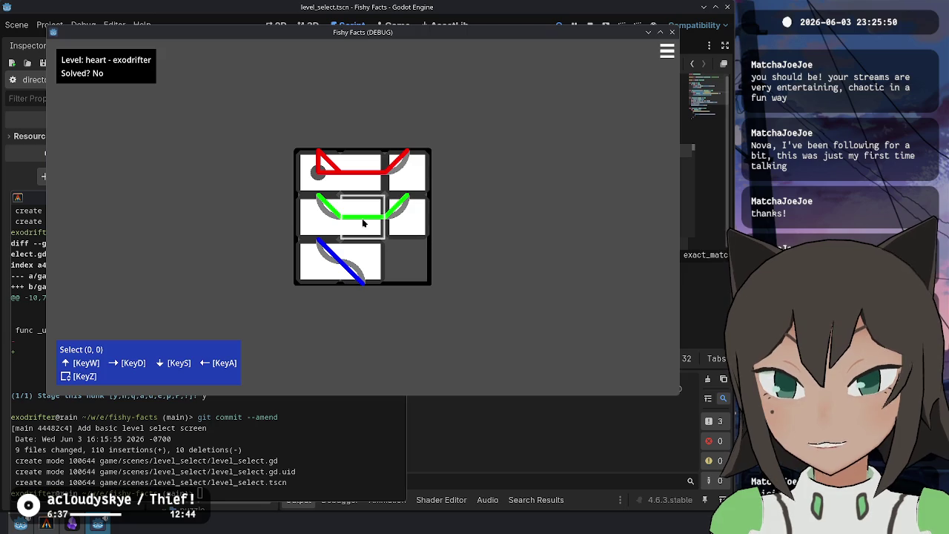
pyautogui.press('s')
pyautogui.press('w')
pyautogui.press('w')
pyautogui.press('s')
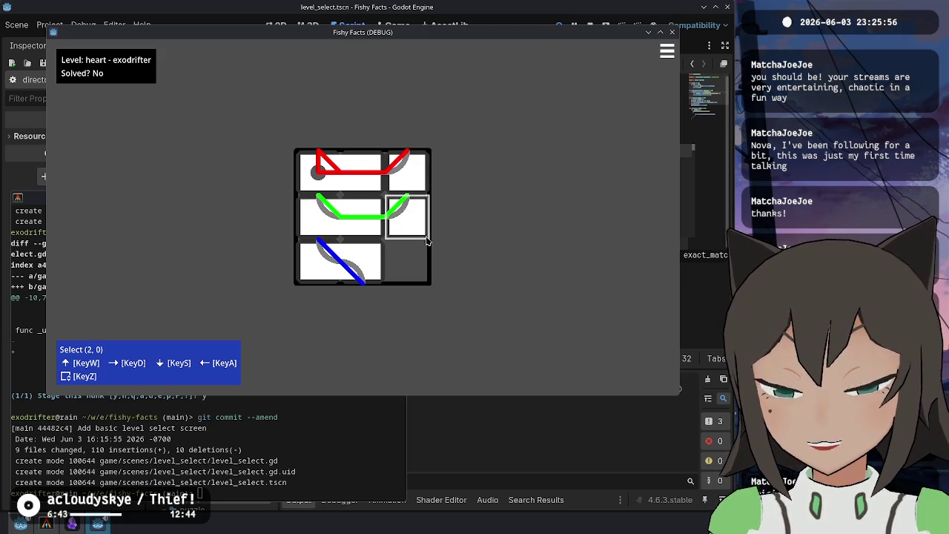
pyautogui.click(589, 26)
# Dismiss the script's code popup and open title.tscn from the FileSystem
pyautogui.click(555, 231)
pyautogui.click(576, 257)
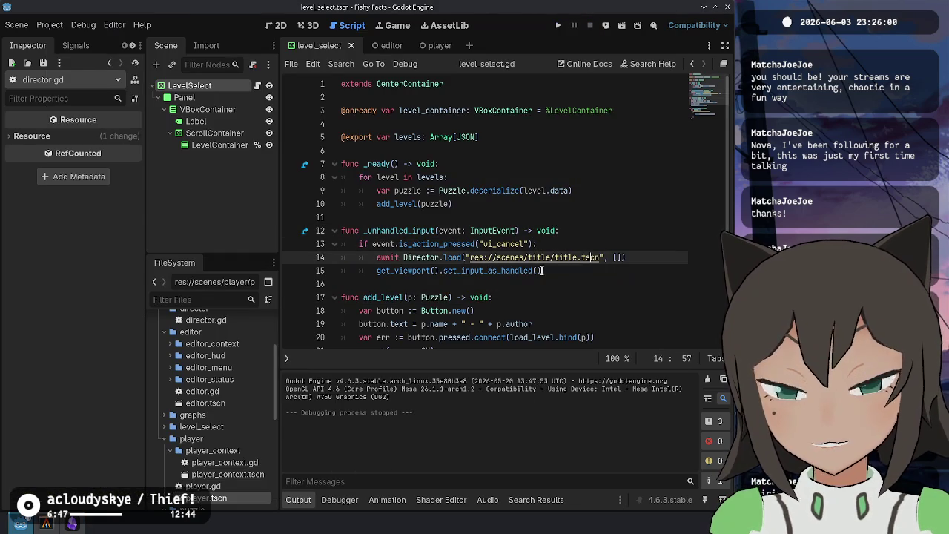
pyautogui.click(504, 137)
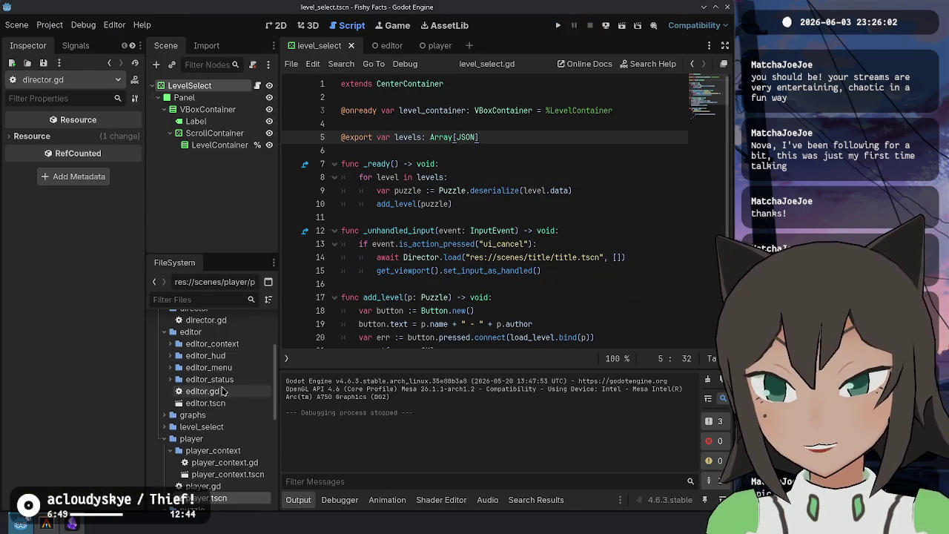
pyautogui.scroll(-5, 222, 416)
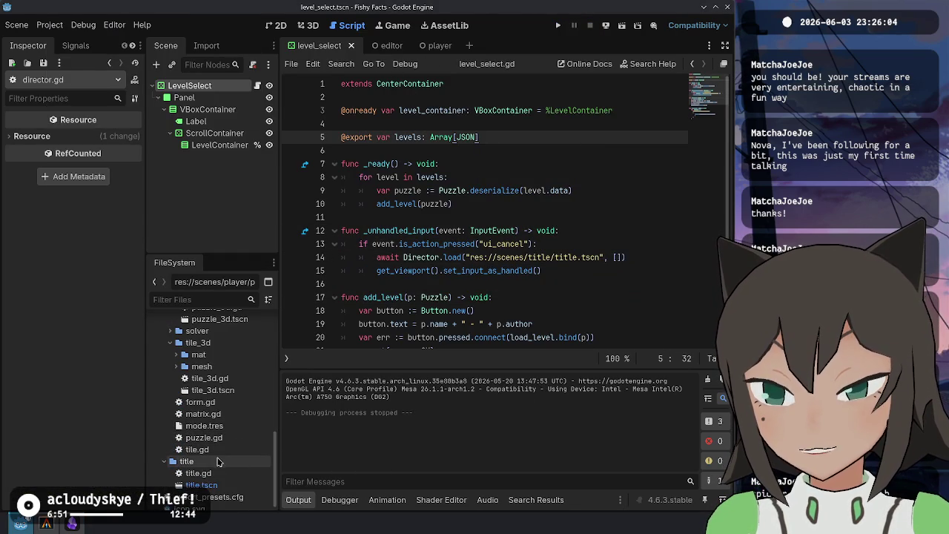
pyautogui.click(228, 473)
pyautogui.doubleClick(219, 485)
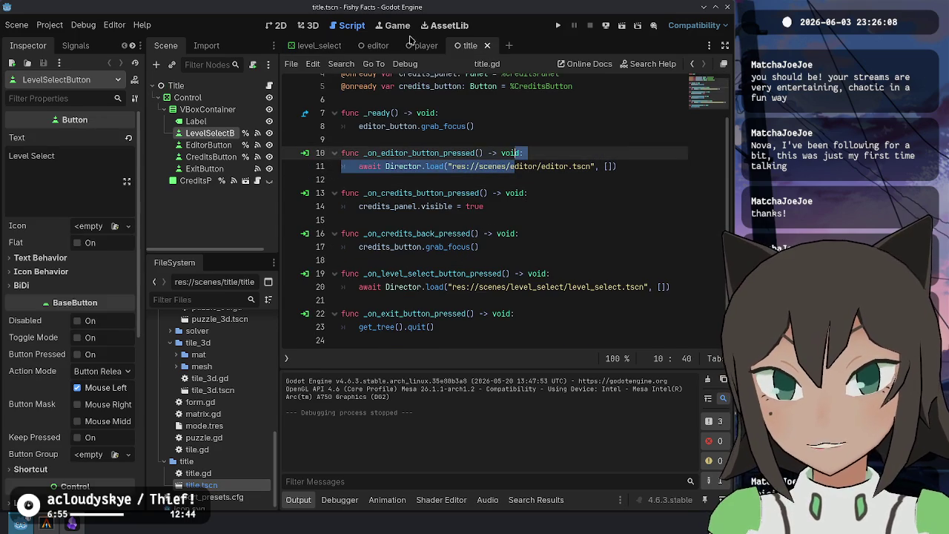
# Close the player, editor and level_select scene tabs
pyautogui.click(443, 46)
pyautogui.click(447, 46)
pyautogui.click(383, 46)
pyautogui.click(356, 46)
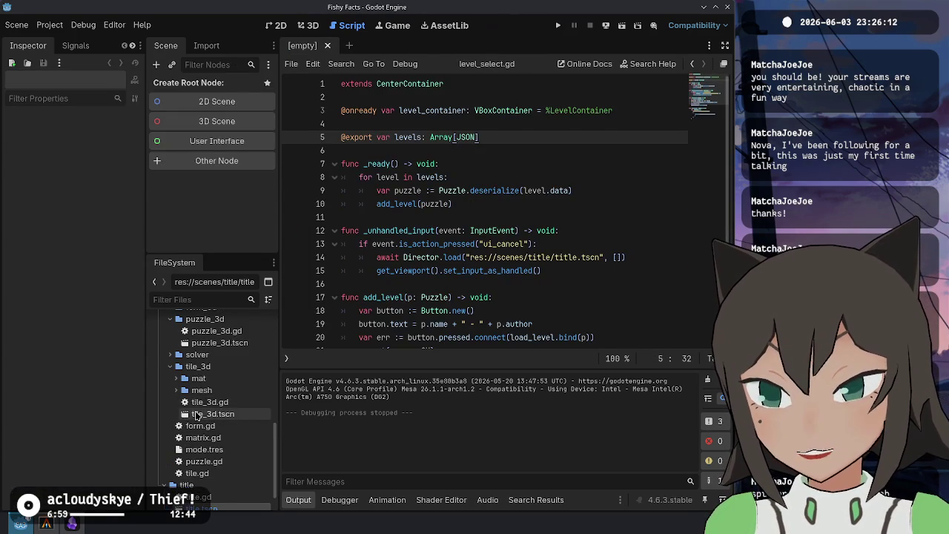
# Open the tile_3d scene and its tile_3d.gd script
pyautogui.doubleClick(195, 413)
pyautogui.scroll(20, 543, 190)
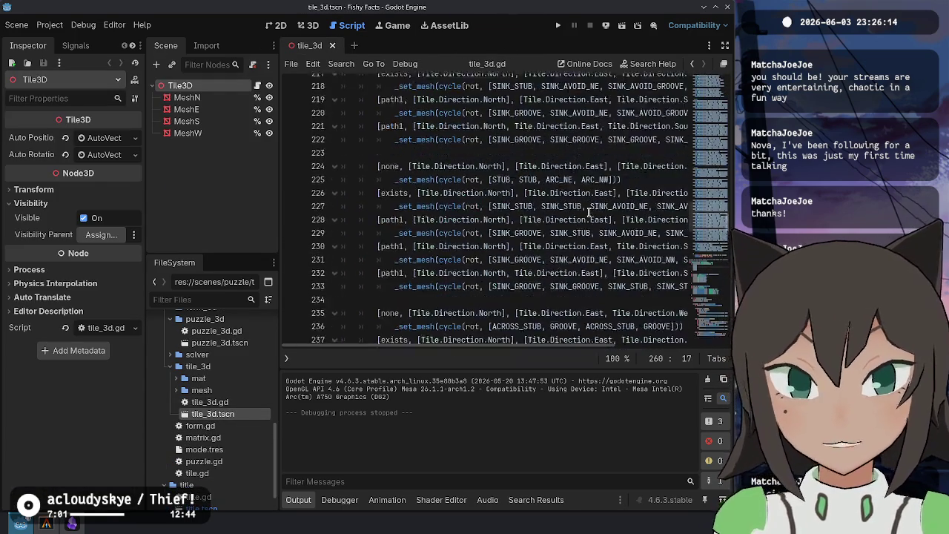
pyautogui.click(460, 153)
pyautogui.scroll(-10, 467, 245)
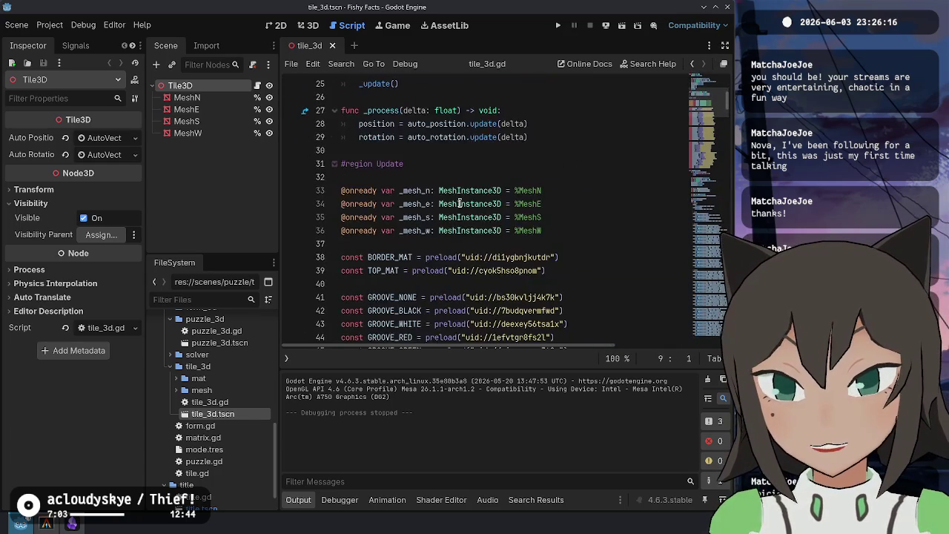
# Review the GROOVE constants (NONE, BLACK, RED, WHITE, GREEN) around lines 41–50
pyautogui.click(430, 191)
pyautogui.doubleClick(393, 177)
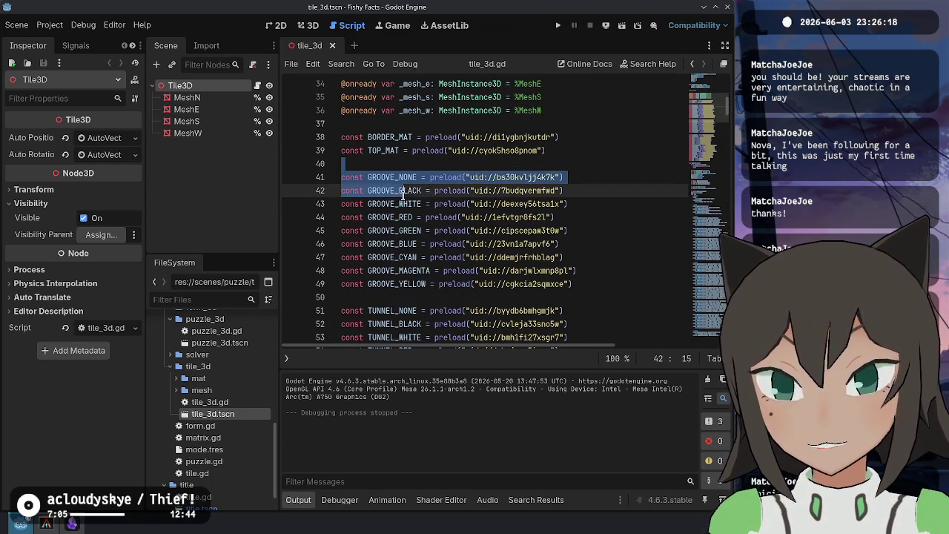
pyautogui.scroll(-2, 400, 193)
pyautogui.doubleClick(393, 110)
pyautogui.doubleClick(390, 138)
pyautogui.doubleClick(393, 123)
pyautogui.click(408, 191)
pyautogui.click(408, 217)
pyautogui.click(417, 191)
pyautogui.click(411, 205)
pyautogui.click(403, 151)
pyautogui.scroll(2, 392, 180)
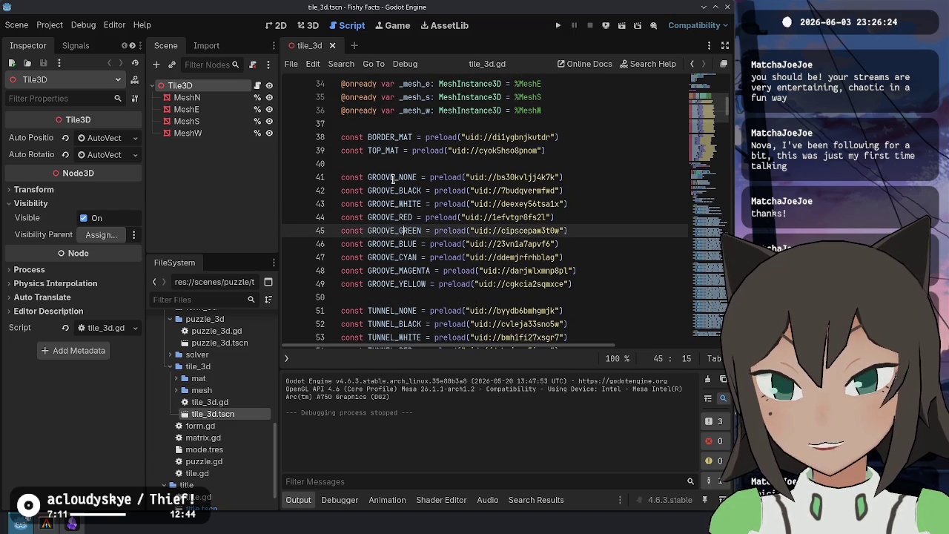
pyautogui.click(394, 179)
pyautogui.scroll(6, 466, 216)
pyautogui.scroll(-13, 466, 217)
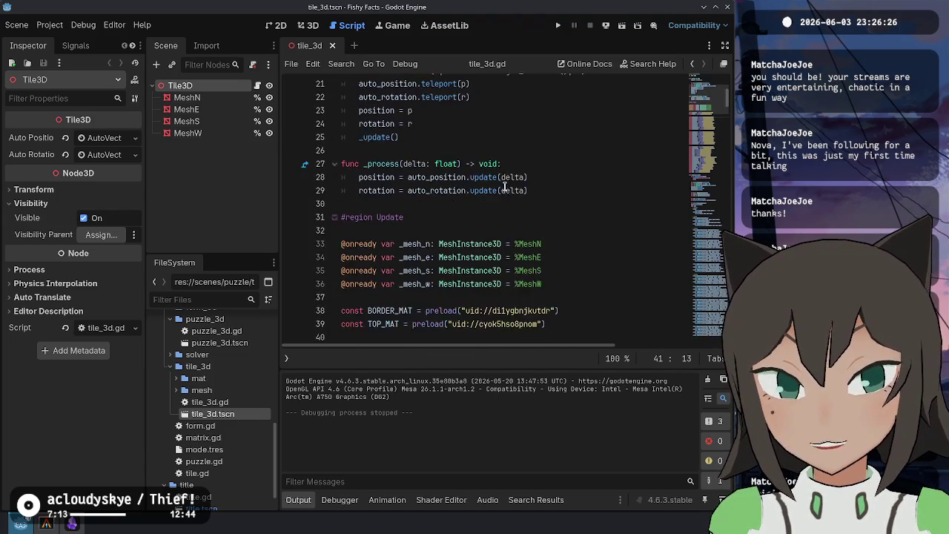
pyautogui.scroll(-2, 369, 206)
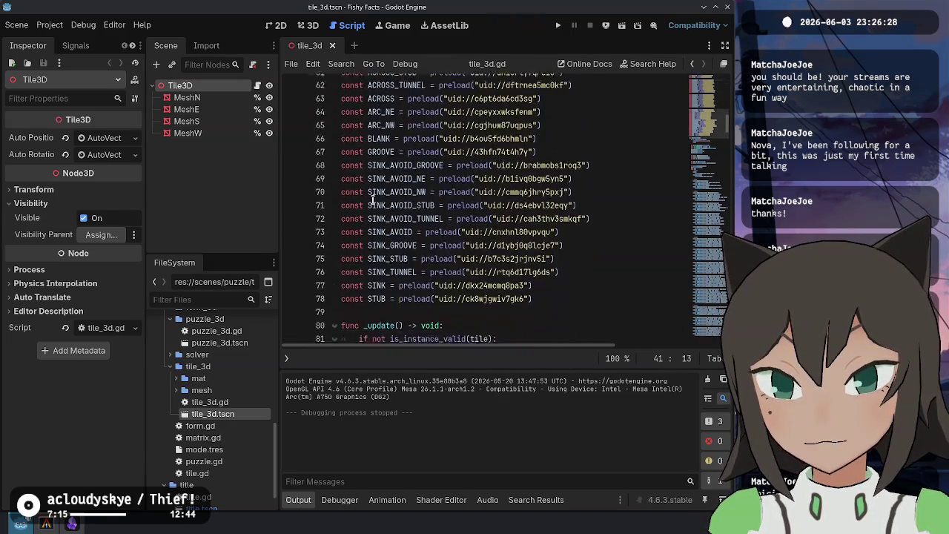
# Hide the output panel and select lines 61 to 63 of the script
pyautogui.click(306, 507)
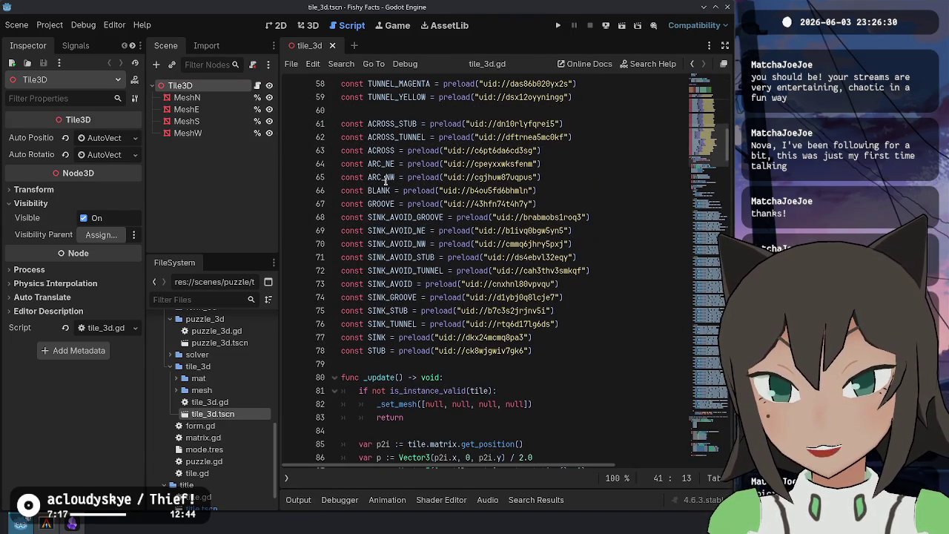
pyautogui.moveTo(368, 124)
pyautogui.mouseDown()
pyautogui.moveTo(396, 146)
pyautogui.moveTo(383, 163)
pyautogui.moveTo(394, 180)
pyautogui.moveTo(391, 237)
pyautogui.moveTo(371, 375)
pyautogui.moveTo(531, 350)
pyautogui.mouseUp()
pyautogui.click(544, 344)
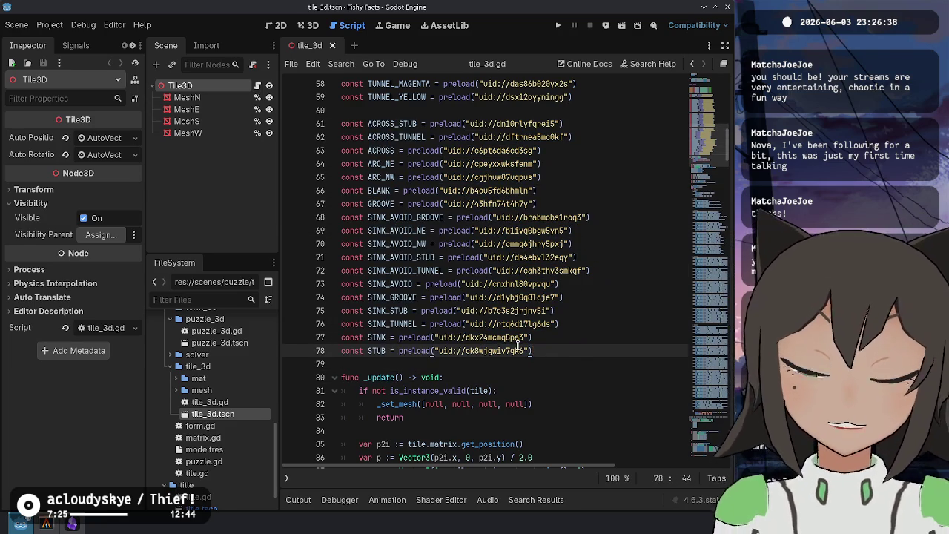
pyautogui.moveTo(518, 343)
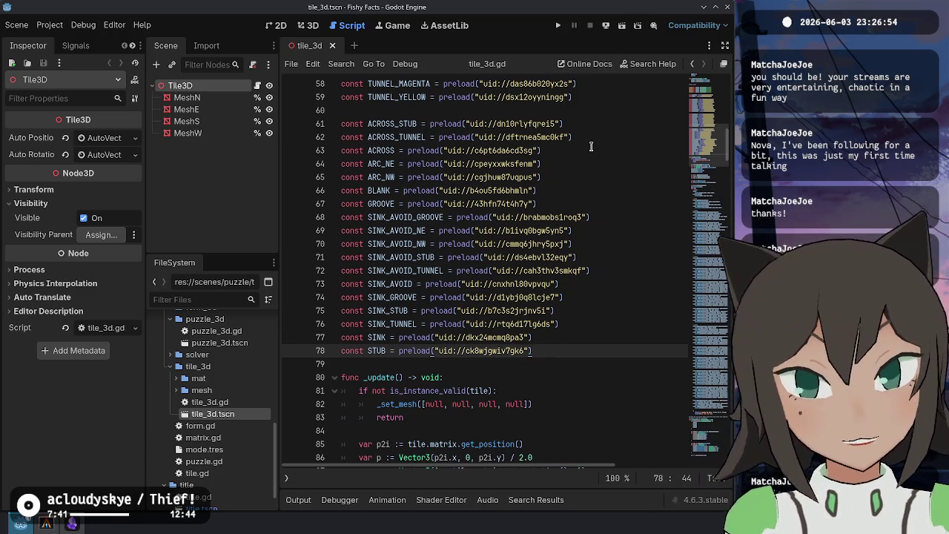
# Insert blank lines after the ACROSS_STUB constant, before func _update()
pyautogui.click(407, 124)
pyautogui.click(562, 124)
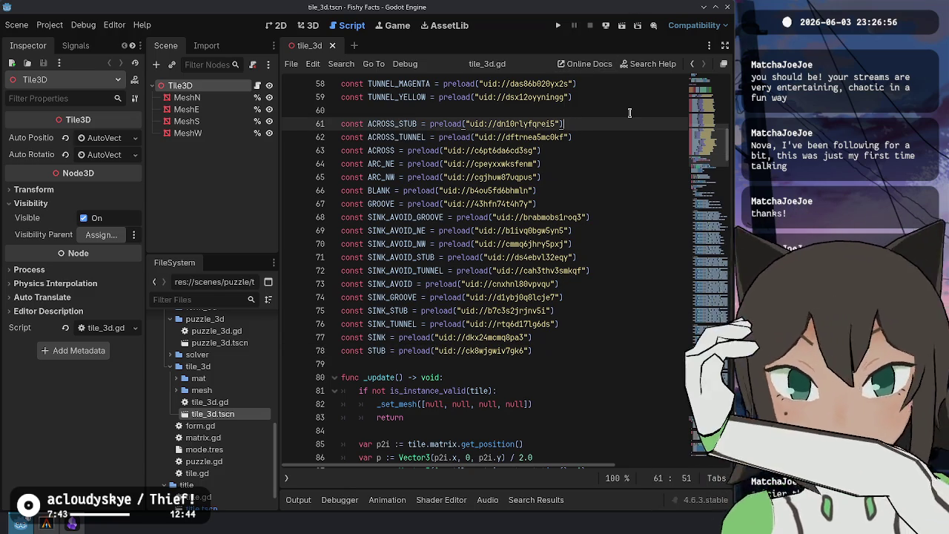
pyautogui.press('Down')
pyautogui.press('Down')
pyautogui.press('Down')
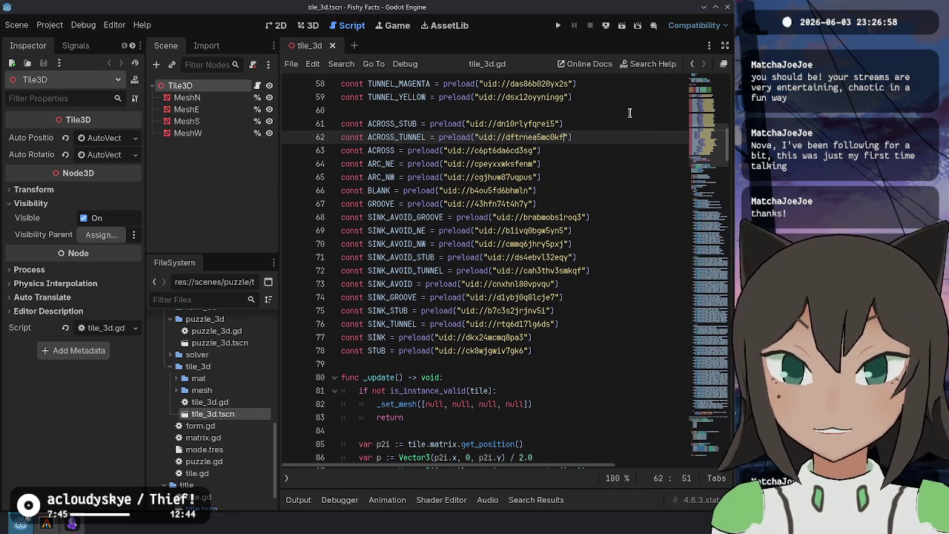
pyautogui.press('Return')
pyautogui.press('Return')
pyautogui.press('Up')
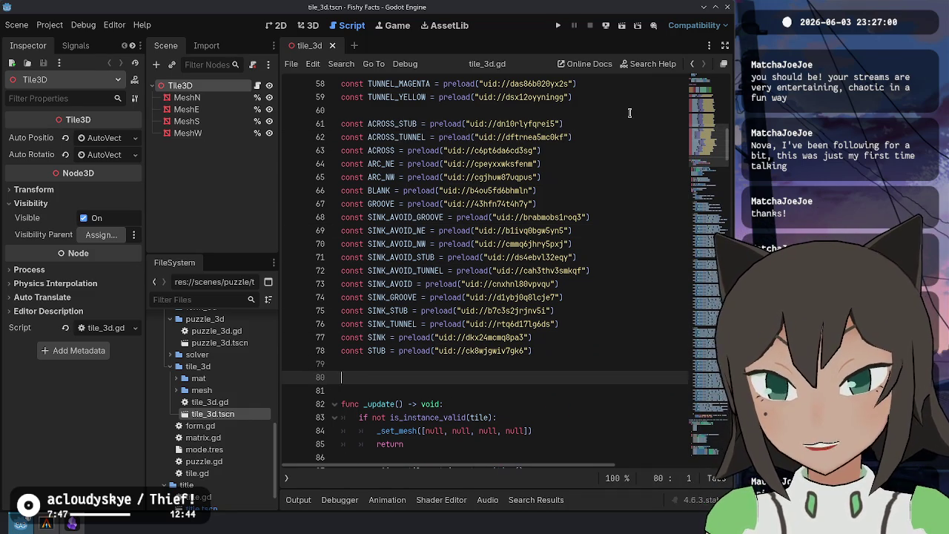
# Declare class MeshAssociation with a mesh: ArrayMesh field
pyautogui.write('lass ')
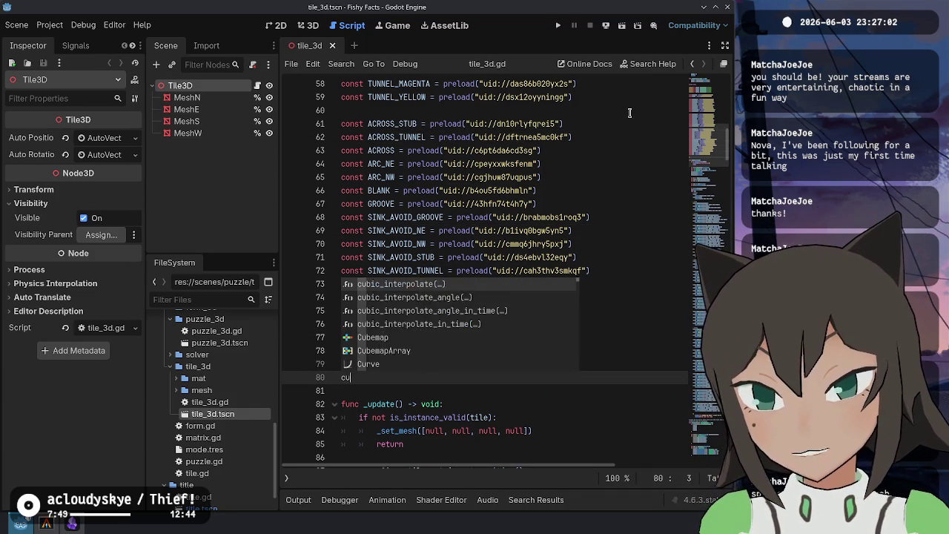
pyautogui.write('MeshAssoci')
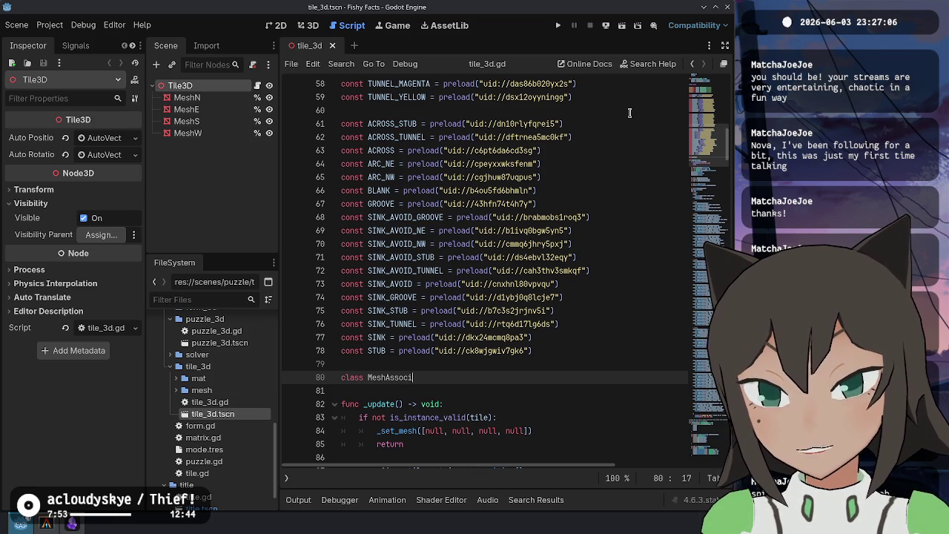
pyautogui.write('ation:')
pyautogui.press('Return')
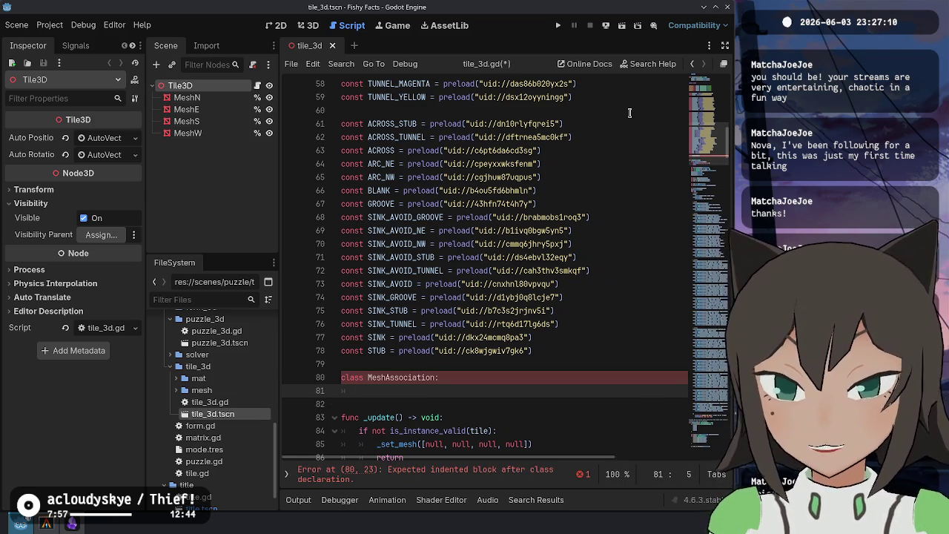
pyautogui.press('BackSpace')
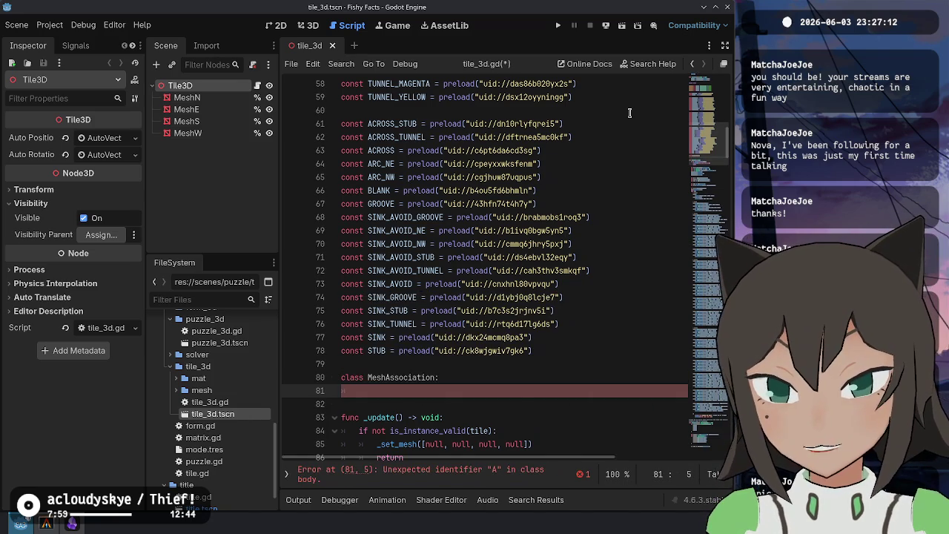
pyautogui.write('va')
pyautogui.write(' Ar')
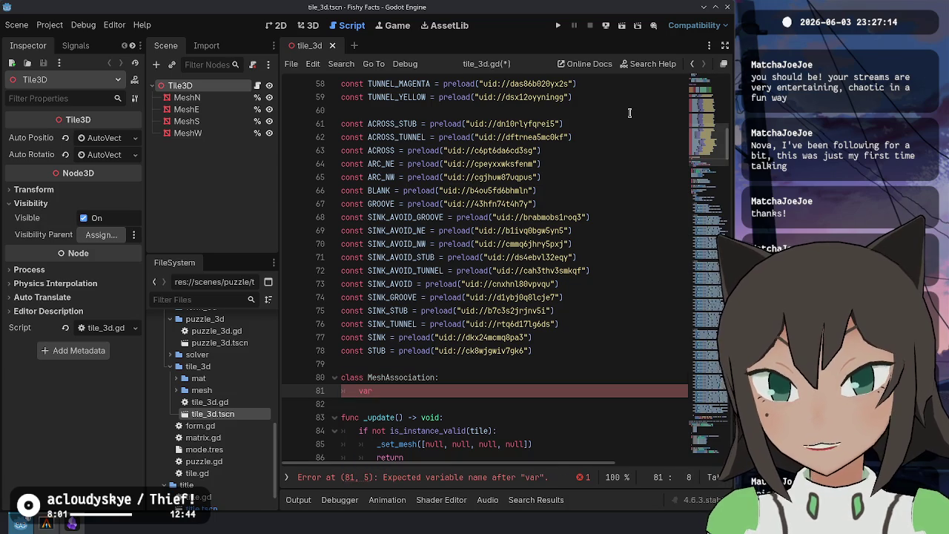
pyautogui.write('Me')
pyautogui.write('mesh:')
pyautogui.press('End')
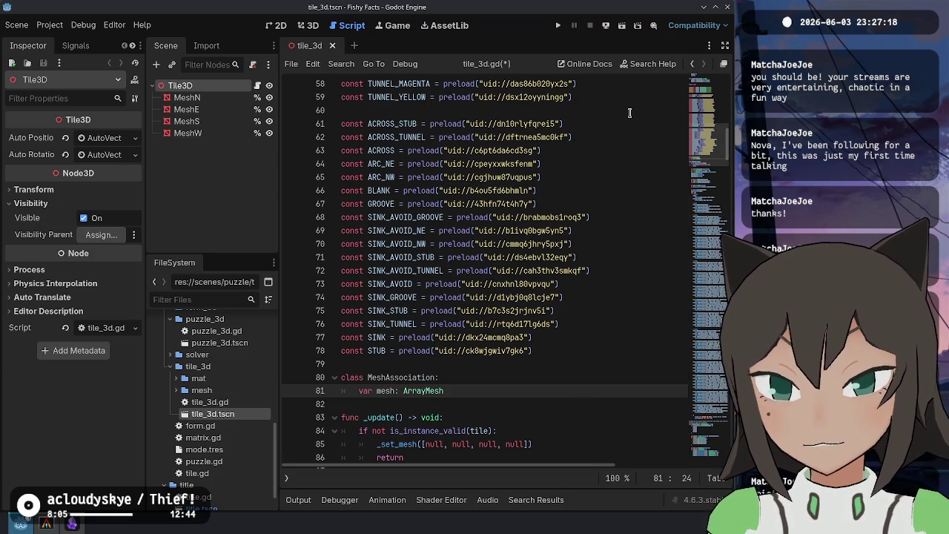
pyautogui.press('Return')
# Add a link: Dictionary[String, Link] field to the class and save the script
pyautogui.write('r link: Lin')
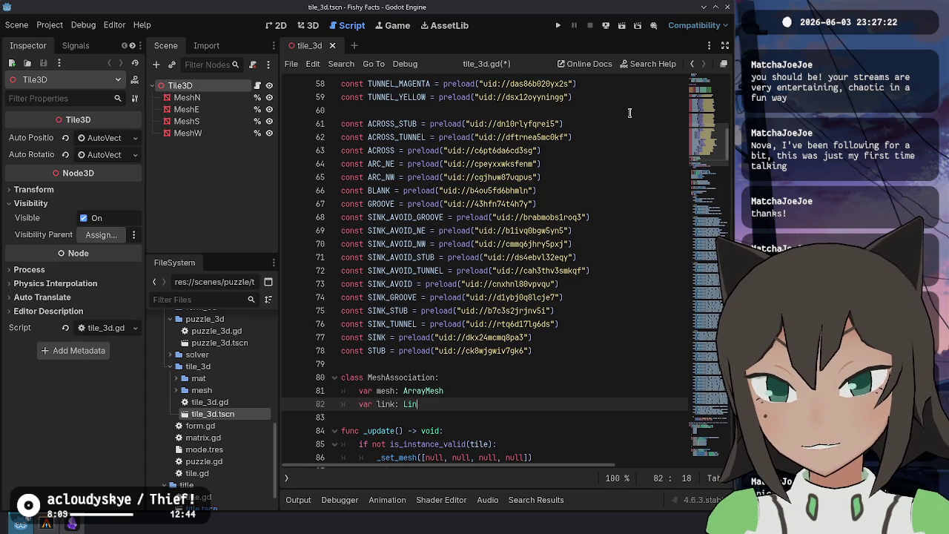
pyautogui.hotkey('ctrl', 'shift', 'Left')
pyautogui.hotkey('ctrl', 'shift', 'Left')
pyautogui.hotkey('ctrl', 'shift', 'Left')
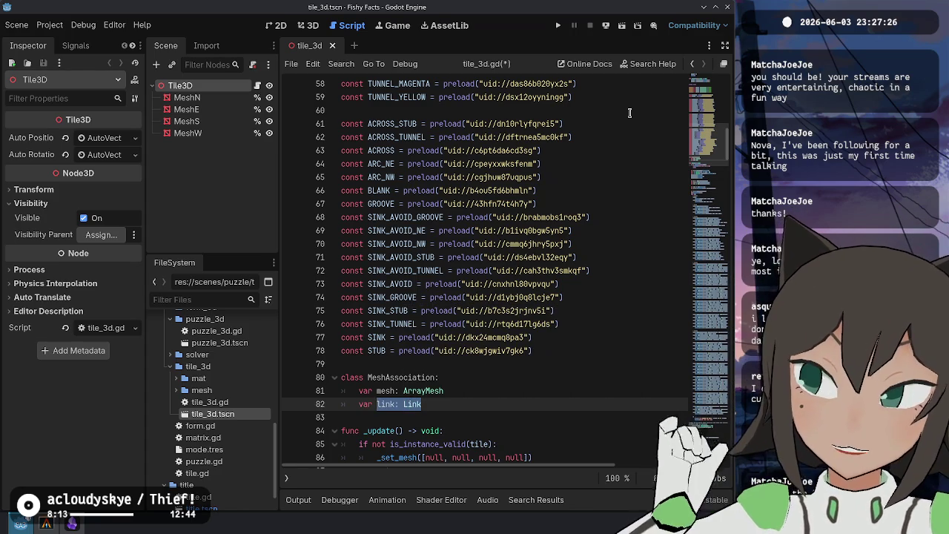
pyautogui.press('Right')
pyautogui.write('Dictionary[')
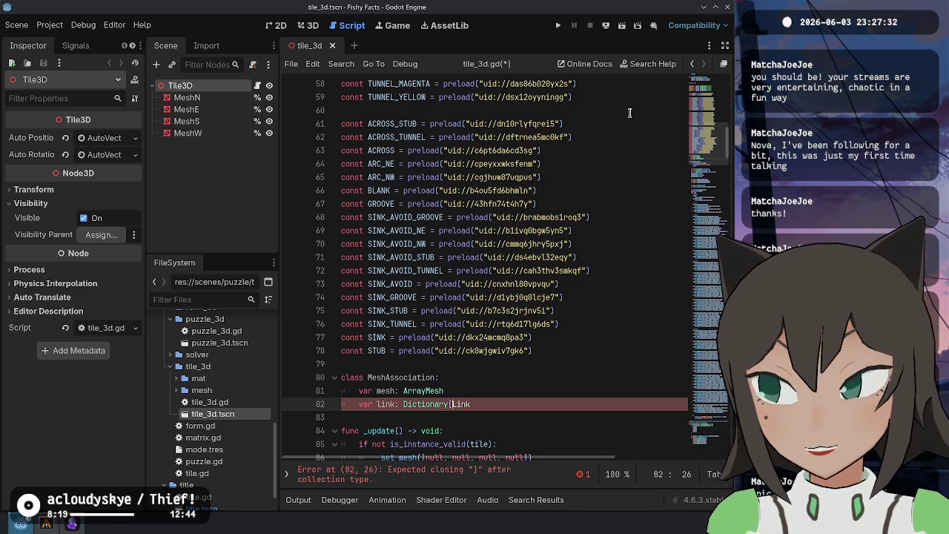
pyautogui.hotkey('ctrl', 'Delete')
pyautogui.write('String, Link')
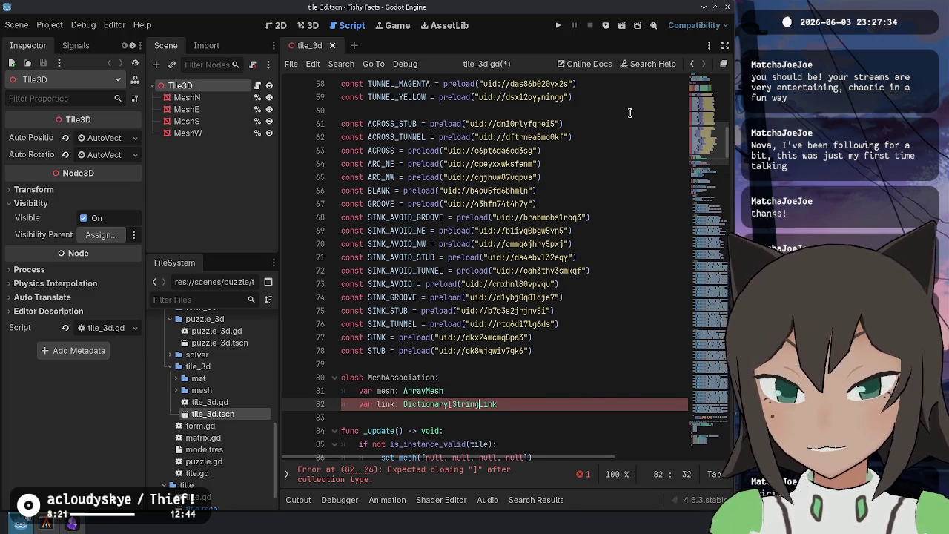
pyautogui.write(']')
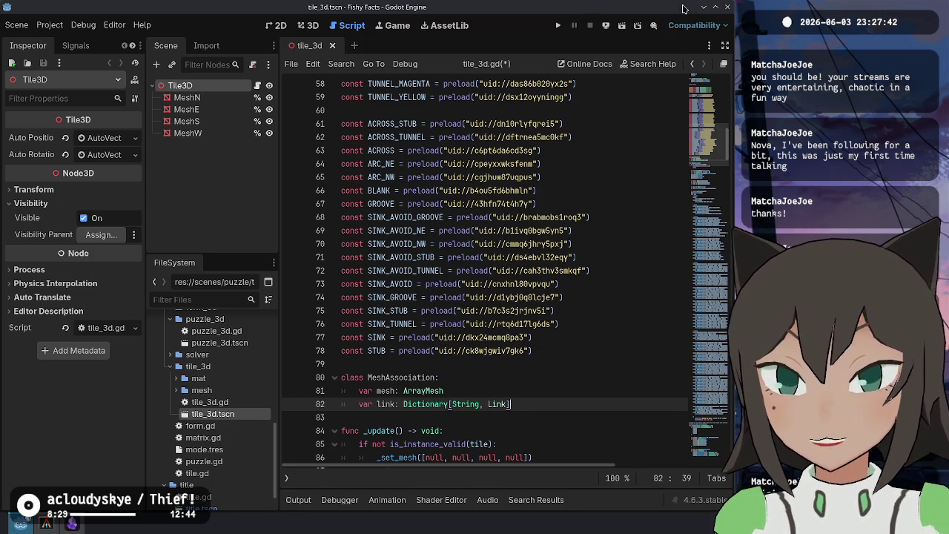
pyautogui.hotkey('ctrl', 's')
# Filter files by 'across' and inspect across-stub.res, whose Surface 1 is named Groove 1
pyautogui.click(216, 296)
pyautogui.write('across')
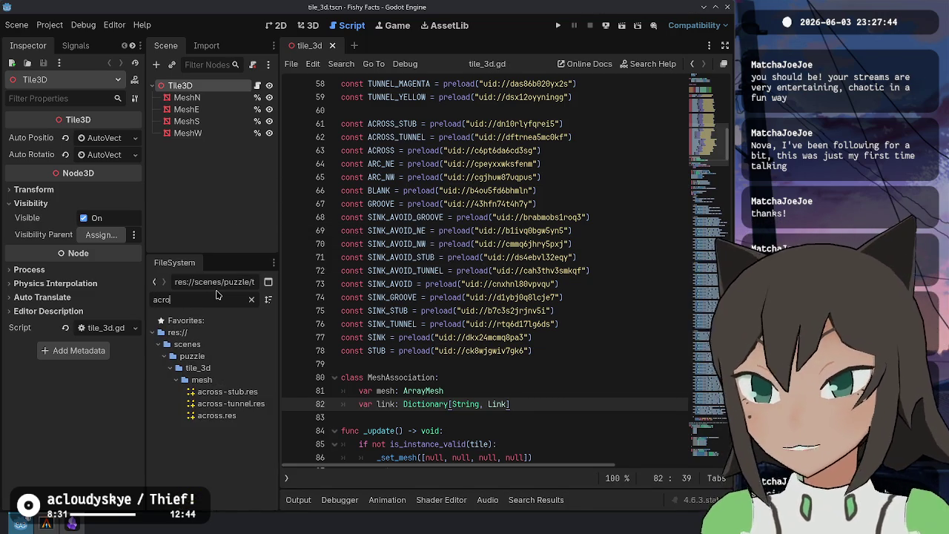
pyautogui.click(237, 391)
pyautogui.moveTo(61, 155)
pyautogui.mouseDown()
pyautogui.moveTo(87, 157)
pyautogui.moveTo(110, 176)
pyautogui.moveTo(74, 150)
pyautogui.moveTo(67, 152)
pyautogui.moveTo(69, 180)
pyautogui.mouseUp()
pyautogui.click(72, 312)
pyautogui.click(72, 312)
pyautogui.click(74, 310)
# Insert new blank lines below the MeshAssociation class
pyautogui.click(558, 413)
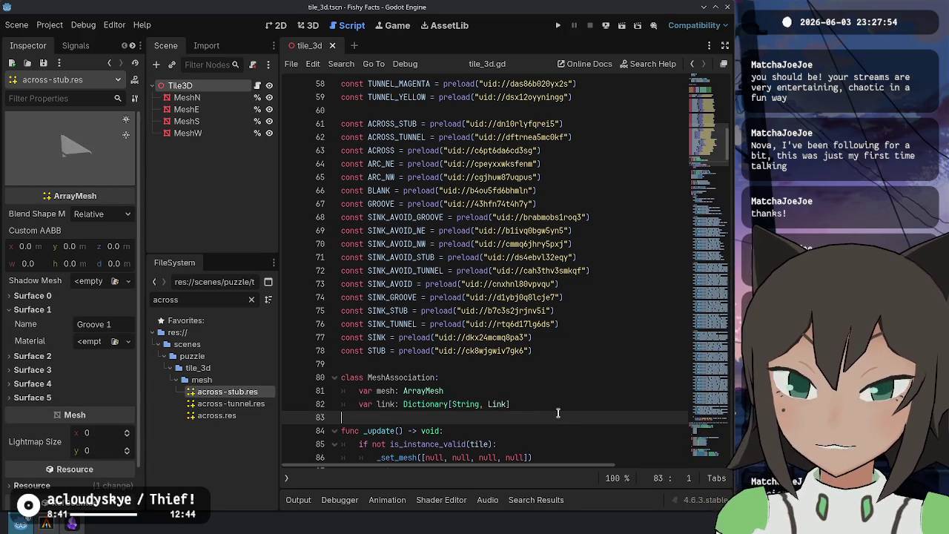
pyautogui.press('Return')
pyautogui.press('Return')
pyautogui.press('Up')
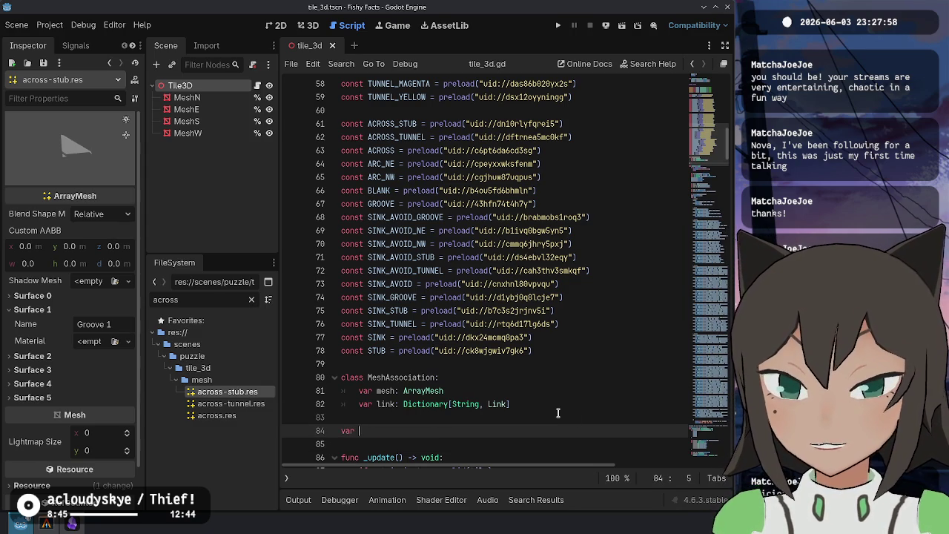
# Declare mesh_associations: Array[MeshAssociation] starting with a MeshAssociation.new( entry
pyautogui.write('sh_associations: Arra')
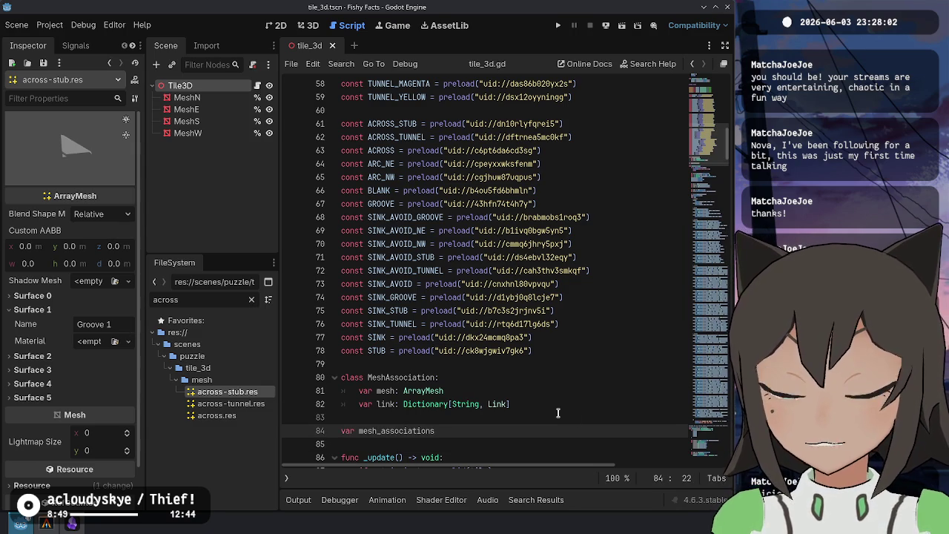
pyautogui.write('y[MeshA')
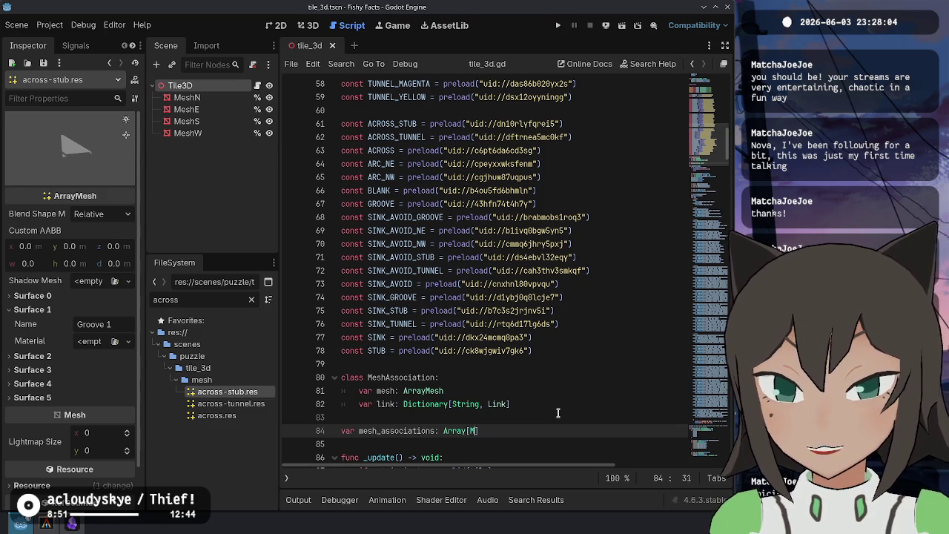
pyautogui.write('s')
pyautogui.press('Return')
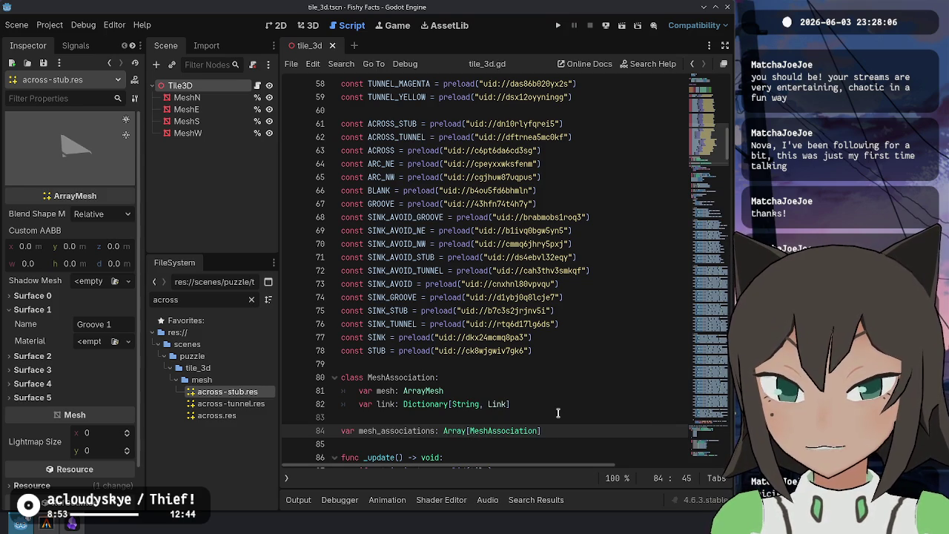
pyautogui.press('Right')
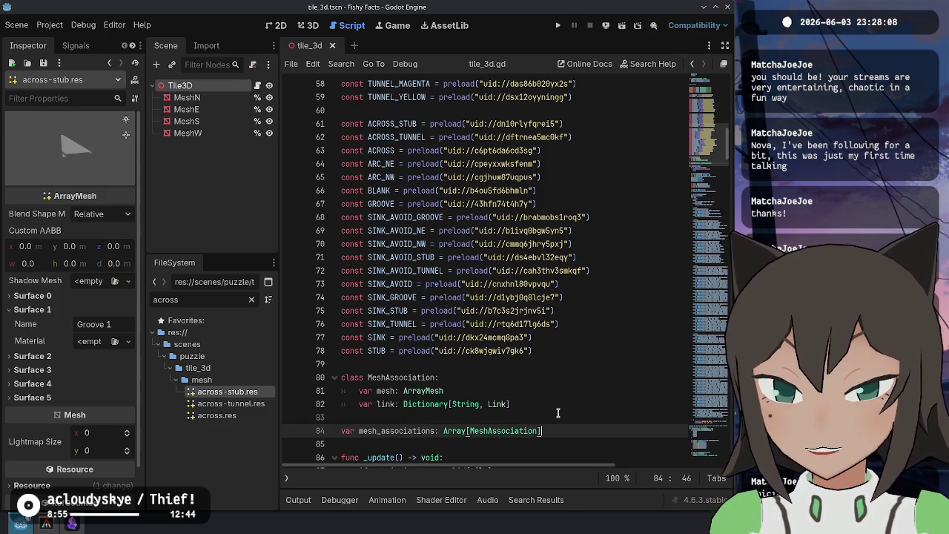
pyautogui.write('[')
pyautogui.press('Return')
pyautogui.write('Mes')
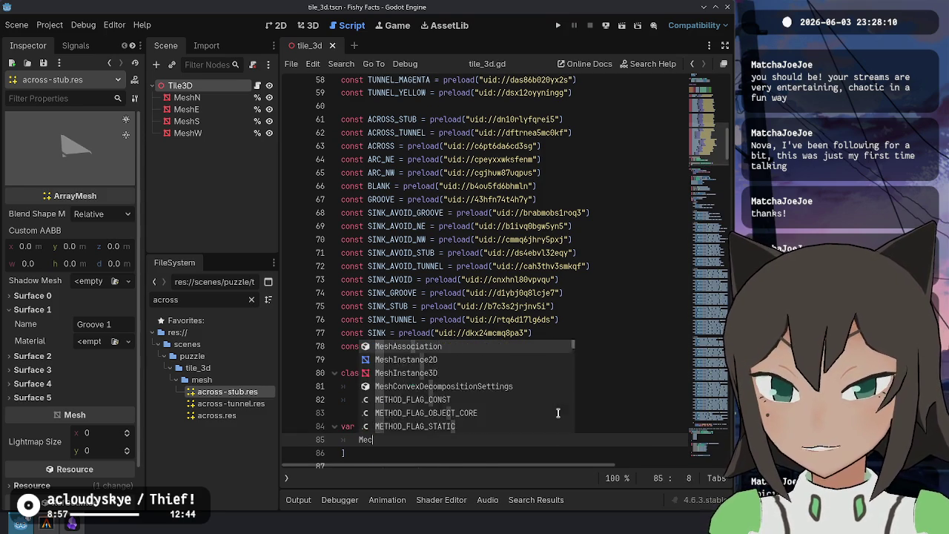
pyautogui.write('hAs')
pyautogui.press('Return')
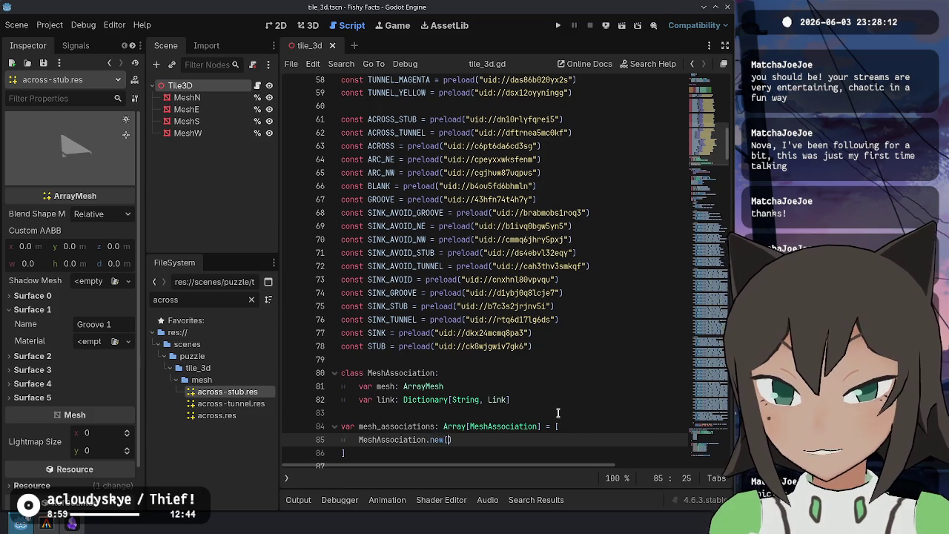
pyautogui.write('(')
pyautogui.press('Return')
# Pass ACROSS_STUB and begin a dictionary entry keyed 'Surface 1'
pyautogui.write('ACROSS_TS')
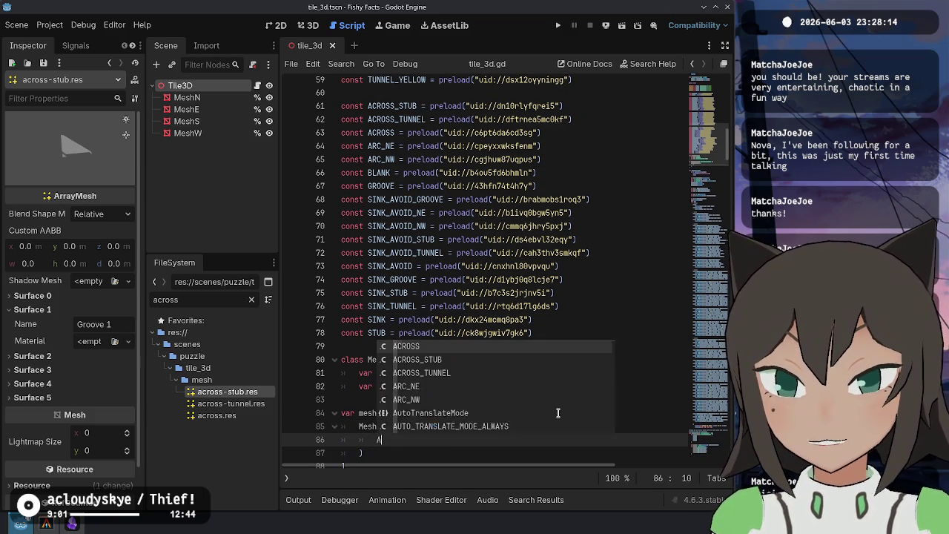
pyautogui.press('BackSpace')
pyautogui.press('BackSpace')
pyautogui.write('STUB')
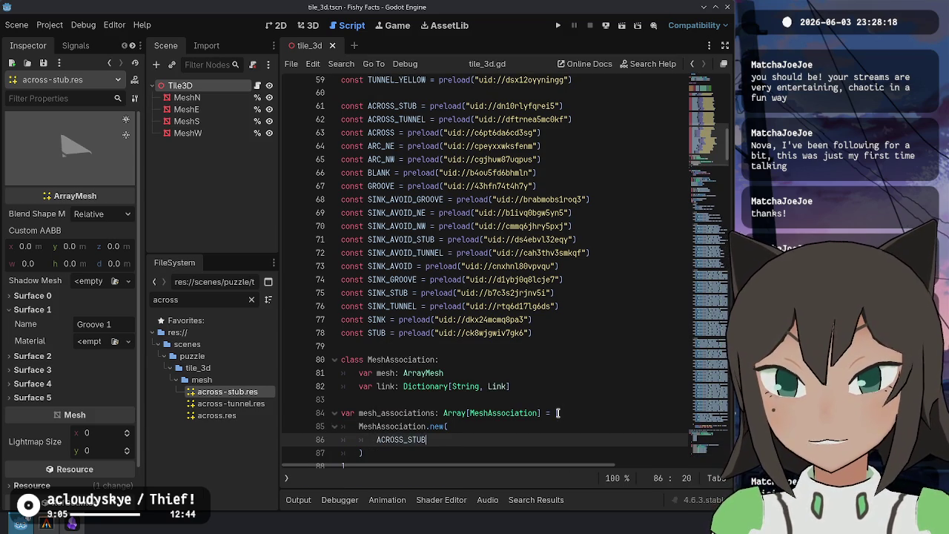
pyautogui.write(',')
pyautogui.press('Return')
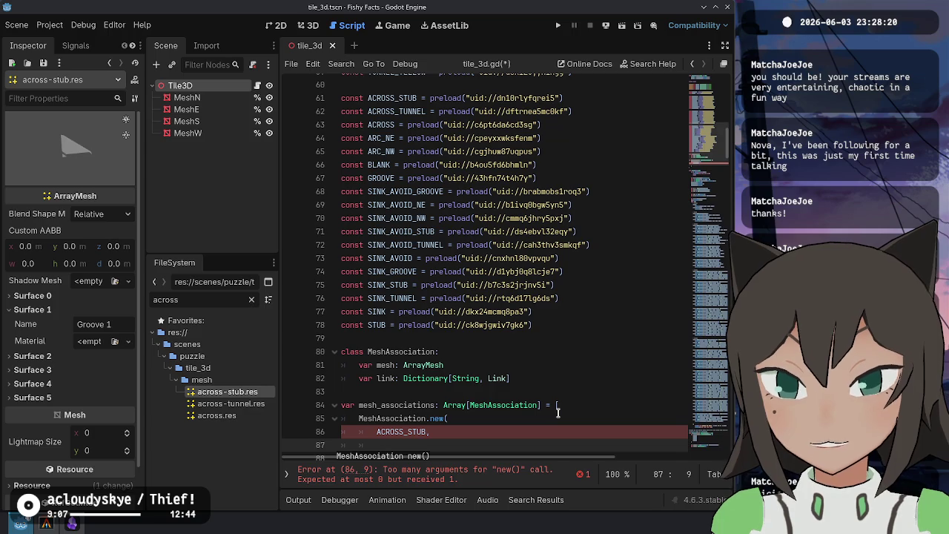
pyautogui.write('{}')
pyautogui.press('Return')
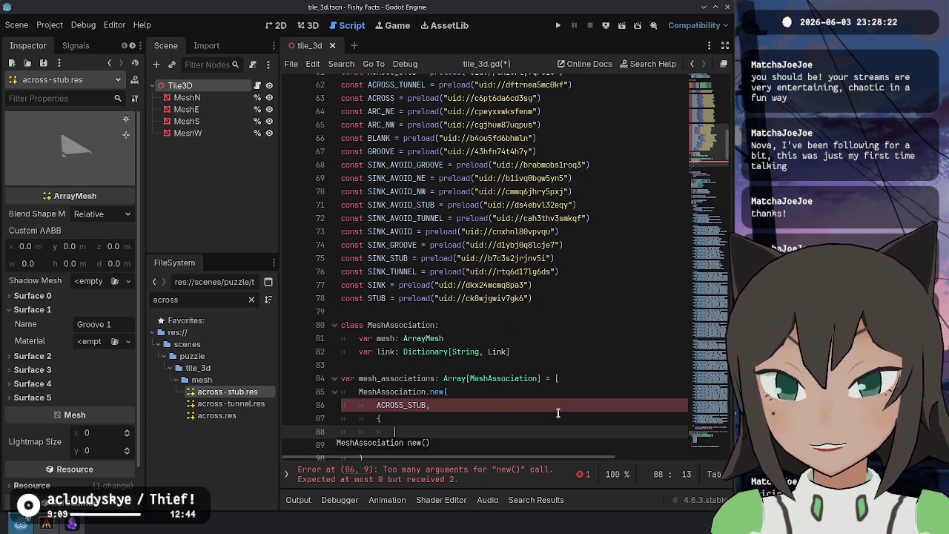
pyautogui.write('Surface 1":')
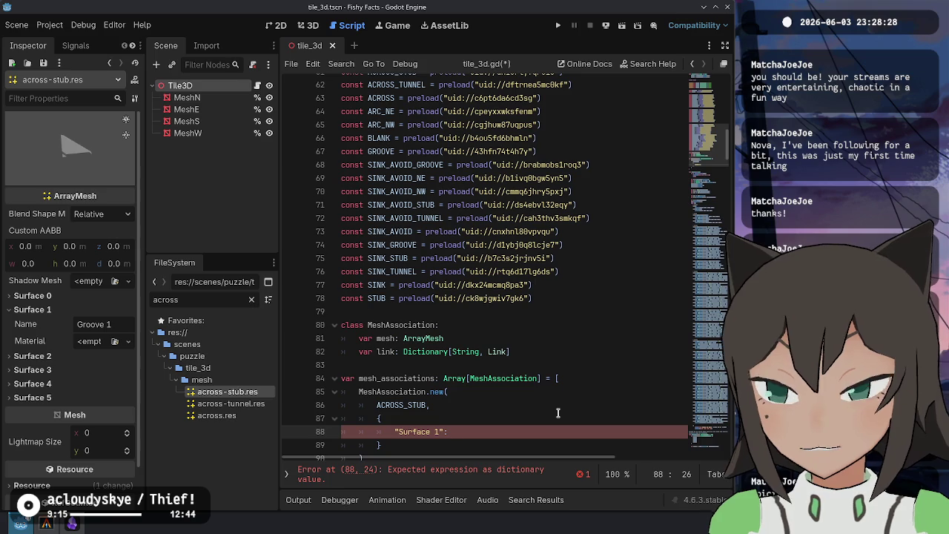
pyautogui.press('Up')
pyautogui.press('Up')
pyautogui.press('Up')
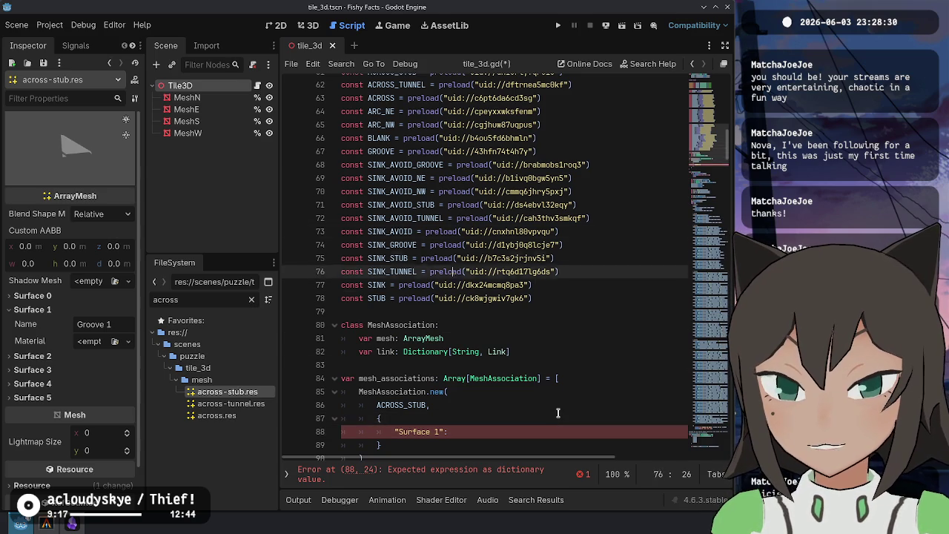
pyautogui.press('Down')
pyautogui.press('Down')
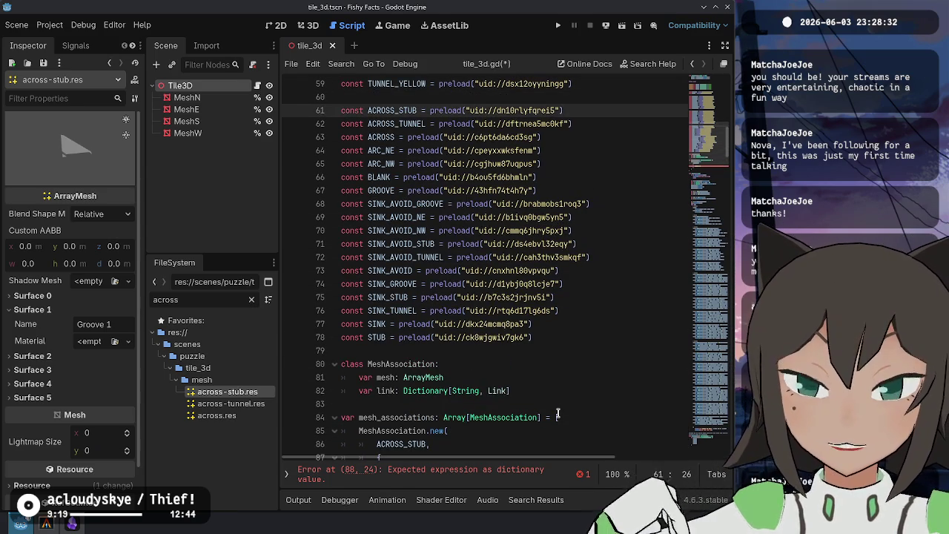
pyautogui.press('Down')
pyautogui.press('Down')
pyautogui.press('Down')
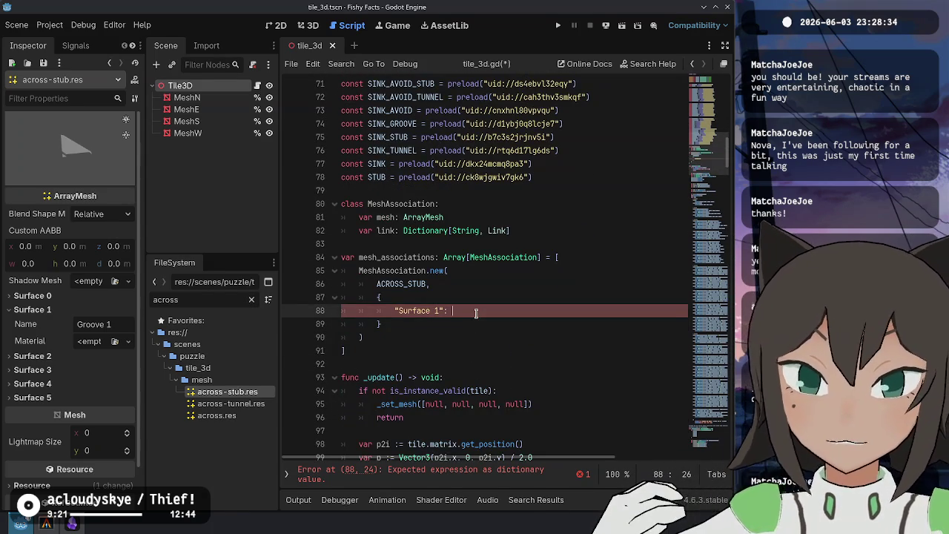
# Map 'Surface 1' to Link.new(null, Tile.Path.None, Vector2i.LEFT, Vector2i.RIGHT)
pyautogui.write('Link.new(')
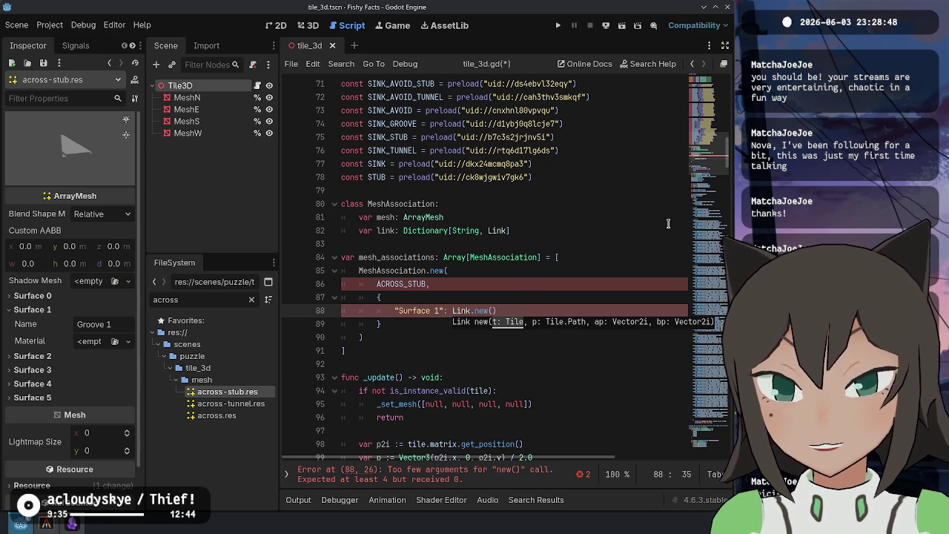
pyautogui.write('null, Tile.Path.')
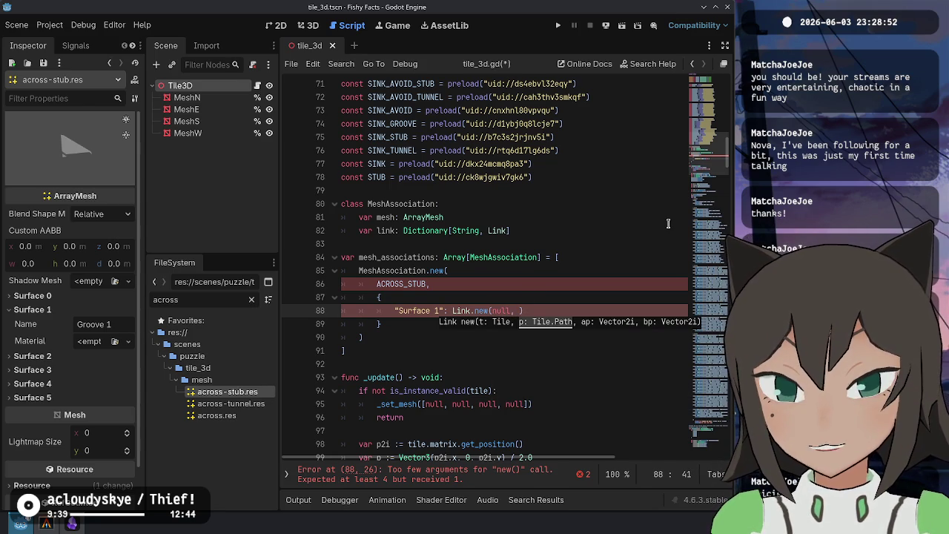
pyautogui.write('None, V')
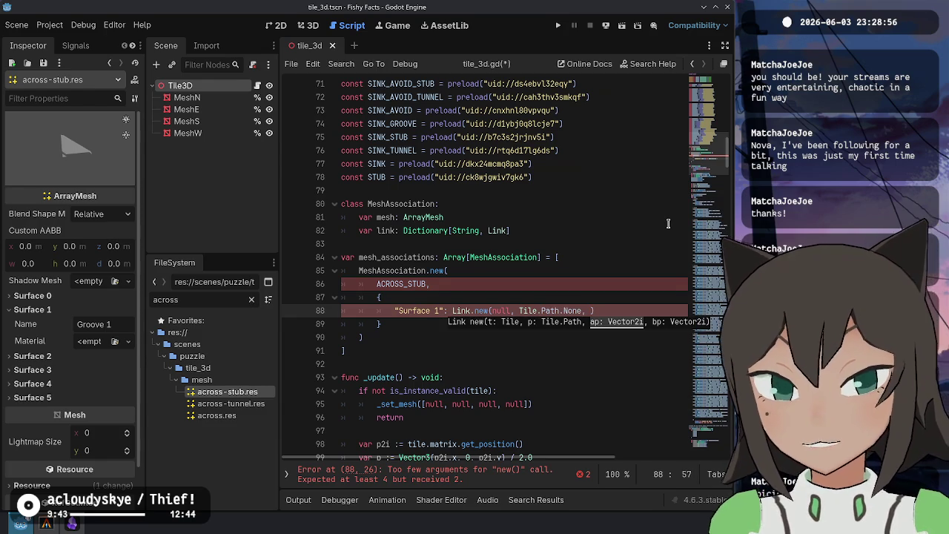
pyautogui.write('es')
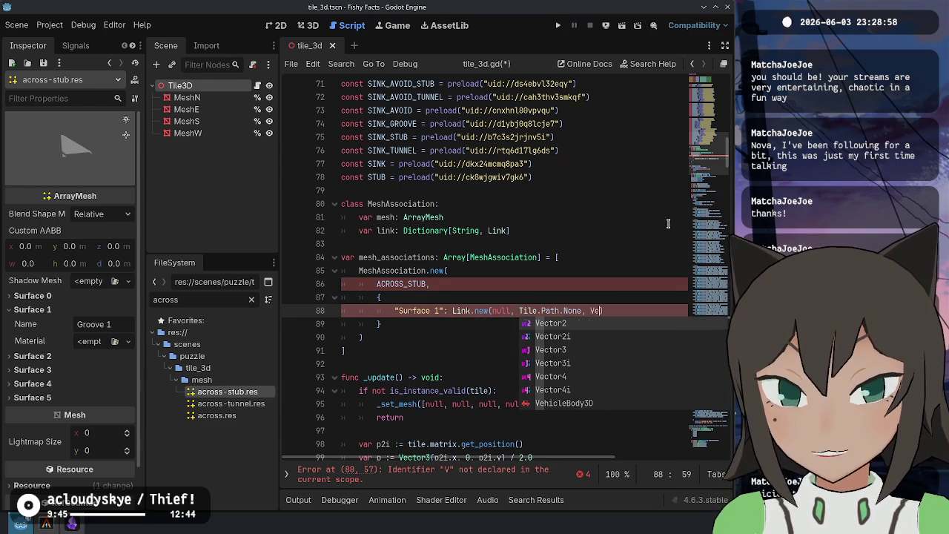
pyautogui.press('BackSpace')
pyautogui.press('BackSpace')
pyautogui.write('ector2i.LE')
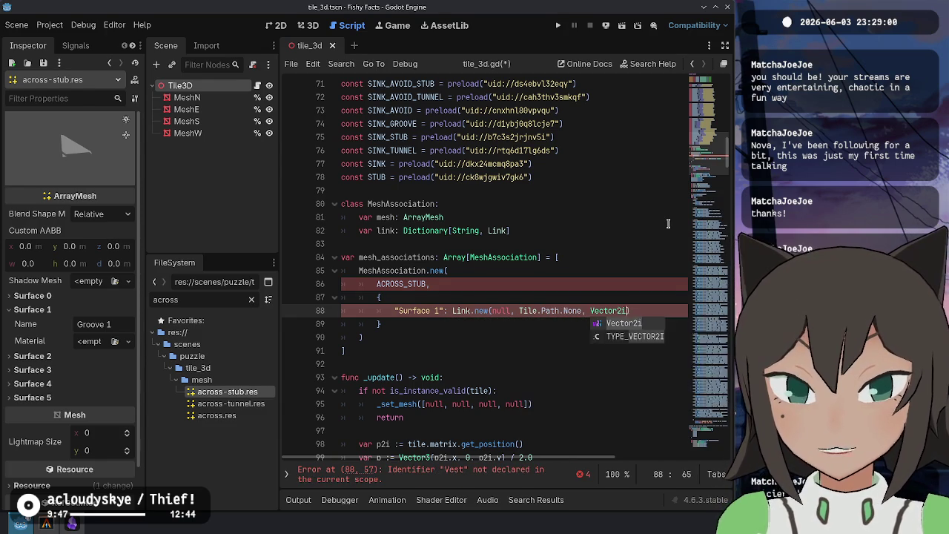
pyautogui.press('Return')
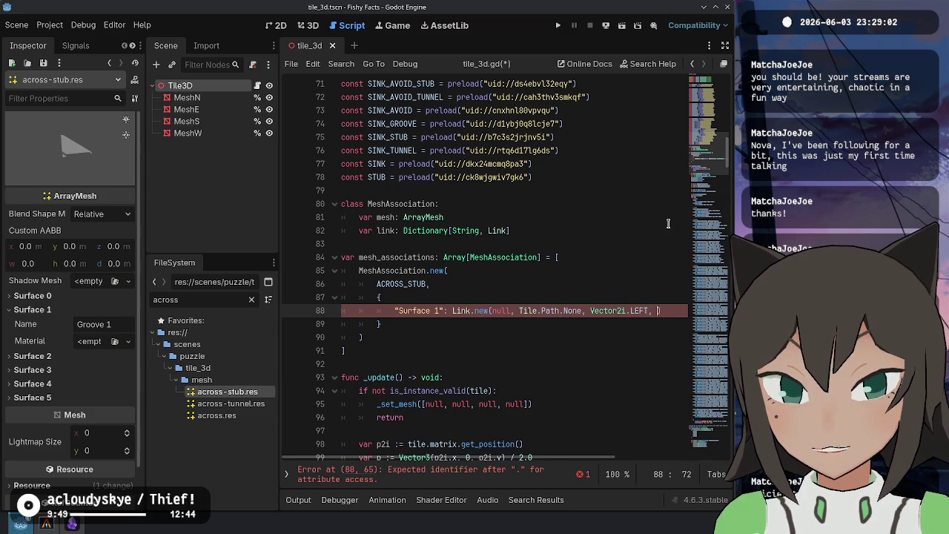
pyautogui.write('Vector2i.R')
pyautogui.press('Return')
# Open a new indented line inside MeshAssociation after the link field
pyautogui.press('Up')
pyautogui.press('Up')
pyautogui.press('Right')
pyautogui.press('Right')
pyautogui.press('Right')
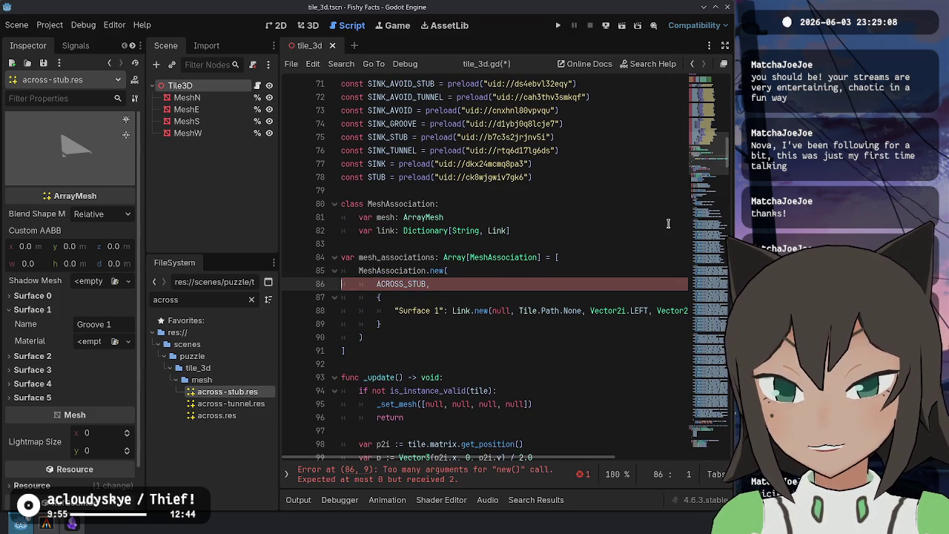
pyautogui.press('Up')
pyautogui.press('Up')
pyautogui.press('Up')
pyautogui.press('End')
pyautogui.press('Return')
pyautogui.press('Return')
# Add func _init(m: ArrayMesh, Link: Dictionary[String, Link]) to MeshAssociation
pyautogui.write('fun')
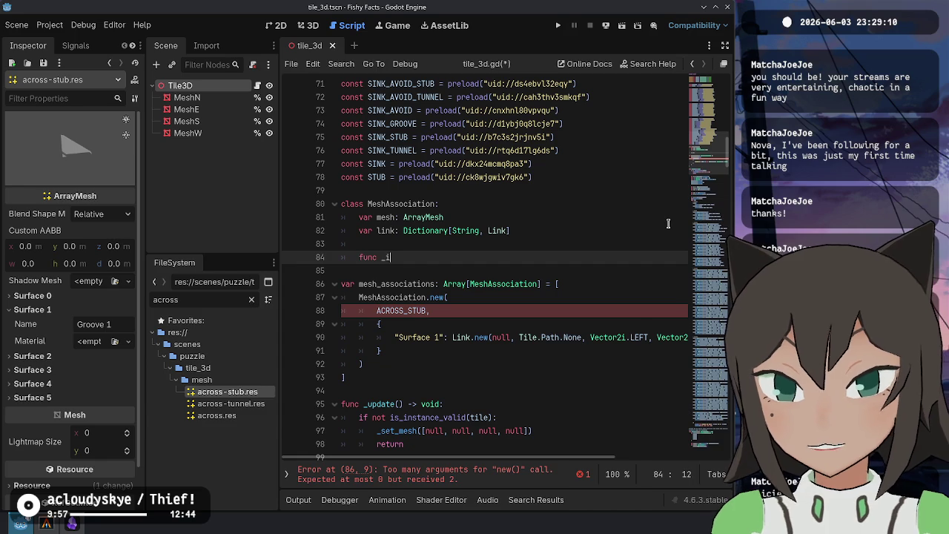
pyautogui.press('Return')
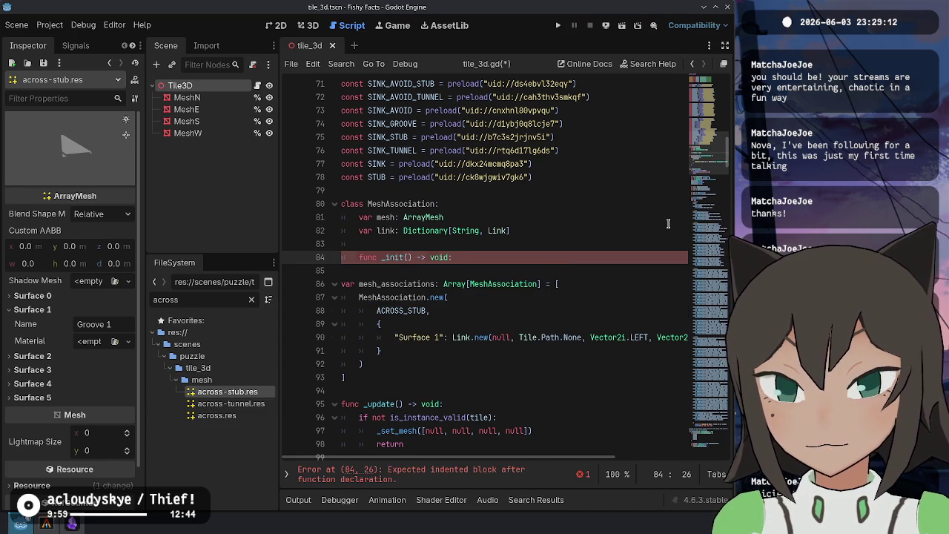
pyautogui.press('Return')
pyautogui.press('Up')
pyautogui.press('End')
pyautogui.press('Left')
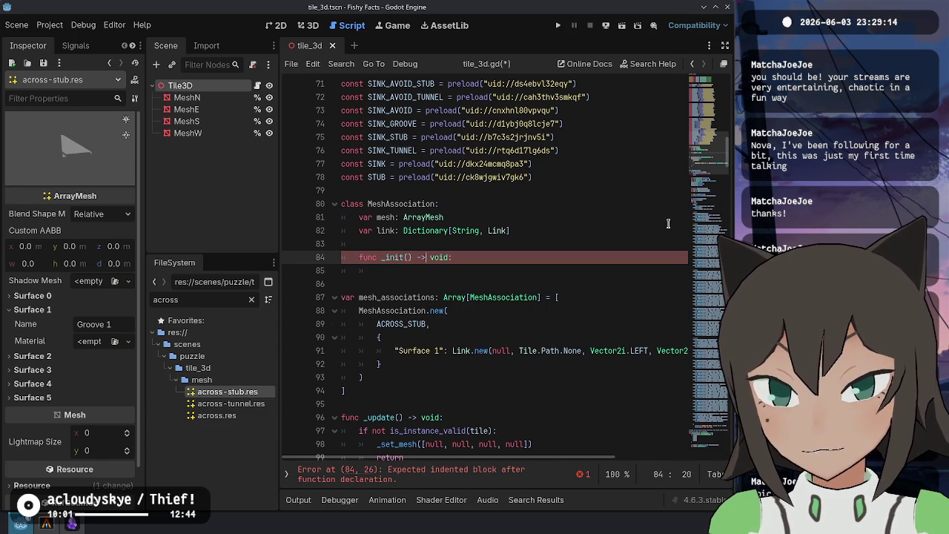
pyautogui.write('m: Array')
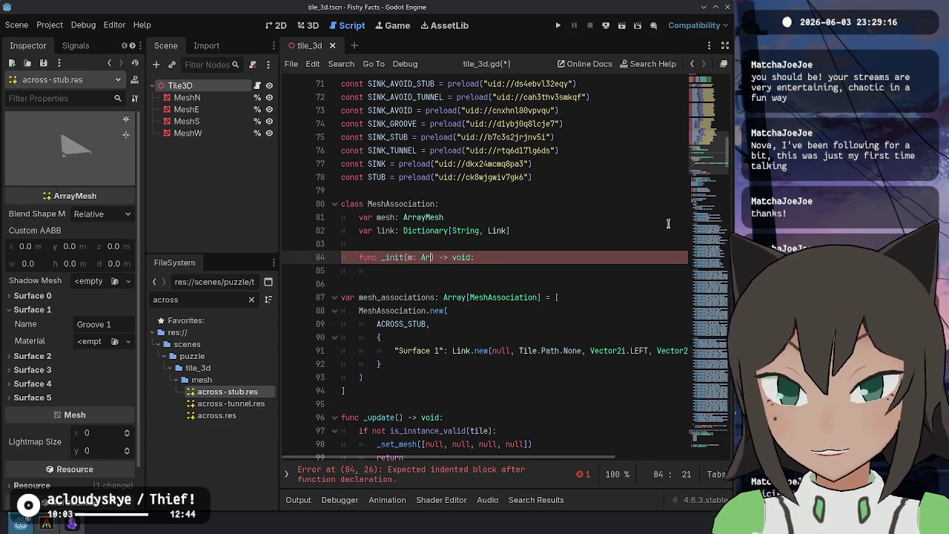
pyautogui.write('Mesh, Link')
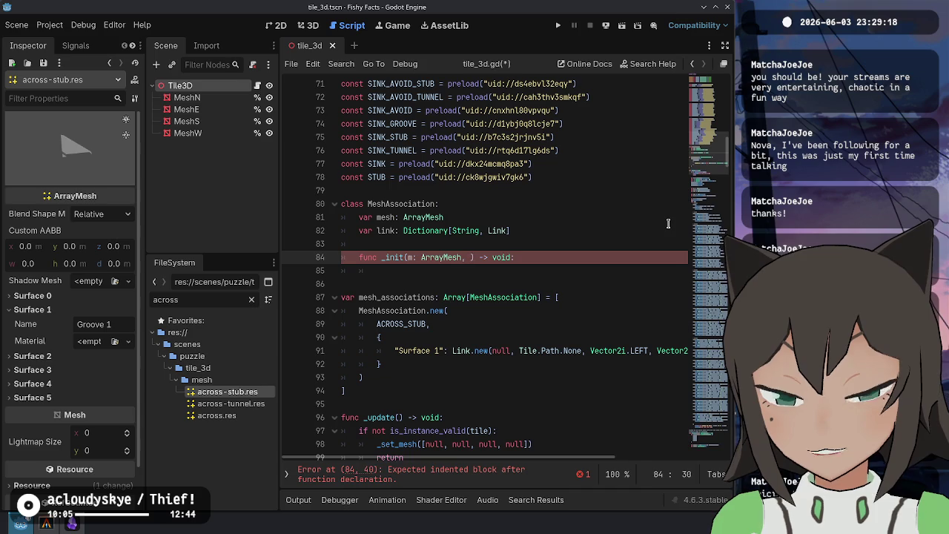
pyautogui.write(': Dictionary[String, Link')
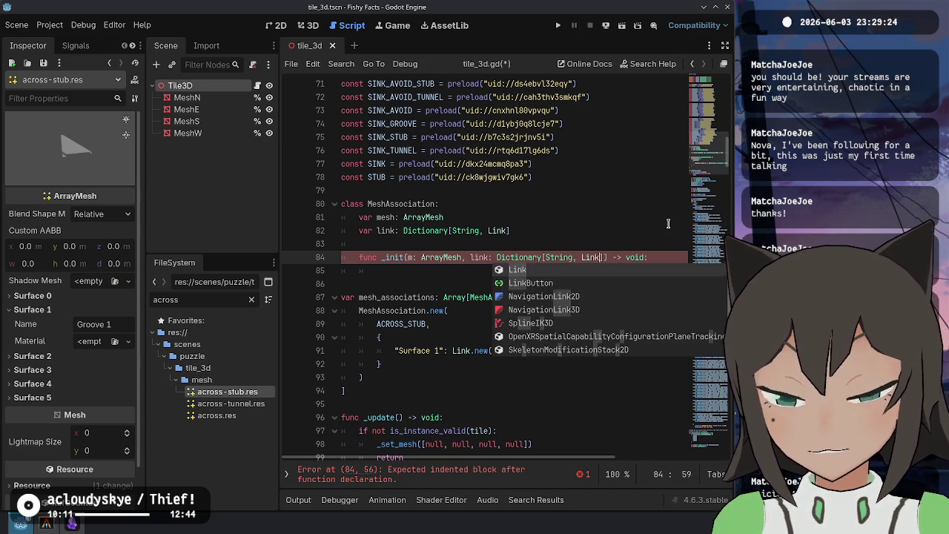
pyautogui.press('Escape')
# Assign mesh = m and link in _init, renaming the parameter to l
pyautogui.press('Down')
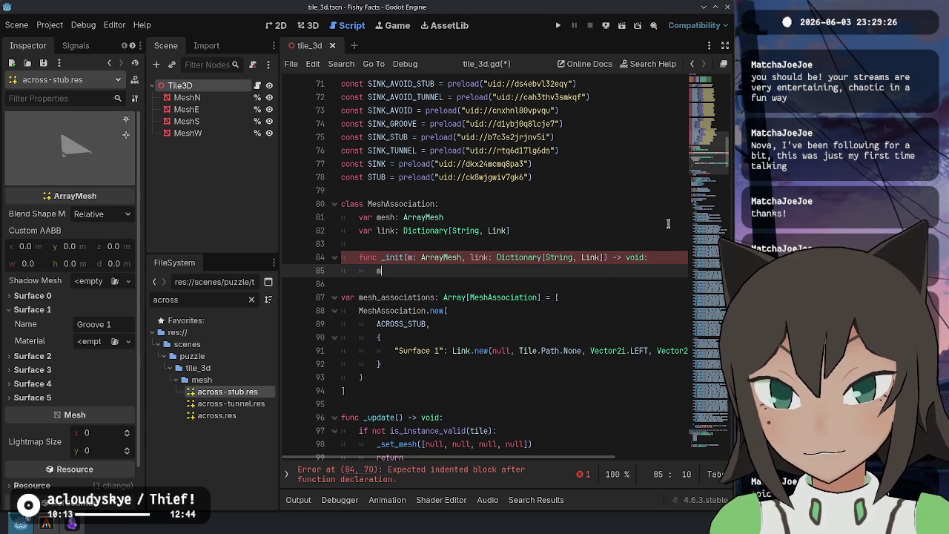
pyautogui.write('esh = m')
pyautogui.press('Return')
pyautogui.write('lin')
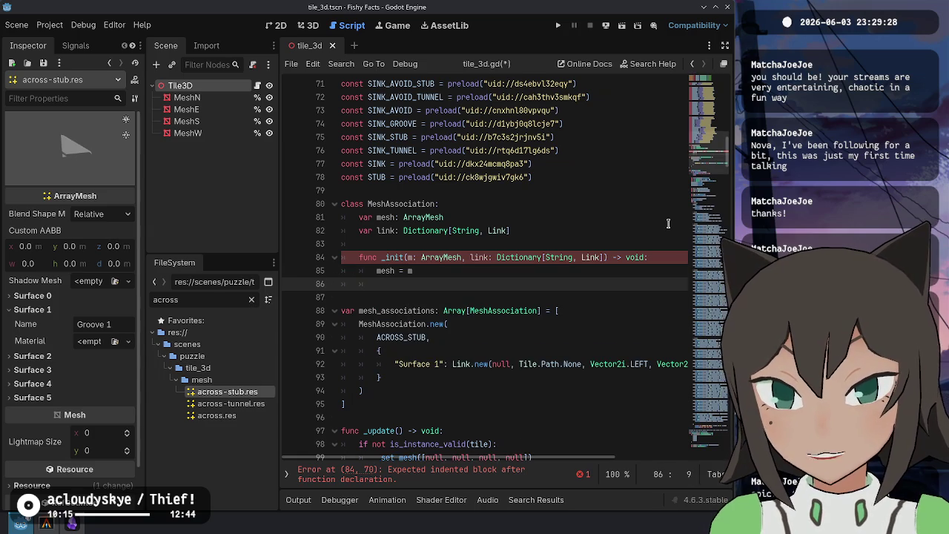
pyautogui.press('Escape')
pyautogui.press('Up')
pyautogui.press('Up')
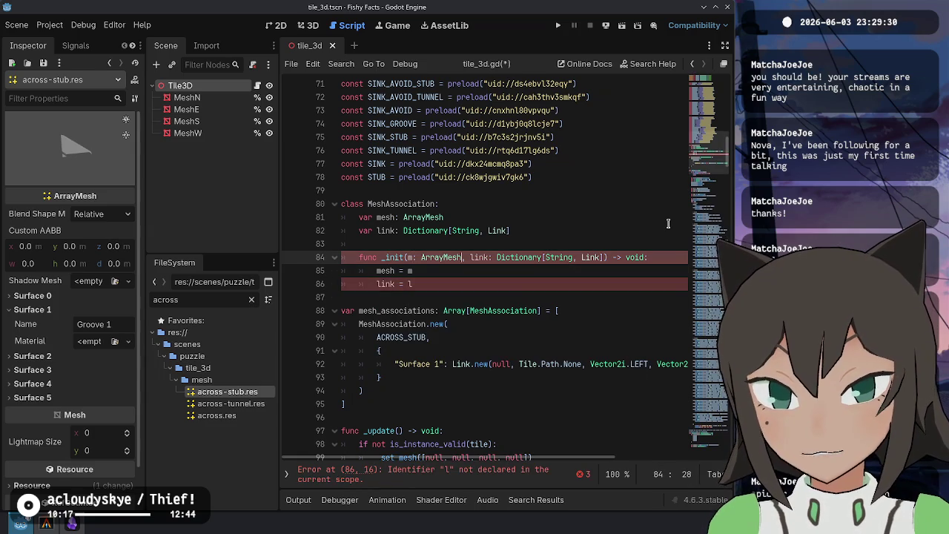
pyautogui.press('BackSpace')
pyautogui.press('BackSpace')
pyautogui.press('BackSpace')
pyautogui.press('Down')
pyautogui.press('Down')
pyautogui.press('Down')
# Retype the mesh_associations declaration as a Dictionary instead of an Array
pyautogui.press('Home')
pyautogui.press('Down')
pyautogui.press('Down')
pyautogui.press('Down')
pyautogui.press('Up')
pyautogui.press('Up')
pyautogui.press('Up')
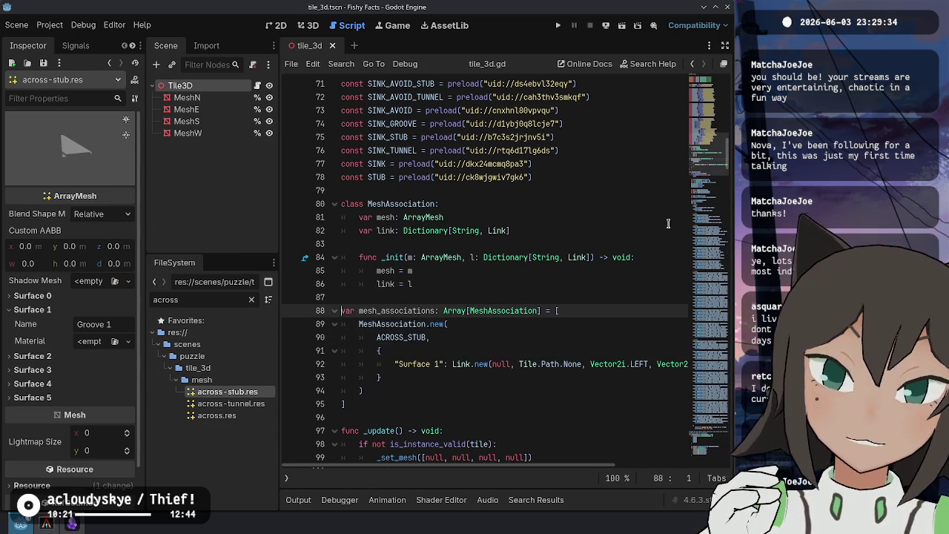
pyautogui.hotkey('ctrl', 'BackSpace')
pyautogui.write('Dictionary[Mes')
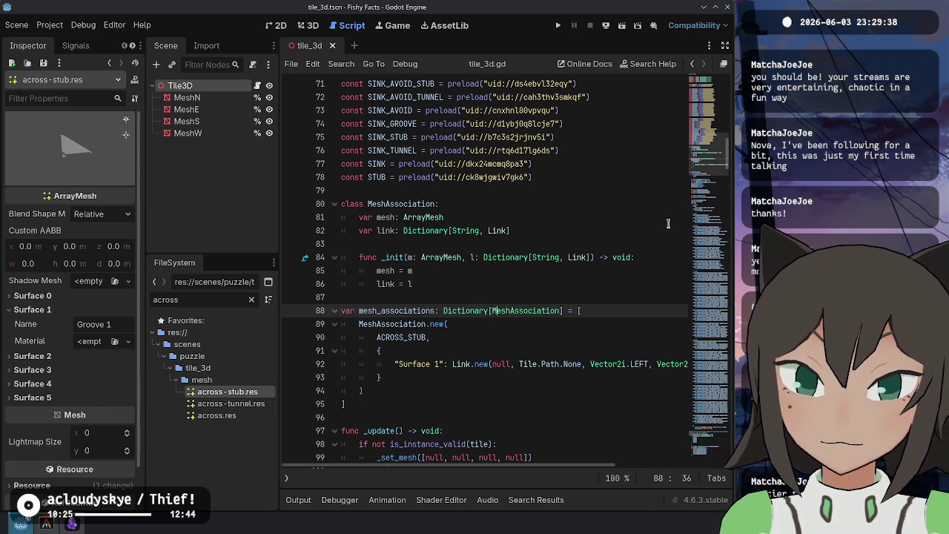
pyautogui.write('h, Mes')
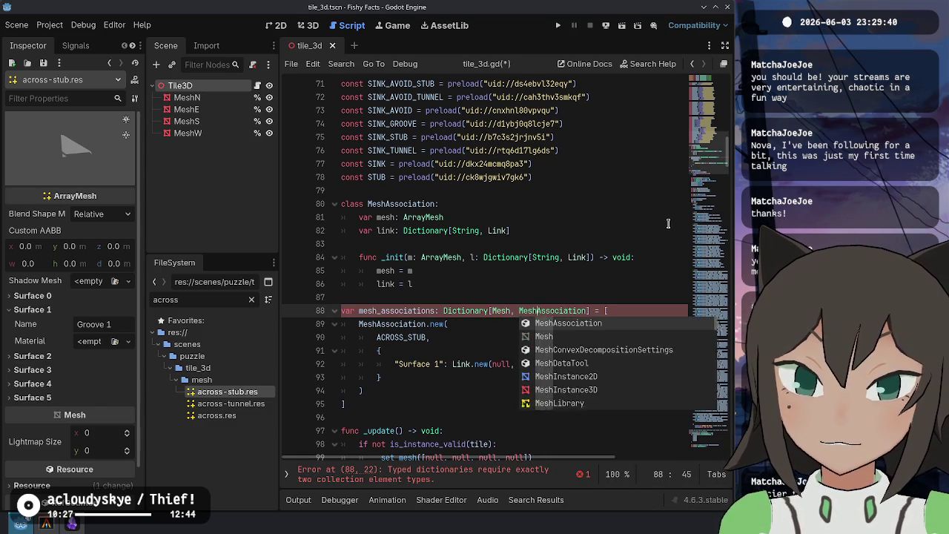
# Accept the MeshAssociation type completion and delete the mesh field and its mesh = m assignment
pyautogui.press('Return')
pyautogui.press('Up')
pyautogui.press('Up')
pyautogui.press('Up')
pyautogui.hotkey('ctrl', 'shift', 'k')
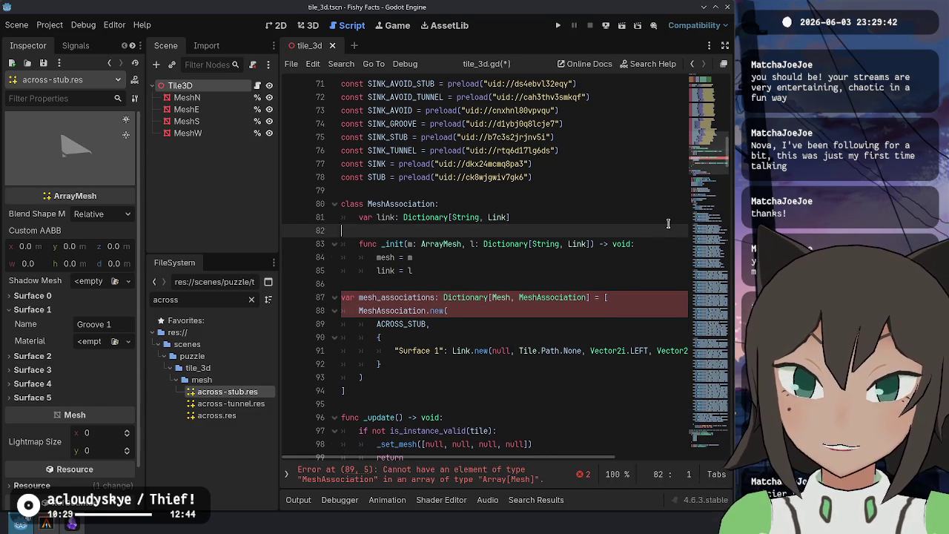
pyautogui.press('Down')
pyautogui.press('Down')
pyautogui.press('Down')
pyautogui.hotkey('ctrl', 'shift', 'k')
# Move ACROSS_STUB onto the MeshAssociation.new line as the dictionary key followed by a colon
pyautogui.press('Down')
pyautogui.press('Down')
pyautogui.press('Down')
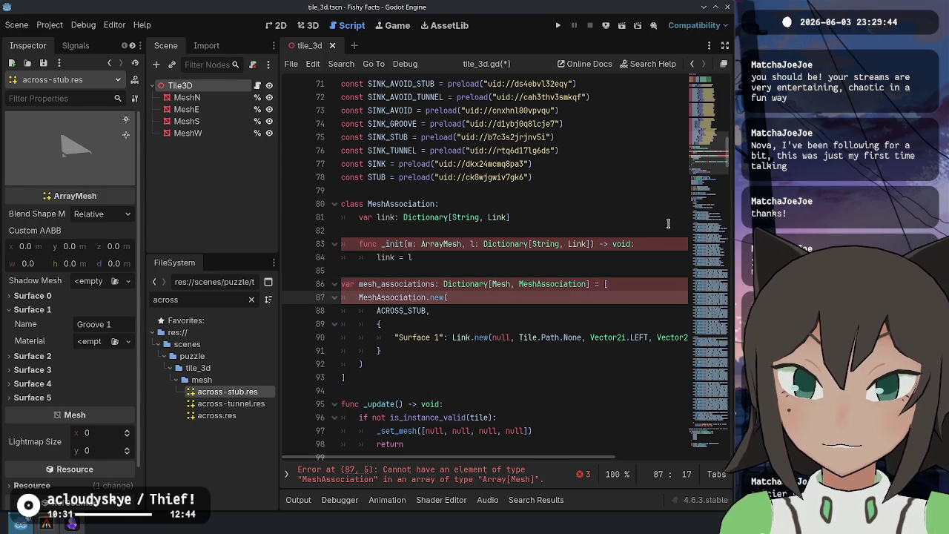
pyautogui.press('Down')
pyautogui.hotkey('ctrl', 'shift', 'Right')
pyautogui.hotkey('ctrl', 'x')
pyautogui.press('Up')
pyautogui.press('Home')
pyautogui.hotkey('ctrl', 'v')
pyautogui.write(':')
# Put MeshAssociation.new on its own line under the key and join the opening brace onto it
pyautogui.press('Return')
pyautogui.press('Down')
pyautogui.hotkey('ctrl', 'shift', 'k')
pyautogui.press('Down')
pyautogui.press('Down')
pyautogui.press('Down')
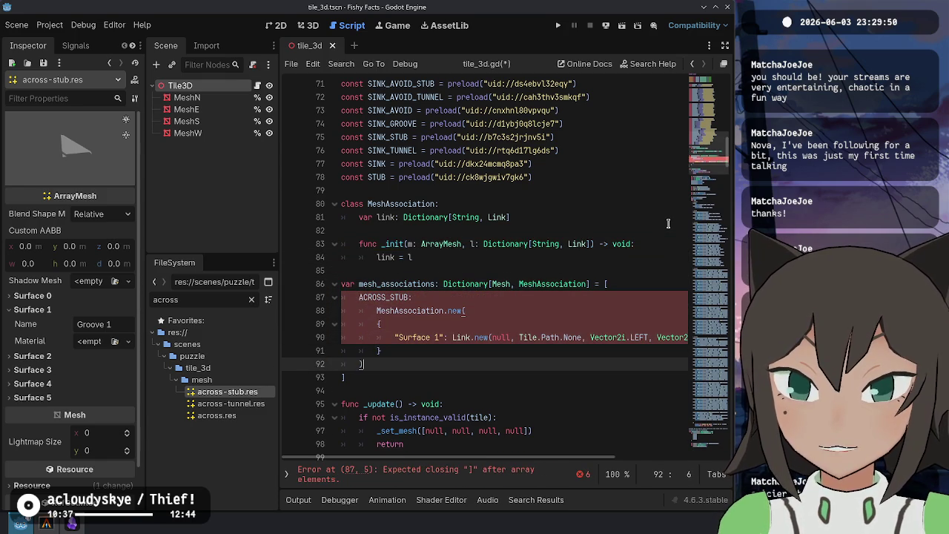
pyautogui.press('Up')
pyautogui.press('Up')
pyautogui.press('Up')
pyautogui.press('Up')
pyautogui.press('End')
pyautogui.press('Delete')
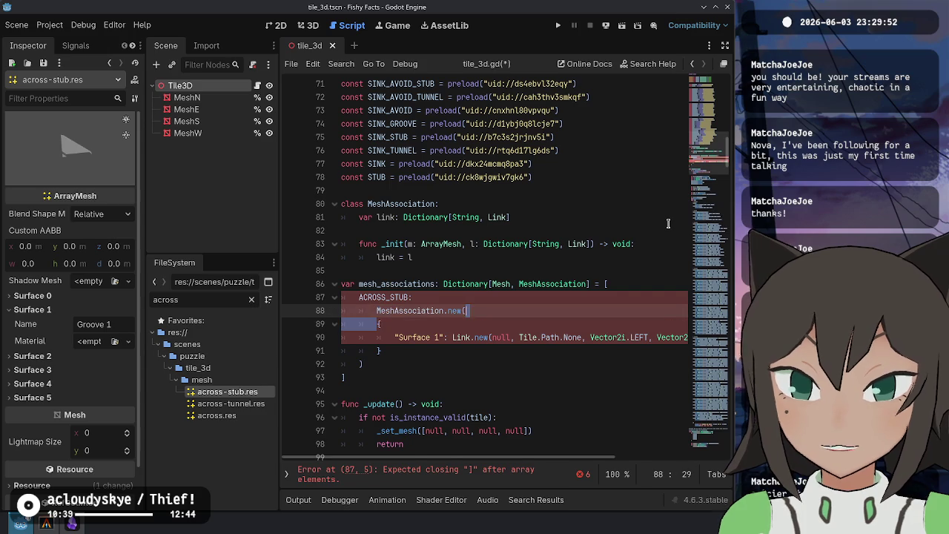
pyautogui.press('Down')
pyautogui.press('Down')
pyautogui.press('Down')
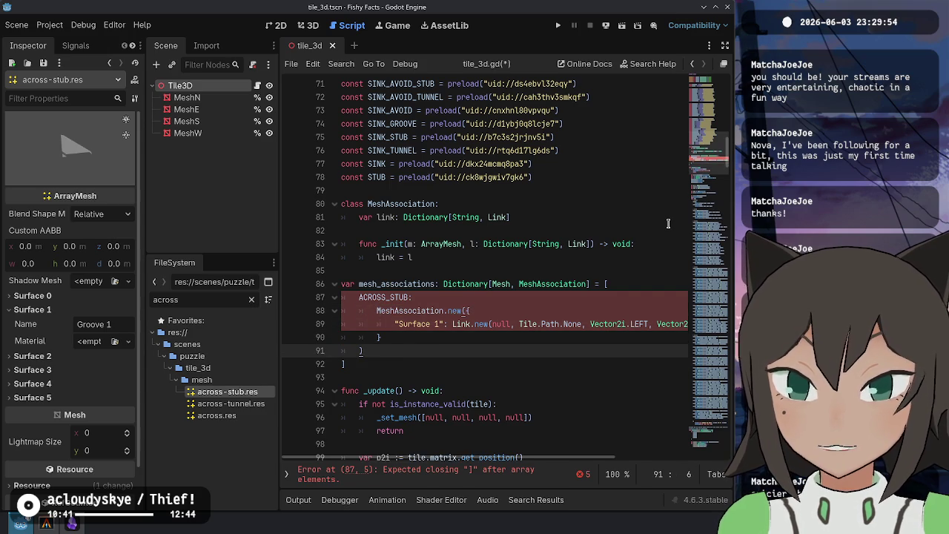
# Replace the dictionary's square brackets with braces and restore the call's closing parenthesis
pyautogui.press('Up')
pyautogui.press('Up')
pyautogui.press('Up')
pyautogui.press('End')
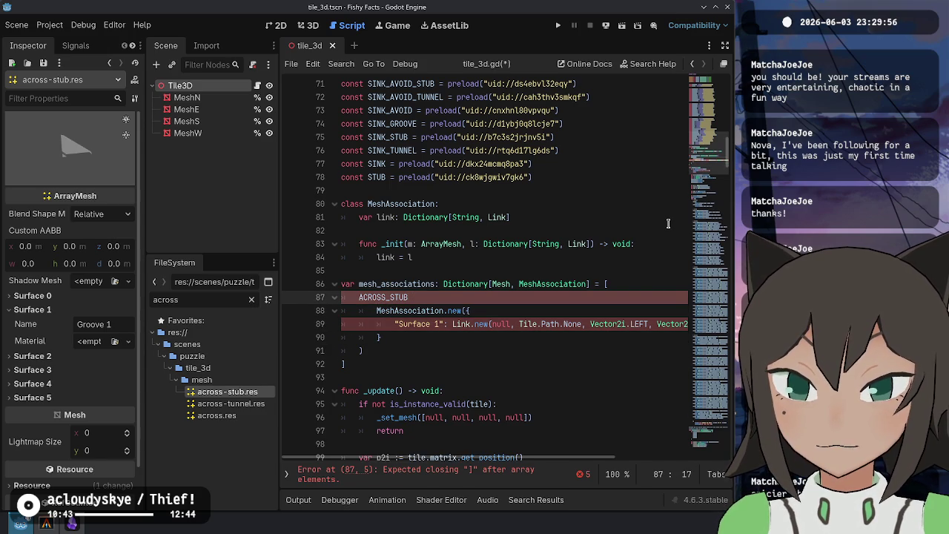
pyautogui.press('Up')
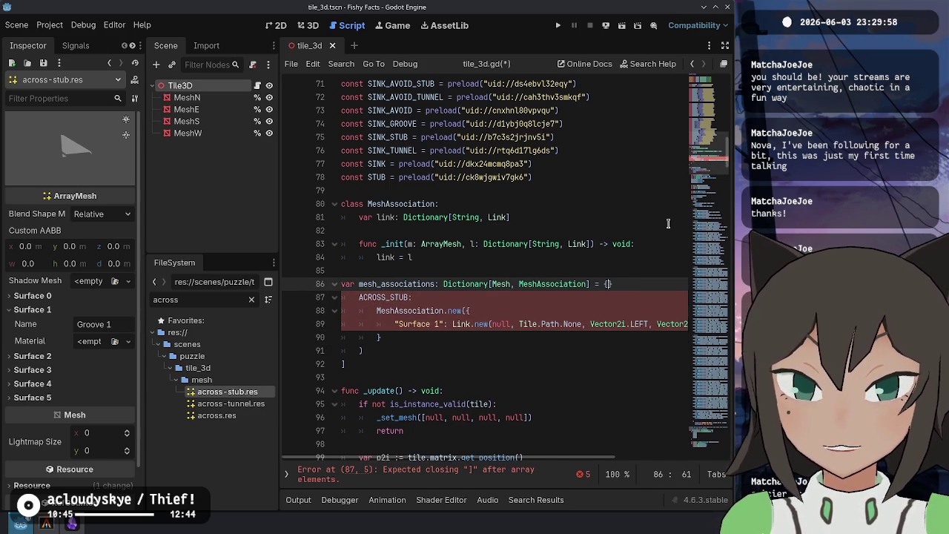
pyautogui.press('Down')
pyautogui.press('Down')
pyautogui.press('Down')
pyautogui.press('BackSpace')
pyautogui.press('Down')
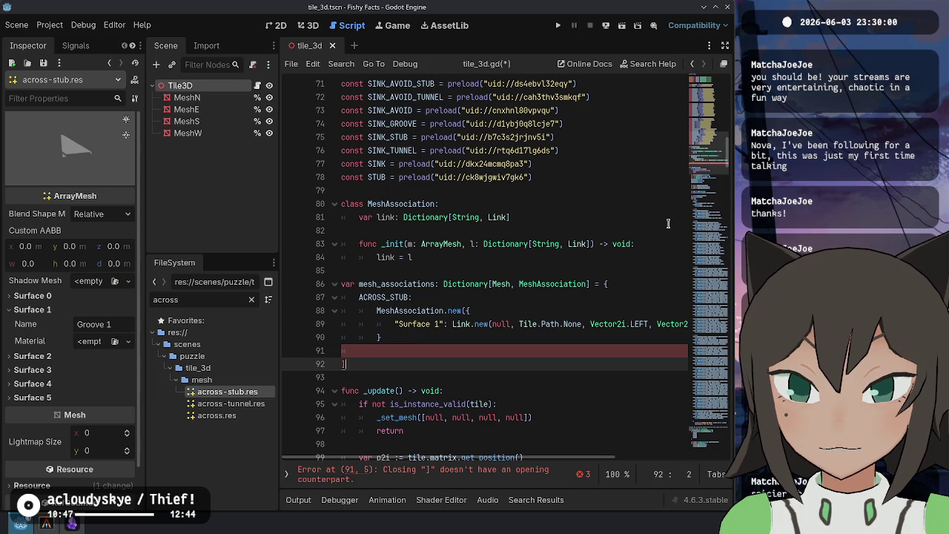
pyautogui.press('BackSpace')
pyautogui.write('}')
pyautogui.press('Up')
pyautogui.press('BackSpace')
pyautogui.write(')')
# Drop the mesh parameter from _init, save, and delete the blank line after the link field
pyautogui.press('Up')
pyautogui.press('Up')
pyautogui.press('Up')
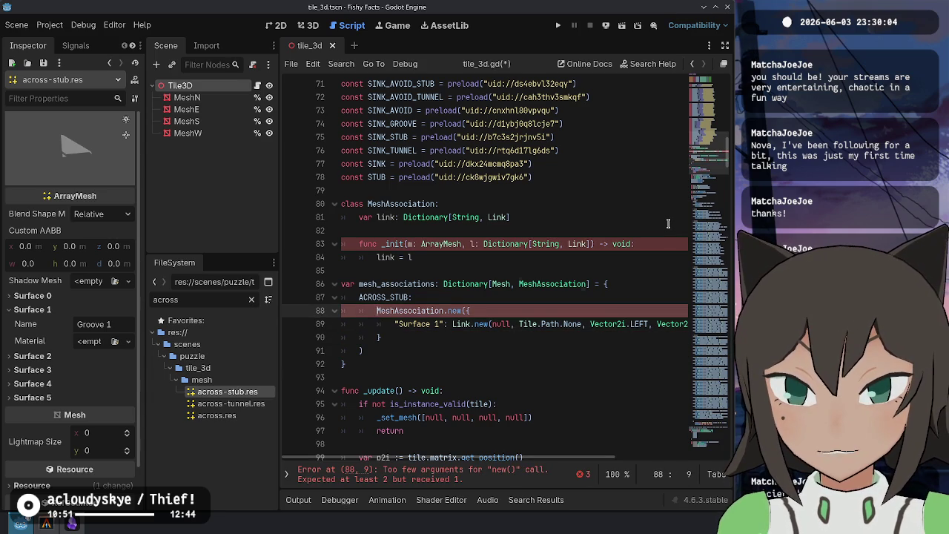
pyautogui.press('Up')
pyautogui.press('Up')
pyautogui.press('Up')
pyautogui.press('Right')
pyautogui.press('Right')
pyautogui.press('Right')
pyautogui.press('BackSpace')
pyautogui.press('BackSpace')
pyautogui.press('BackSpace')
pyautogui.hotkey('ctrl', 's')
pyautogui.press('Up')
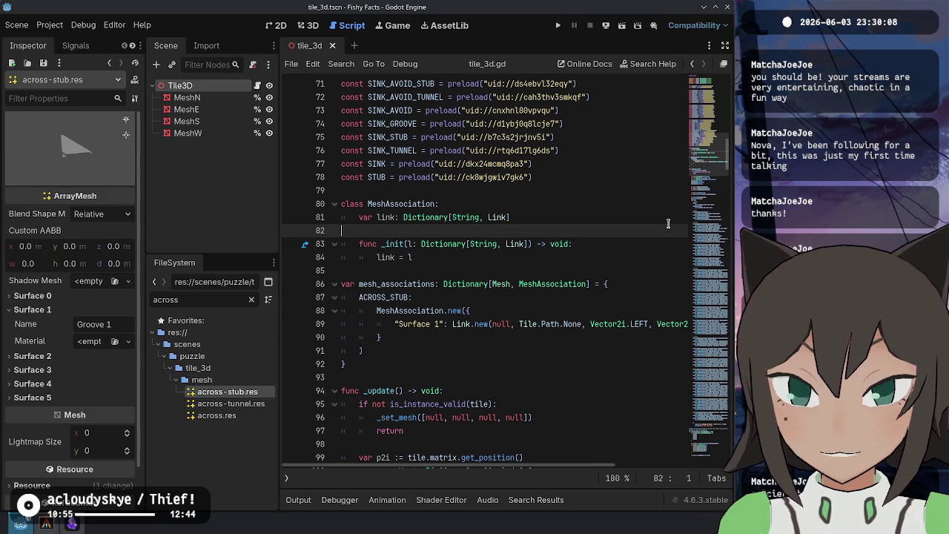
pyautogui.press('Down')
pyautogui.press('Down')
pyautogui.press('Down')
pyautogui.press('Right')
pyautogui.press('Right')
pyautogui.press('Right')
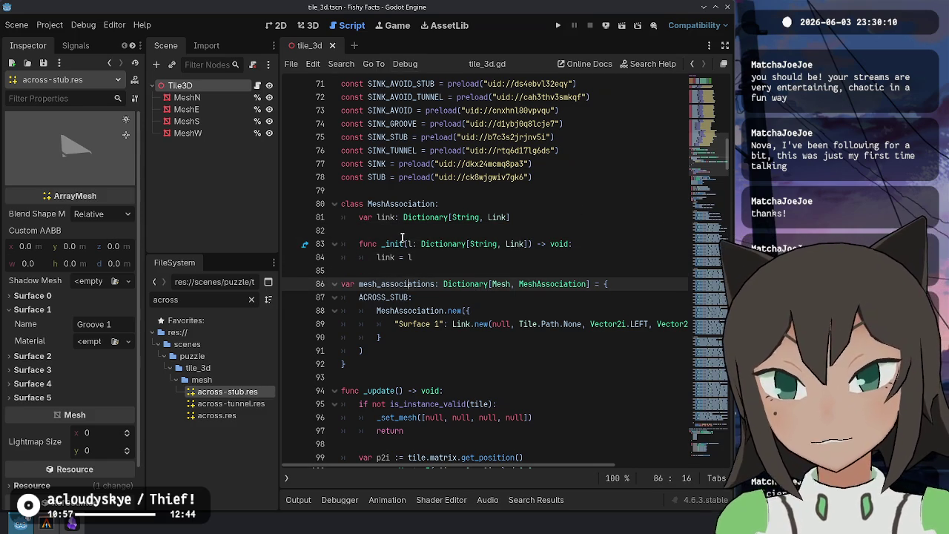
pyautogui.click(407, 231)
pyautogui.press('Delete')
pyautogui.click(493, 337)
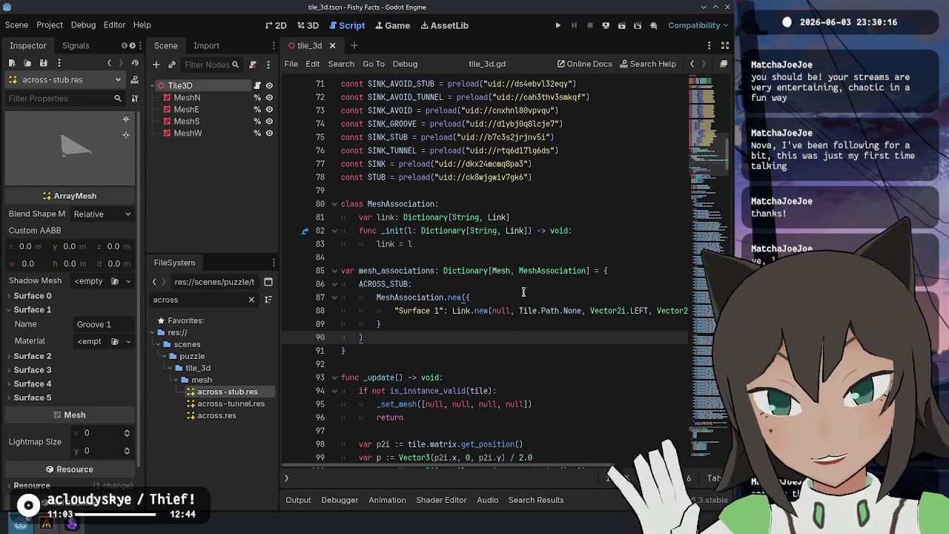
pyautogui.moveTo(522, 269)
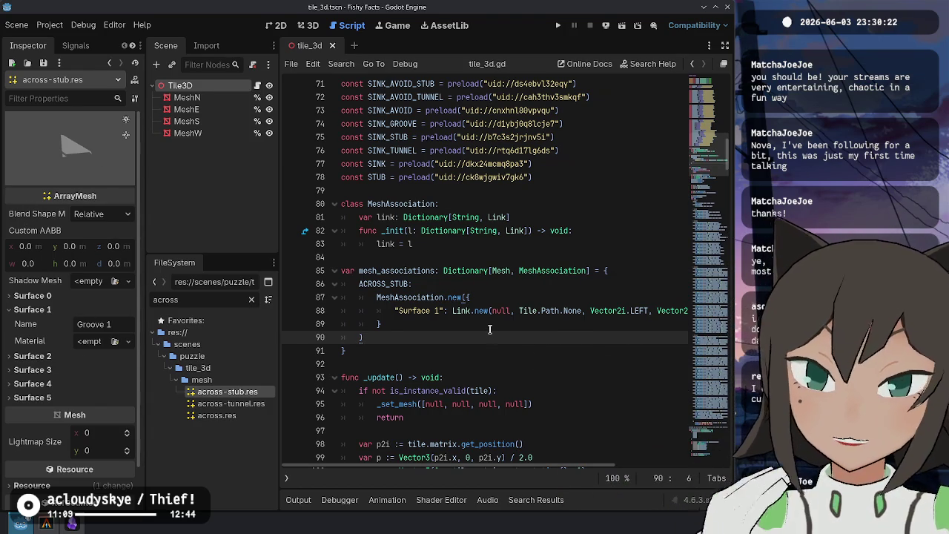
pyautogui.click(489, 327)
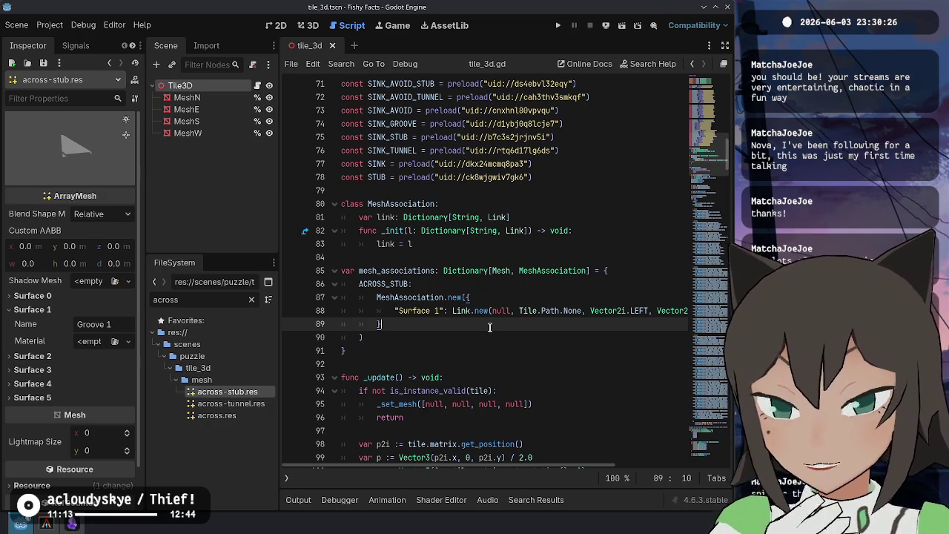
pyautogui.press('Down')
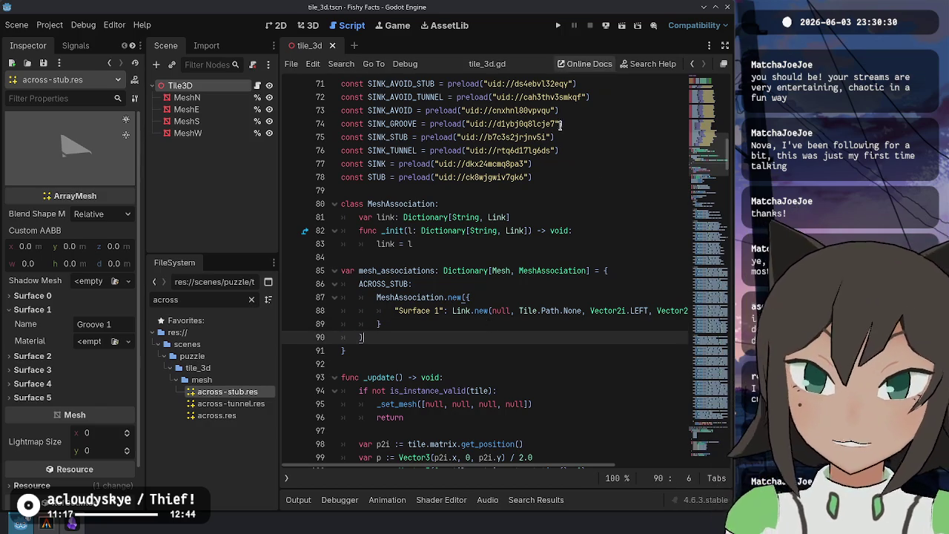
# Open across-tunnel.res from the ACROSS_TUNNEL constant on line 62 and rotate its preview
pyautogui.scroll(5, 428, 117)
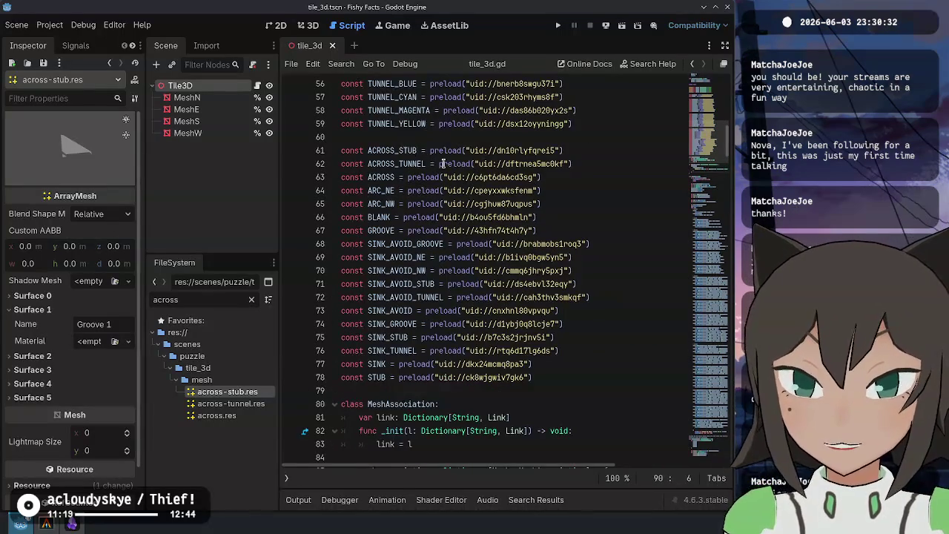
pyautogui.scroll(1, 414, 217)
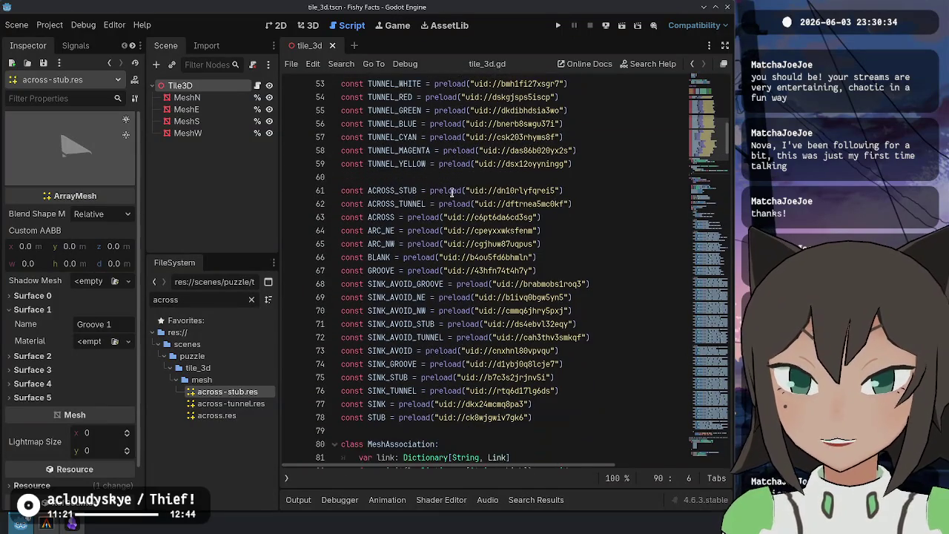
pyautogui.click(532, 204)
pyautogui.keyDown('ctrl'); pyautogui.click(531, 204); pyautogui.keyUp('ctrl')
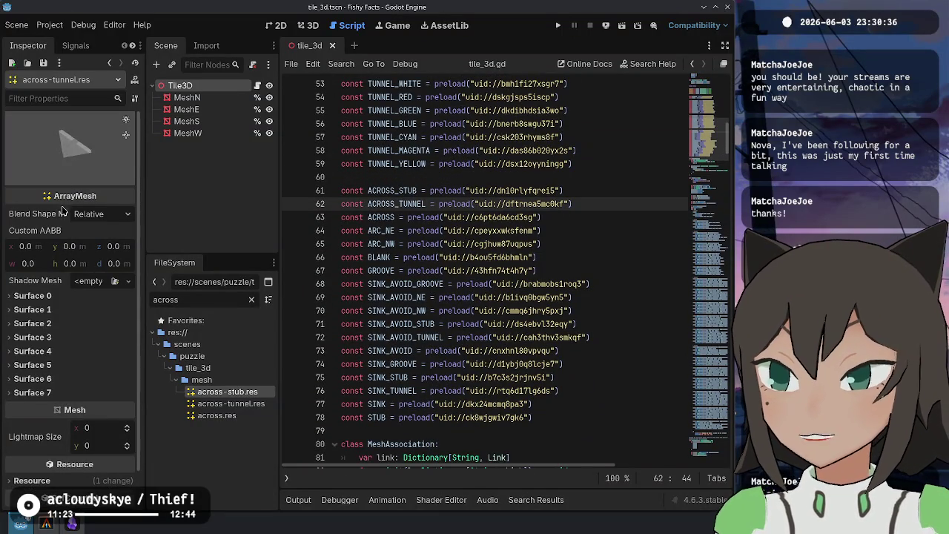
pyautogui.moveTo(105, 171); pyautogui.dragTo(52, 163)
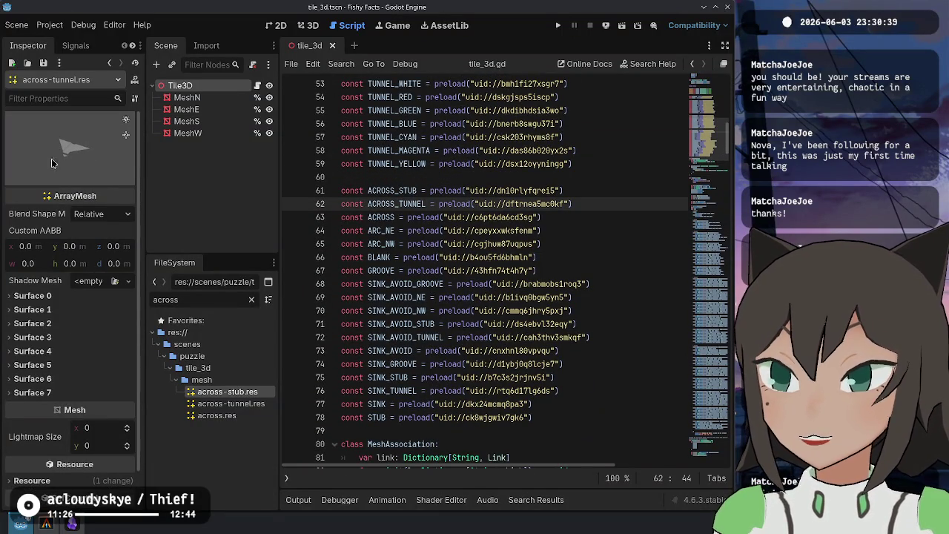
# Expand the tunnel mesh's surfaces to read Surface 1 as Groove 0 and Surface 4 as Border
pyautogui.click(83, 311)
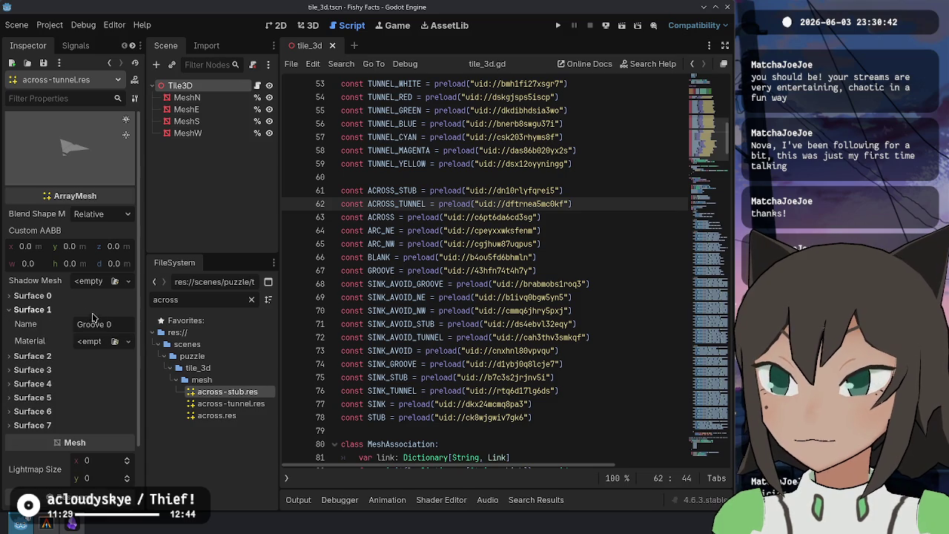
pyautogui.scroll(-5, 481, 267)
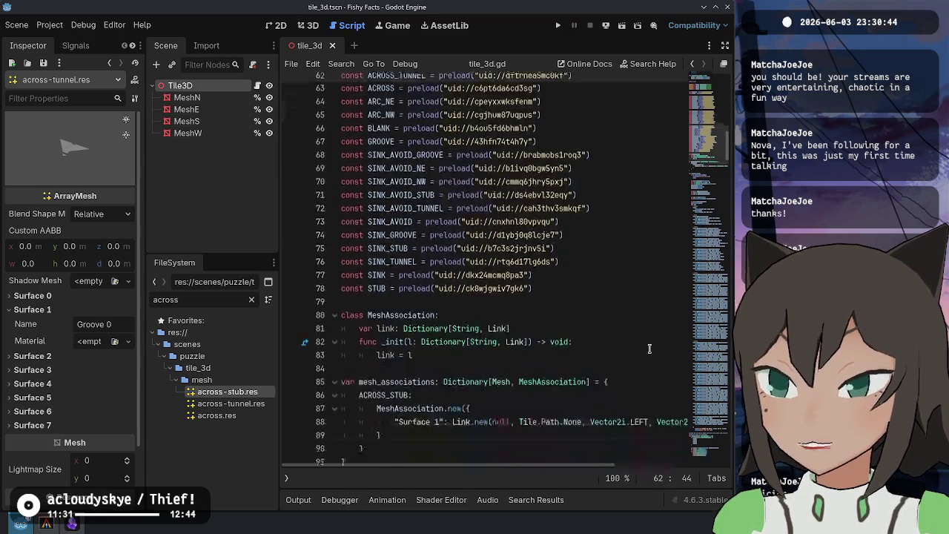
pyautogui.click(73, 369)
pyautogui.click(73, 369)
pyautogui.click(74, 374)
pyautogui.click(76, 378)
pyautogui.click(71, 384)
pyautogui.click(66, 393)
# Check the remaining surface names: Surface 6 Top 0, Surface 3 Corner 1, Surface 0 Tunnel
pyautogui.click(53, 412)
pyautogui.click(52, 414)
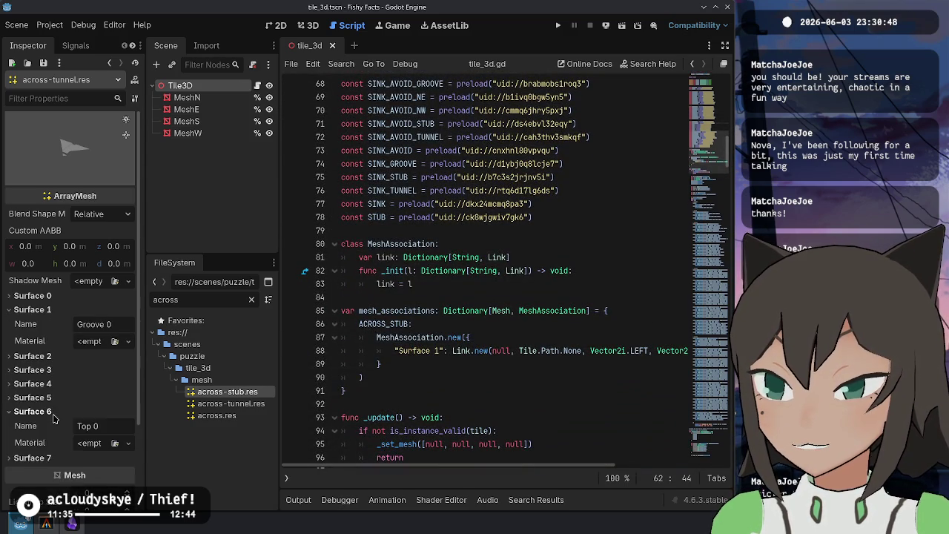
pyautogui.click(52, 414)
pyautogui.click(52, 424)
pyautogui.click(51, 424)
pyautogui.click(52, 412)
pyautogui.click(52, 412)
pyautogui.click(52, 412)
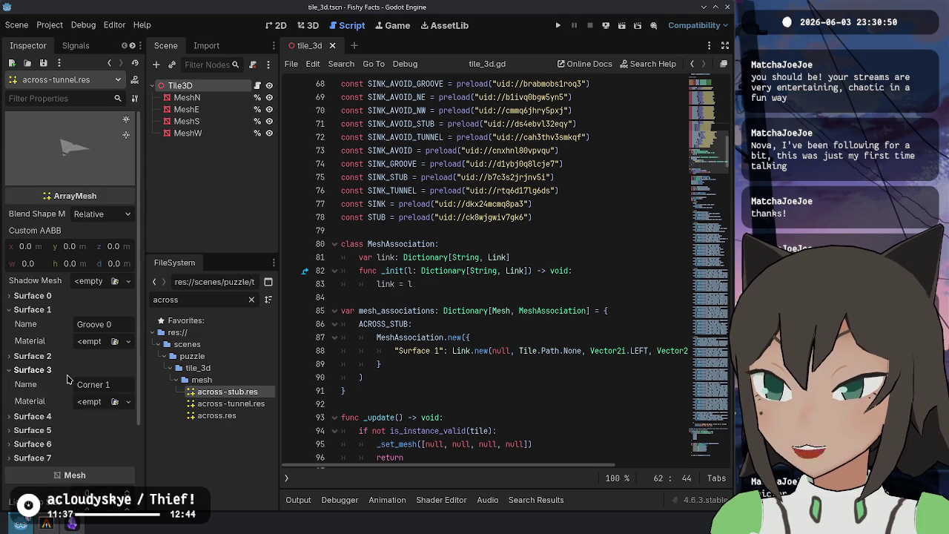
pyautogui.click(52, 412)
pyautogui.click(57, 369)
pyautogui.click(57, 369)
pyautogui.click(57, 368)
pyautogui.click(57, 368)
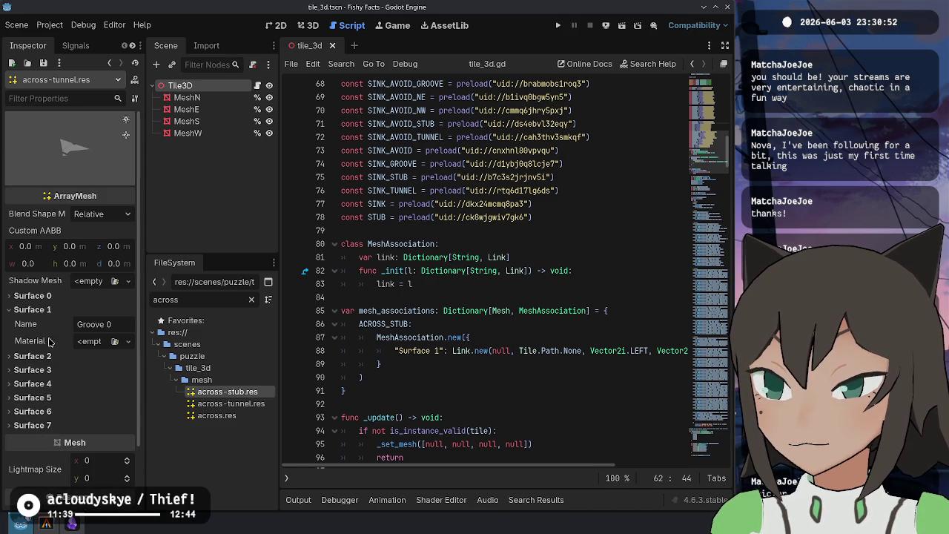
pyautogui.click(58, 309)
pyautogui.click(61, 296)
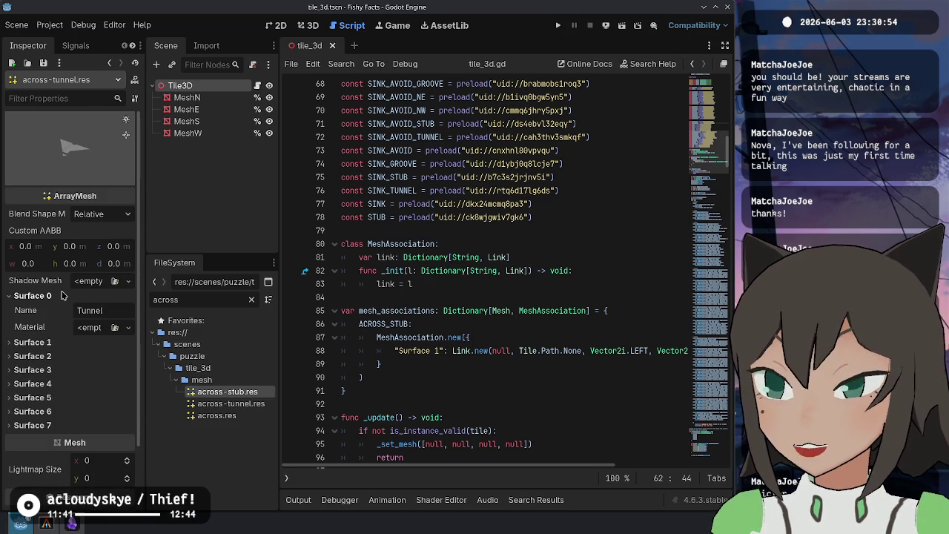
pyautogui.click(61, 295)
pyautogui.click(519, 284)
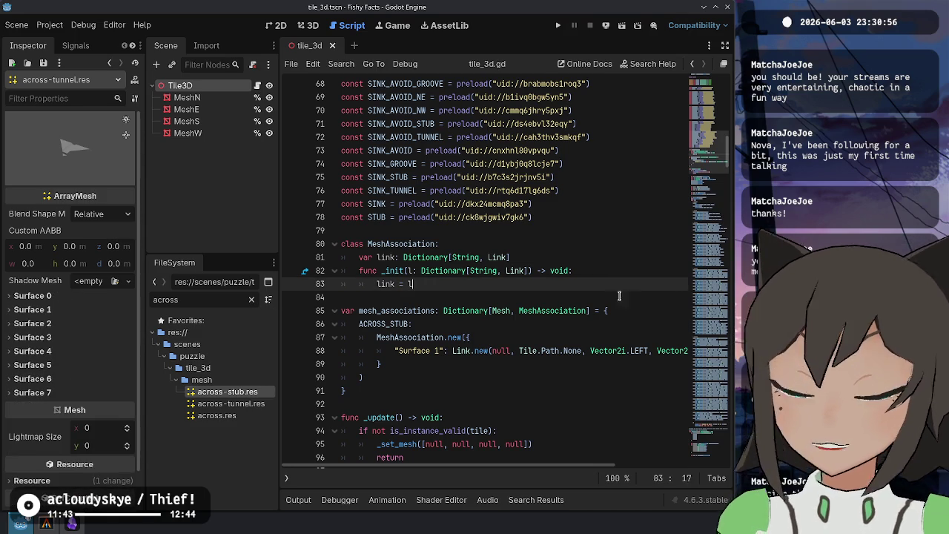
# Recheck that Surface 1 is Groove 0, then go to the "Surface 1" key on line 88
pyautogui.click(628, 337)
pyautogui.click(47, 309)
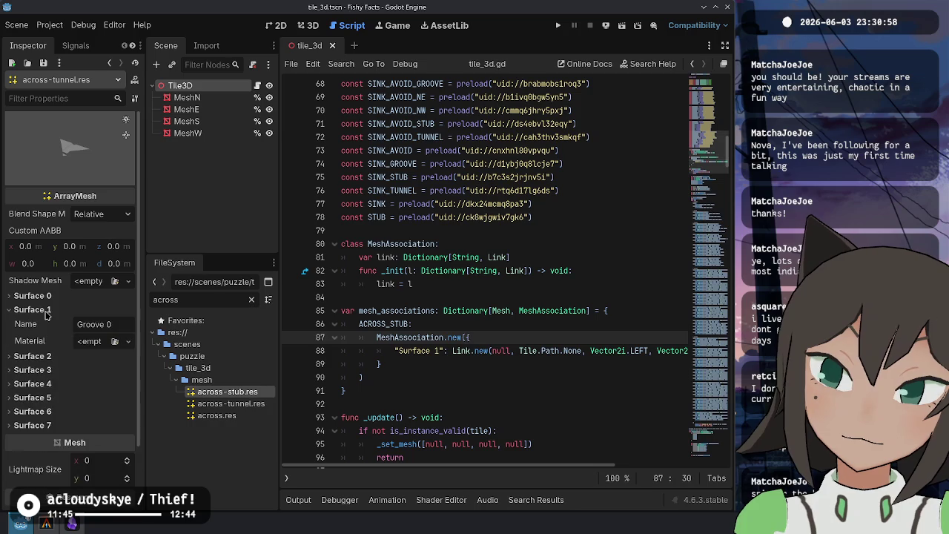
pyautogui.click(47, 310)
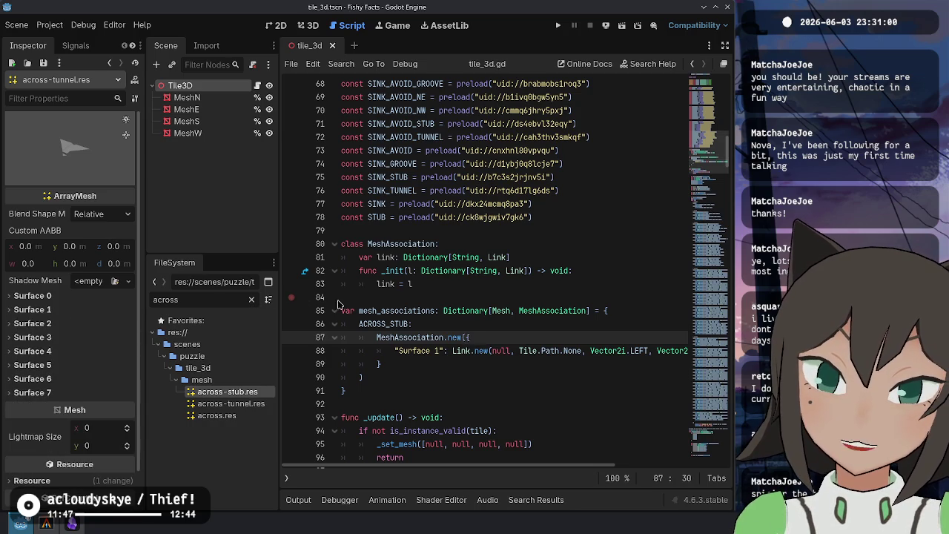
pyautogui.click(413, 351)
# Rename the "Surface 1" key to "Groove 1" and confirm that across-stub.res Surface 0 is named Groove 0
pyautogui.press('BackSpace')
pyautogui.press('BackSpace')
pyautogui.press('BackSpace')
pyautogui.press('Delete')
pyautogui.press('Delete')
pyautogui.press('Delete')
pyautogui.write('Groove')
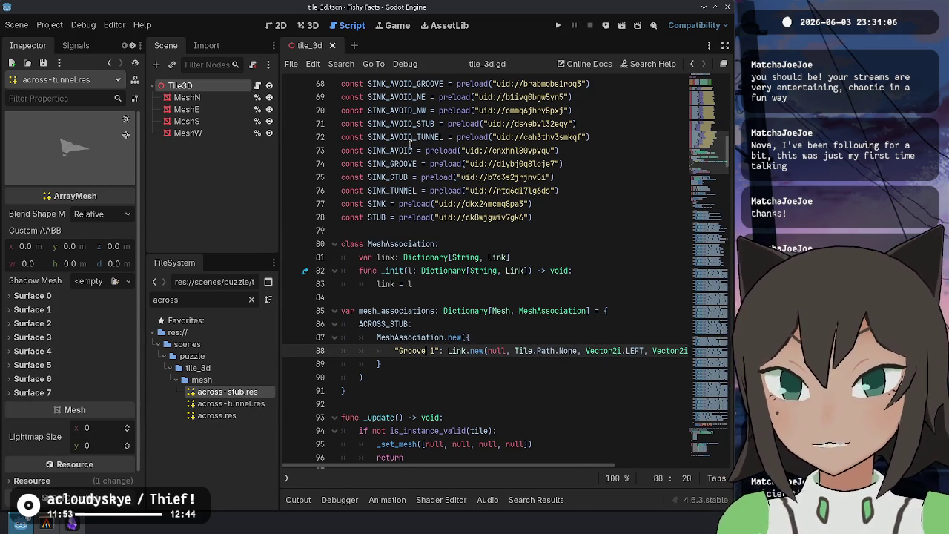
pyautogui.scroll(3, 482, 259)
pyautogui.click(556, 110)
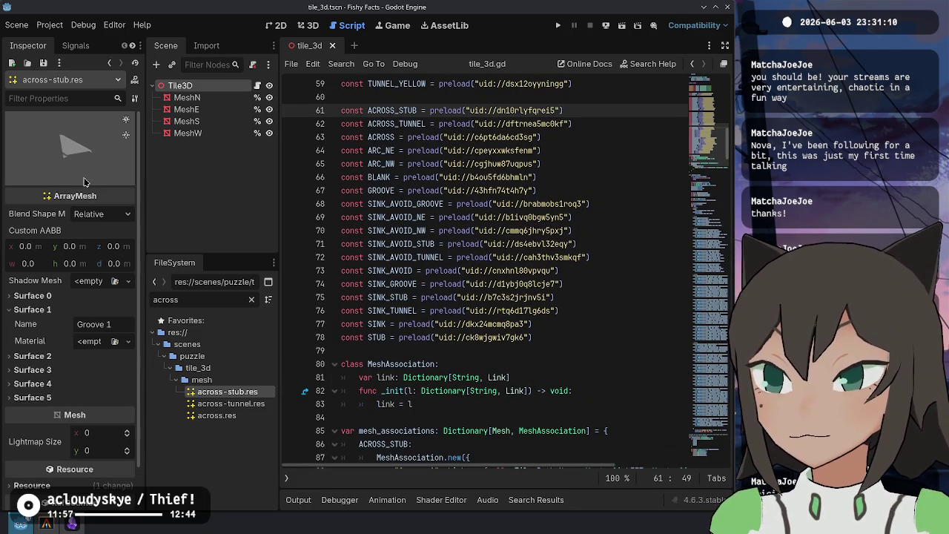
pyautogui.click(32, 295)
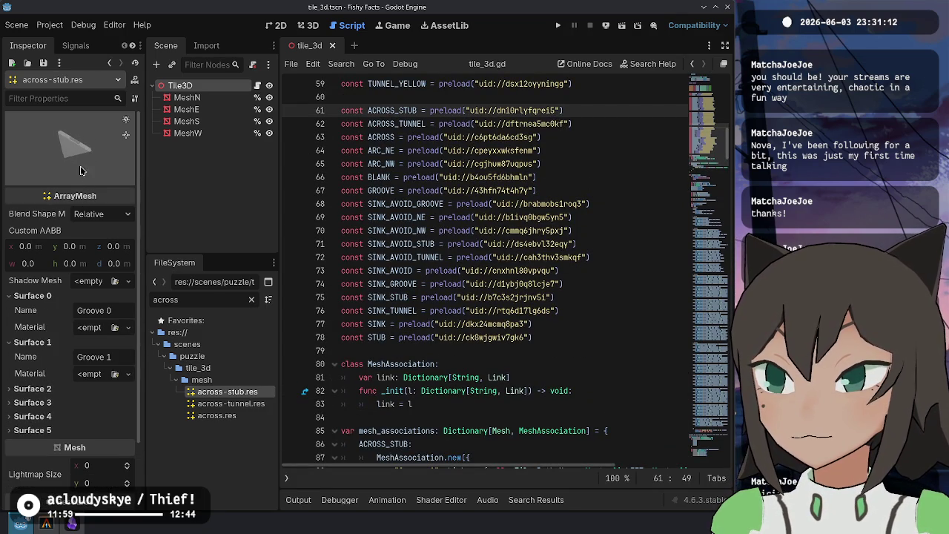
# Duplicate the Groove 1 link line as a "Groove 0" entry linking UP
pyautogui.click(519, 324)
pyautogui.scroll(-4, 487, 337)
pyautogui.click(436, 310)
pyautogui.hotkey('ctrl', 'shift', 'd')
pyautogui.press('BackSpace')
pyautogui.write('0')
pyautogui.press('End')
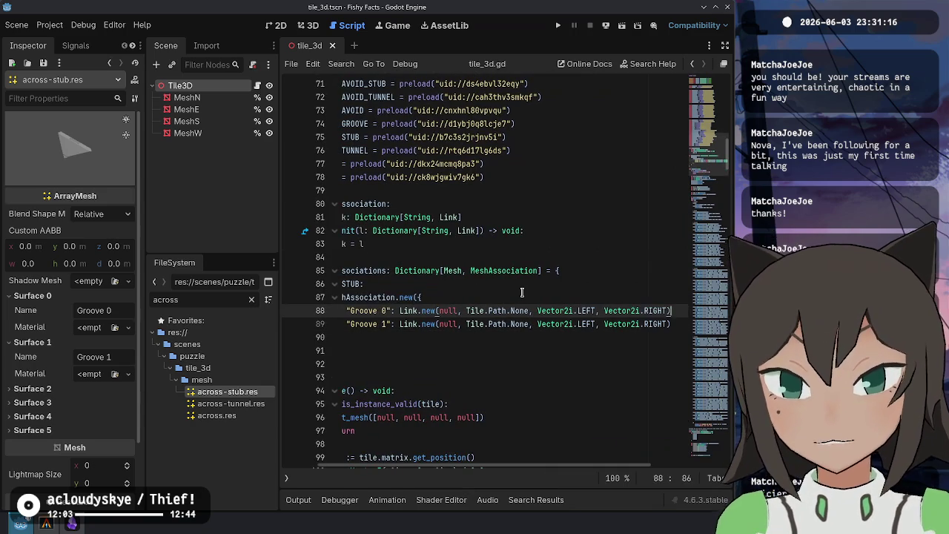
pyautogui.press('BackSpace')
pyautogui.press('BackSpace')
pyautogui.press('BackSpace')
pyautogui.write('UP')
pyautogui.press('Right')
pyautogui.press('Right')
pyautogui.press('Right')
pyautogui.press('Delete')
pyautogui.press('Delete')
pyautogui.press('Delete')
# Add a trailing comma after the Groove 0 line and save the script
pyautogui.press('Down')
pyautogui.press('Down')
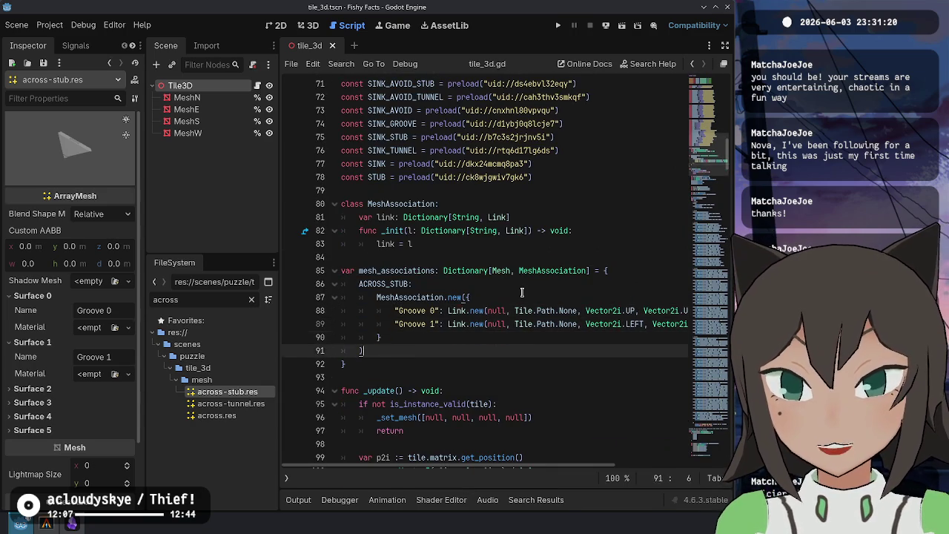
pyautogui.press('Up')
pyautogui.press('Up')
pyautogui.press('End')
pyautogui.write(',')
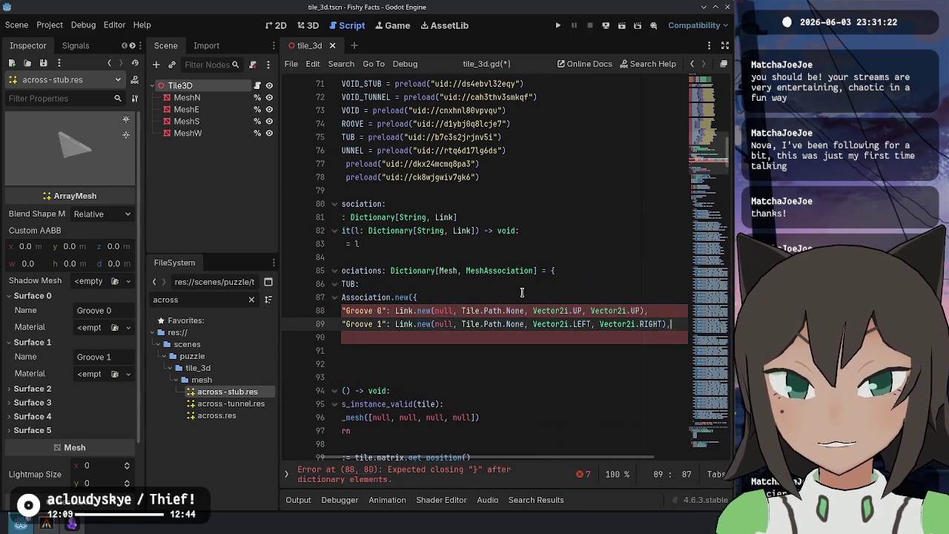
pyautogui.press('Down')
pyautogui.press('Home')
pyautogui.hotkey('ctrl', 's')
# Open across-tunnel.res again and paste a copy of the ACROSS_STUB entry after the first one
pyautogui.moveTo(345, 364); pyautogui.dragTo(604, 272)
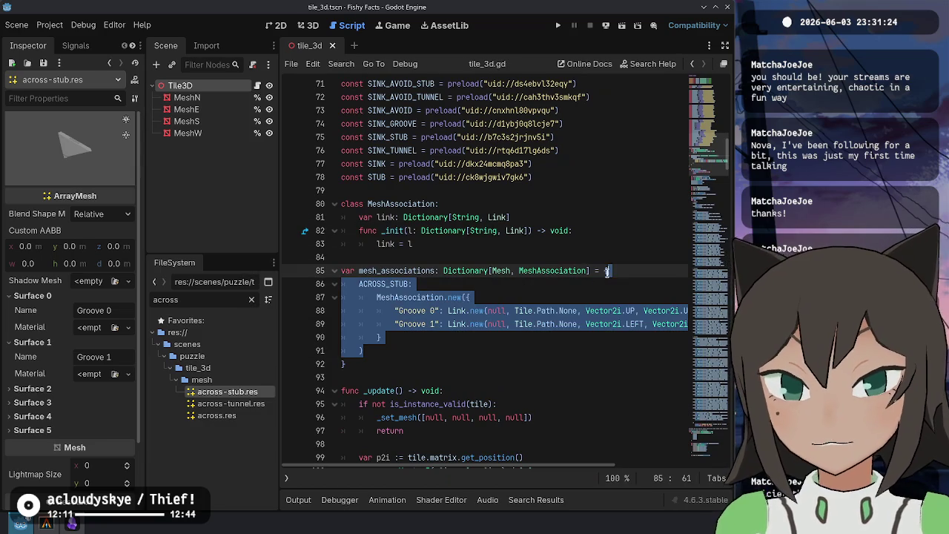
pyautogui.scroll(5, 482, 200)
pyautogui.click(512, 164)
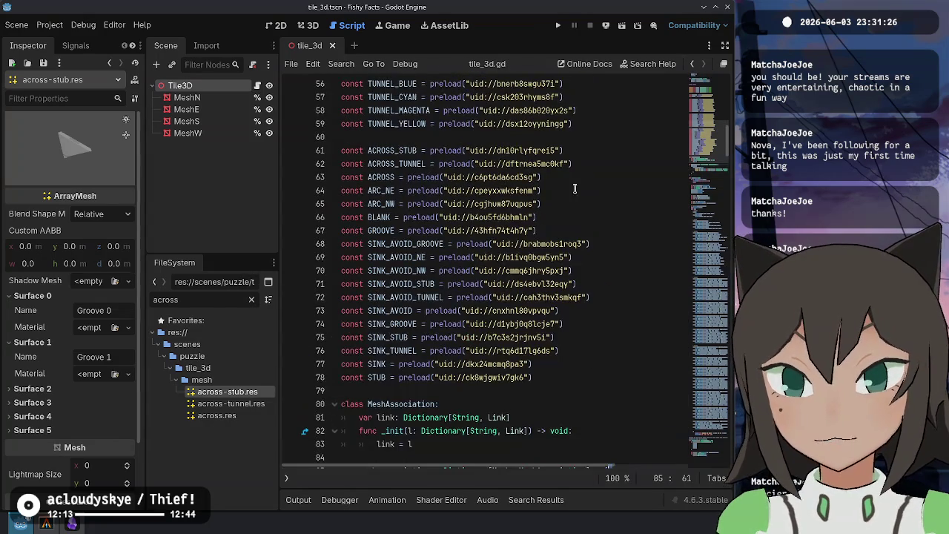
pyautogui.keyDown('ctrl'); pyautogui.click(512, 164); pyautogui.keyUp('ctrl')
pyautogui.scroll(-7, 412, 257)
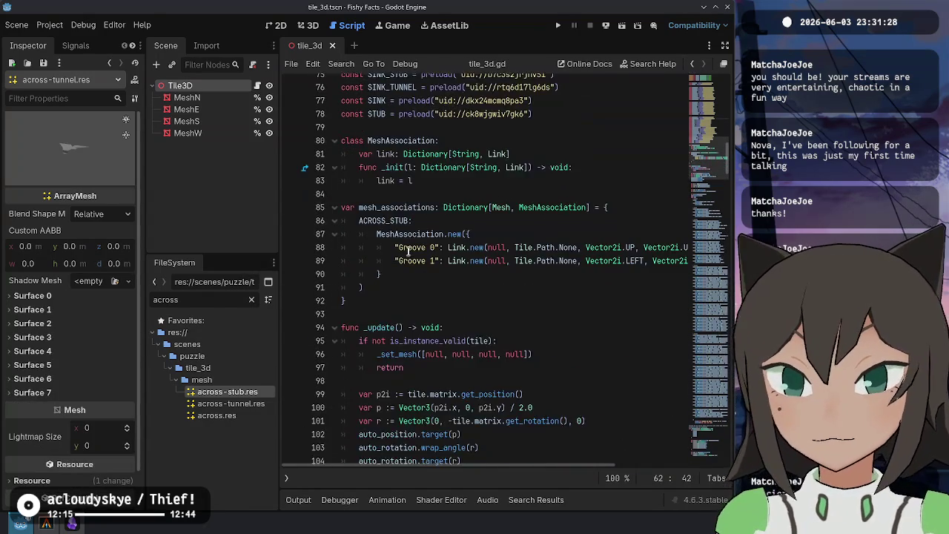
pyautogui.click(460, 269)
pyautogui.hotkey('ctrl', 'v')
# Fix the copied entry's link lines so its first key reads "Groove 0"
pyautogui.click(441, 271)
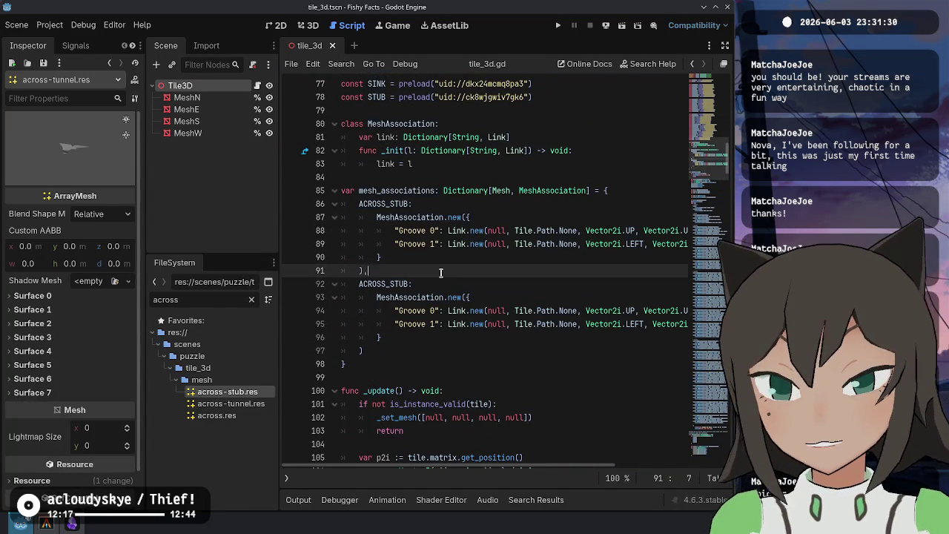
pyautogui.press('Down')
pyautogui.press('Down')
pyautogui.press('Down')
pyautogui.hotkey('ctrl', 'shift', 'k')
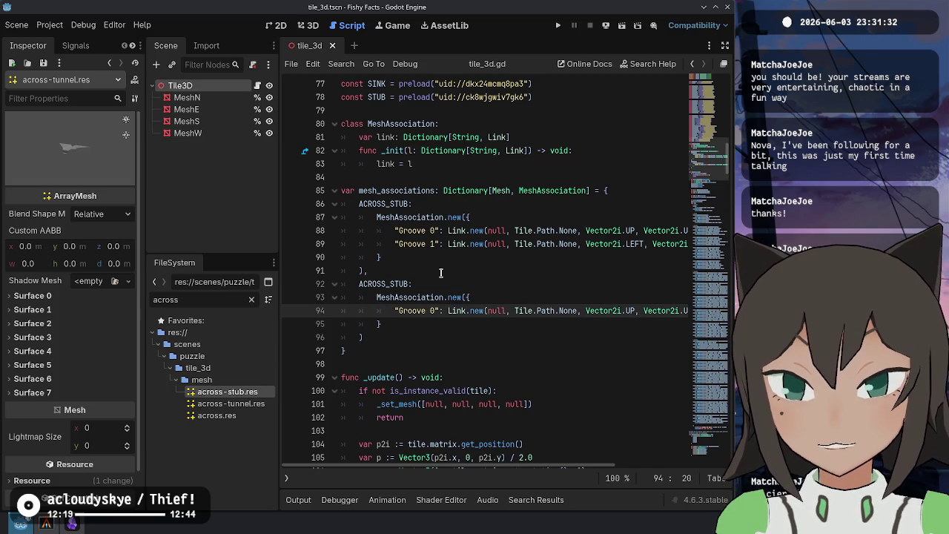
pyautogui.press('Up')
pyautogui.press('Up')
pyautogui.press('Up')
pyautogui.press('Down')
pyautogui.press('Down')
pyautogui.press('Down')
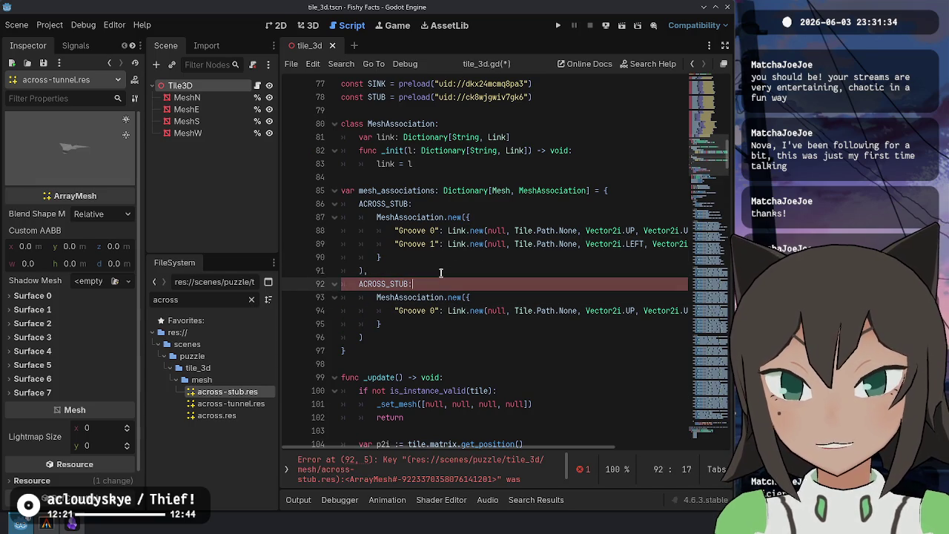
pyautogui.hotkey('ctrl', 'z')
pyautogui.hotkey('ctrl', 'shift', 'k')
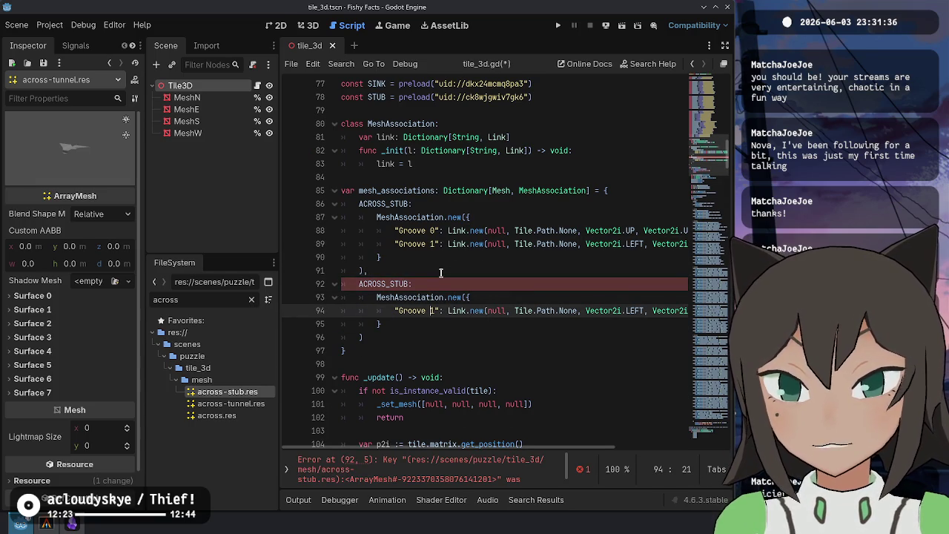
pyautogui.press('BackSpace')
pyautogui.write('0')
pyautogui.press('End')
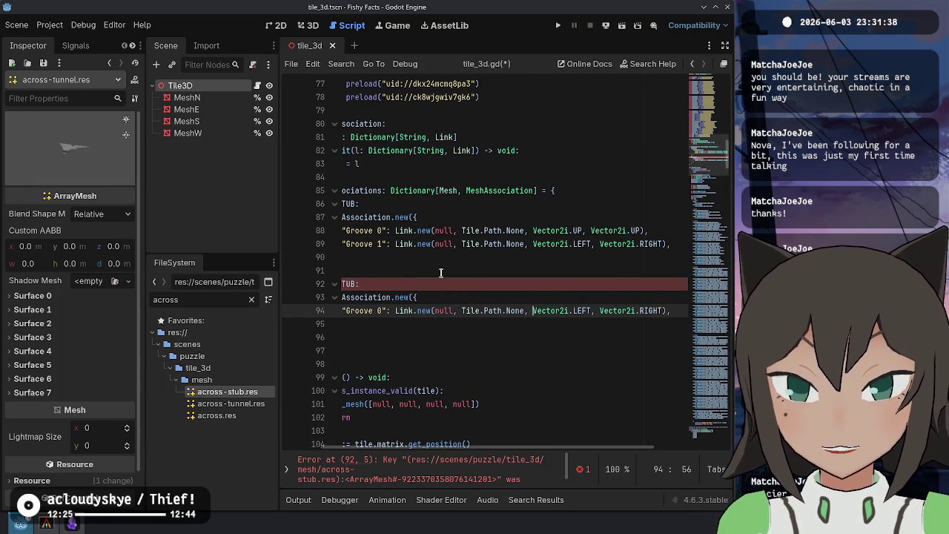
pyautogui.press('Up')
pyautogui.press('Up')
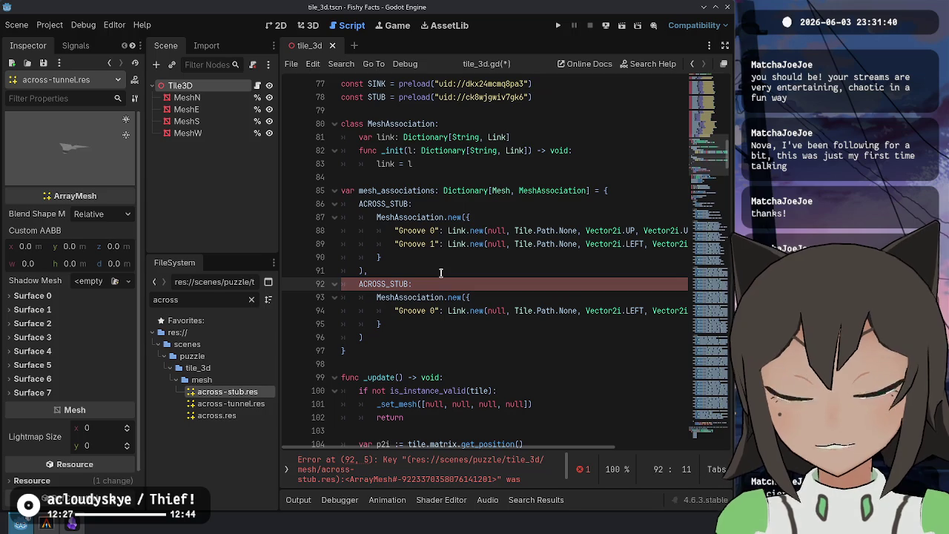
# Rename the duplicate ACROSS_STUB key to ACROSS_TUNNEL
pyautogui.scroll(7, 440, 273)
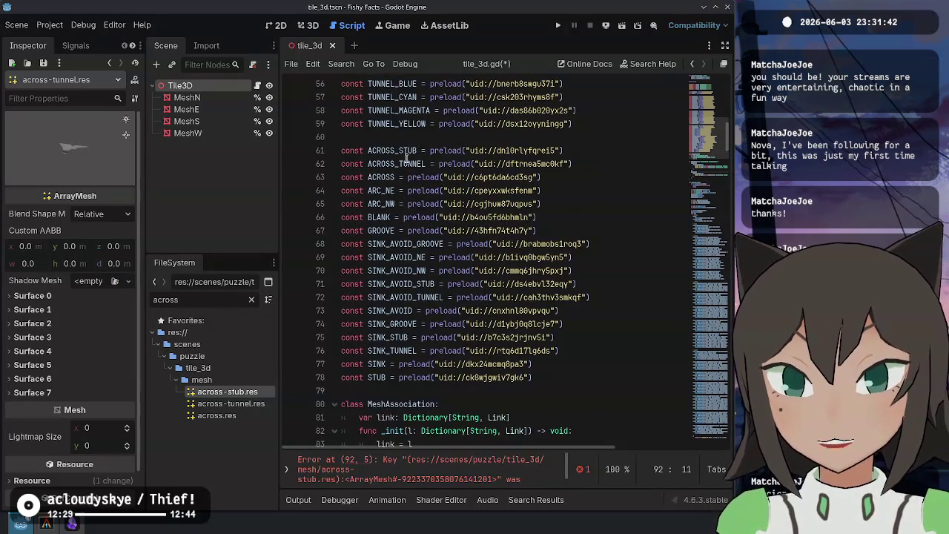
pyautogui.scroll(-9, 406, 159)
pyautogui.click(372, 205)
pyautogui.doubleClick(373, 205)
pyautogui.write('ACROSS_TUNNEL')
# Copy the ACROSS_TUNNEL entry below itself and rename the copy's key to ACROSS
pyautogui.moveTo(371, 258); pyautogui.dragTo(422, 194)
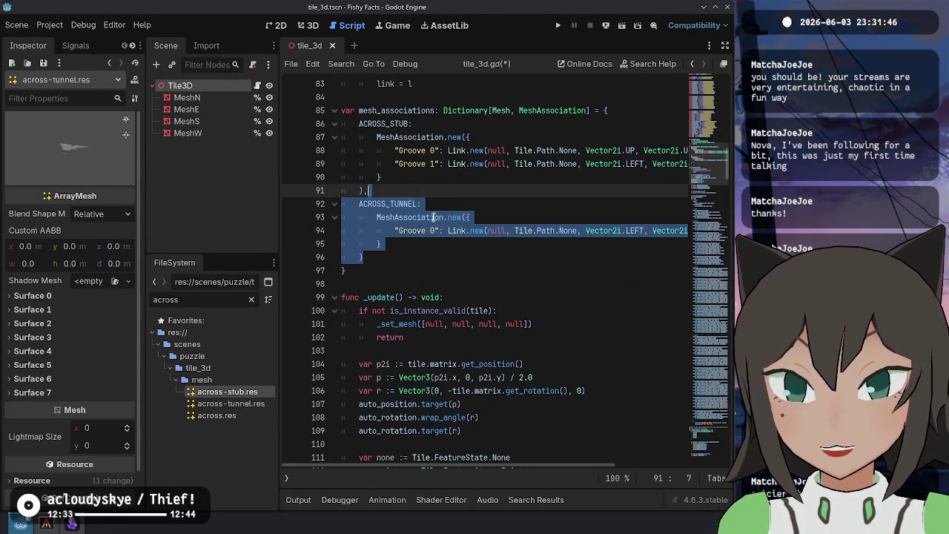
pyautogui.hotkey('ctrl', 'c')
pyautogui.click(409, 259)
pyautogui.hotkey('ctrl', 'v')
pyautogui.click(386, 268)
pyautogui.doubleClick(386, 268)
pyautogui.write('ACROSS')
pyautogui.press('Down')
pyautogui.press('Down')
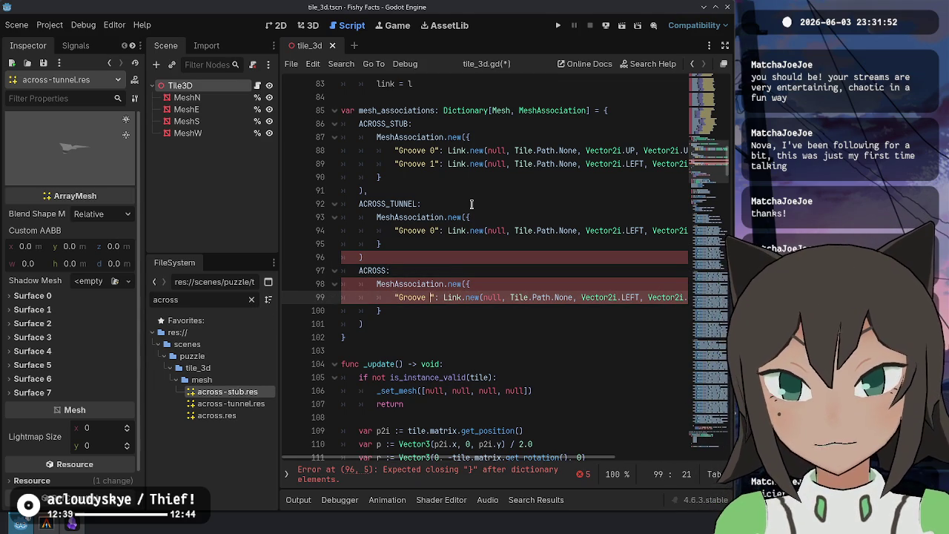
# Add trailing commas after the ACROSS_TUNNEL and ACROSS entries and save
pyautogui.press('Up')
pyautogui.press('Up')
pyautogui.press('Up')
pyautogui.write(',')
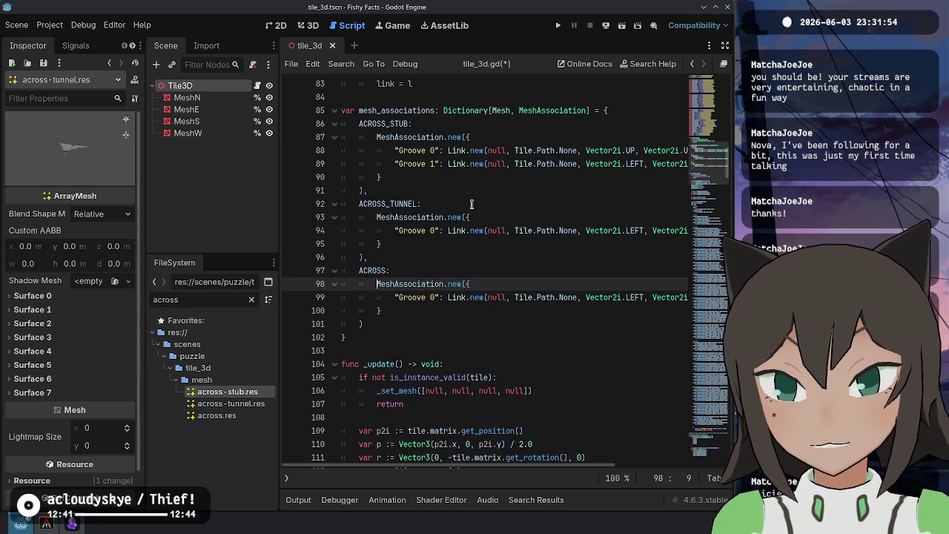
pyautogui.press('Down')
pyautogui.press('Down')
pyautogui.press('Down')
pyautogui.write(',')
pyautogui.hotkey('ctrl', 's')
# Inspect the ACROSS entry's Groove 0 link line
pyautogui.click(499, 260)
pyautogui.click(509, 311)
pyautogui.click(510, 297)
pyautogui.press('End')
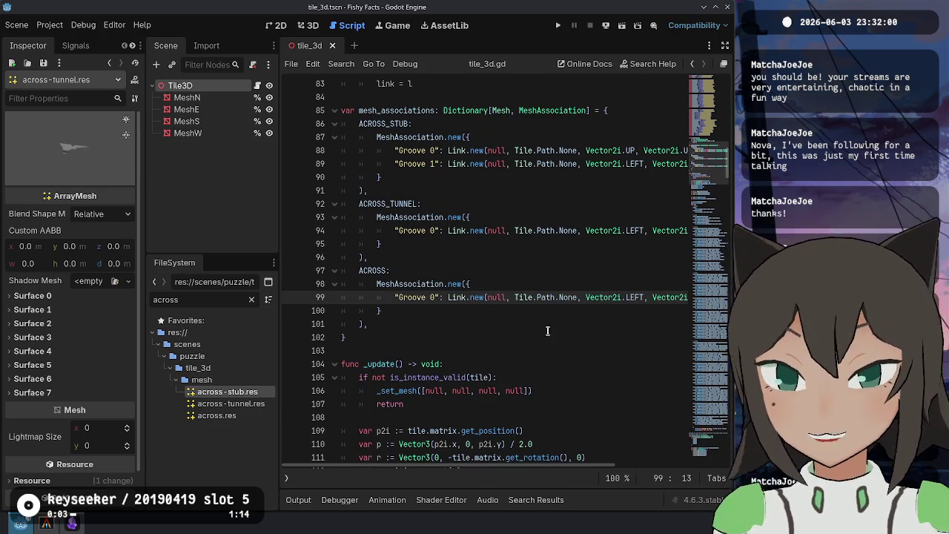
# Select the MeshAssociation and link dictionary type names, then place the caret below the ACROSS entry
pyautogui.scroll(3, 564, 356)
pyautogui.doubleClick(544, 229)
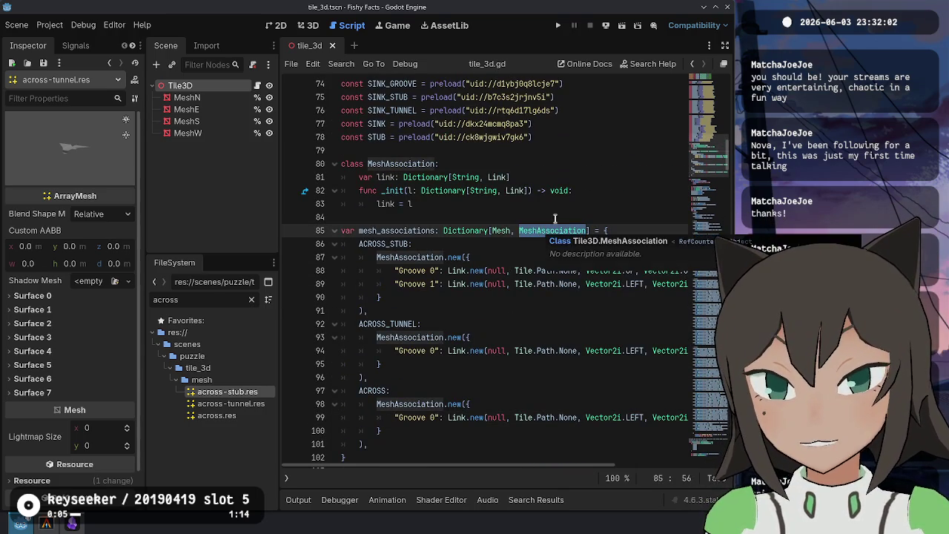
pyautogui.moveTo(403, 174); pyautogui.dragTo(514, 174)
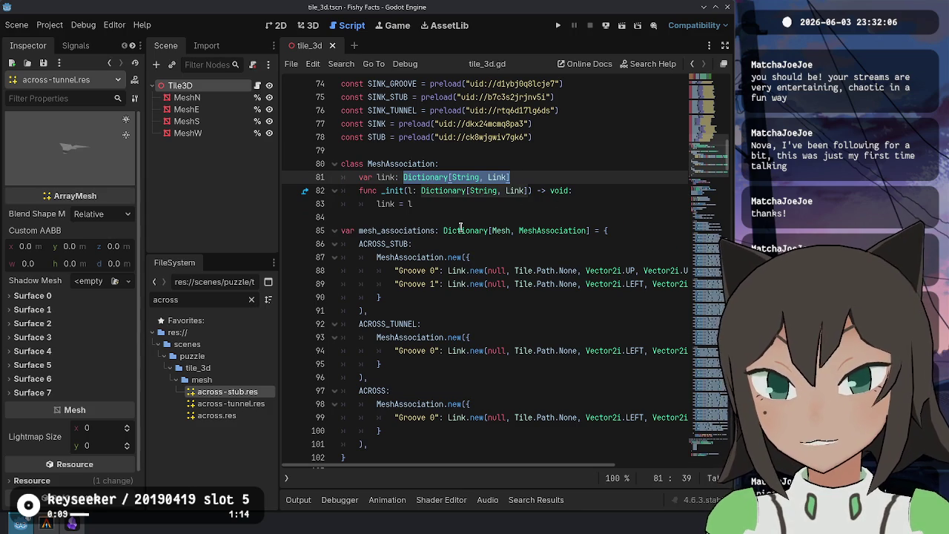
pyautogui.scroll(-4, 466, 222)
pyautogui.click(416, 293)
pyautogui.moveTo(416, 293); pyautogui.dragTo(418, 222)
pyautogui.click(443, 245)
pyautogui.scroll(4, 444, 244)
pyautogui.scroll(6, 444, 244)
# Preview and rotate the ARC_NE, ARC_NW, BLANK and GROOVE meshes in the Inspector
pyautogui.keyDown('ctrl'); pyautogui.click(469, 192); pyautogui.keyUp('ctrl')
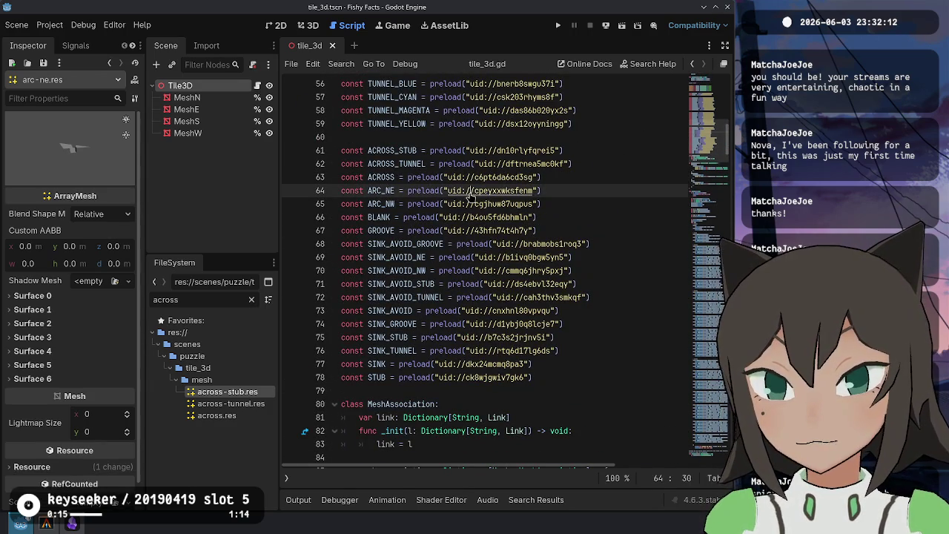
pyautogui.moveTo(80, 168); pyautogui.dragTo(94, 181)
pyautogui.moveTo(74, 142)
pyautogui.mouseDown()
pyautogui.moveTo(110, 153)
pyautogui.moveTo(70, 159)
pyautogui.moveTo(90, 216)
pyautogui.moveTo(64, 167)
pyautogui.moveTo(104, 147)
pyautogui.moveTo(111, 177)
pyautogui.moveTo(111, 157)
pyautogui.mouseUp()
pyautogui.click(386, 203)
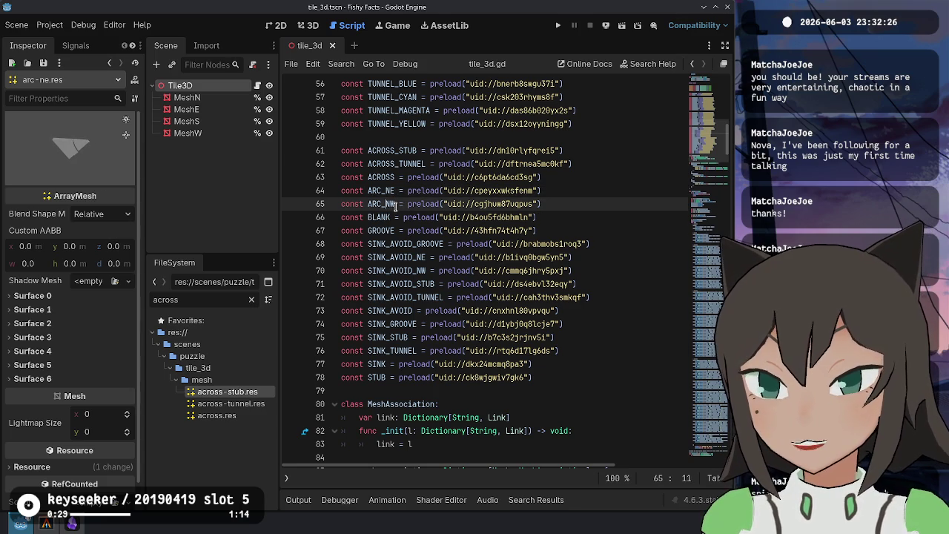
pyautogui.keyDown('ctrl'); pyautogui.click(499, 209); pyautogui.keyUp('ctrl')
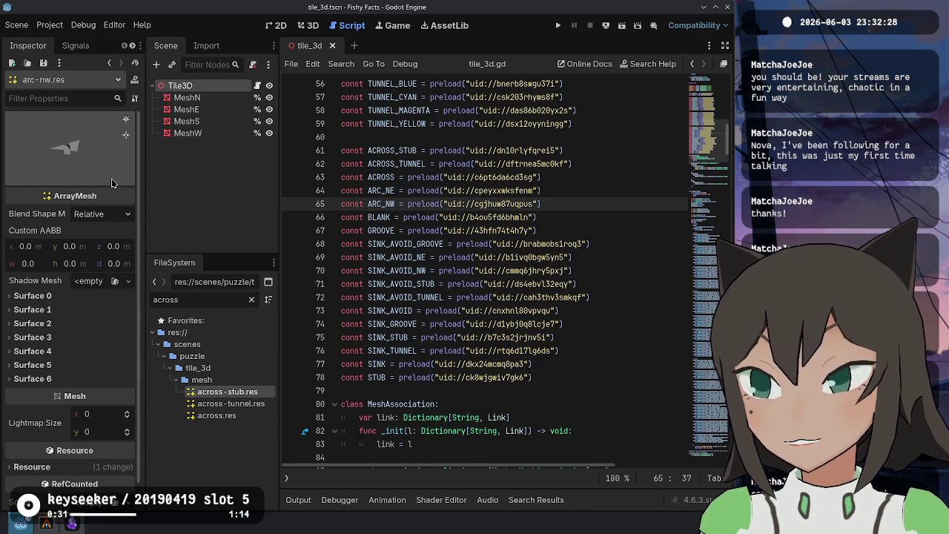
pyautogui.keyDown('ctrl'); pyautogui.click(489, 217); pyautogui.keyUp('ctrl')
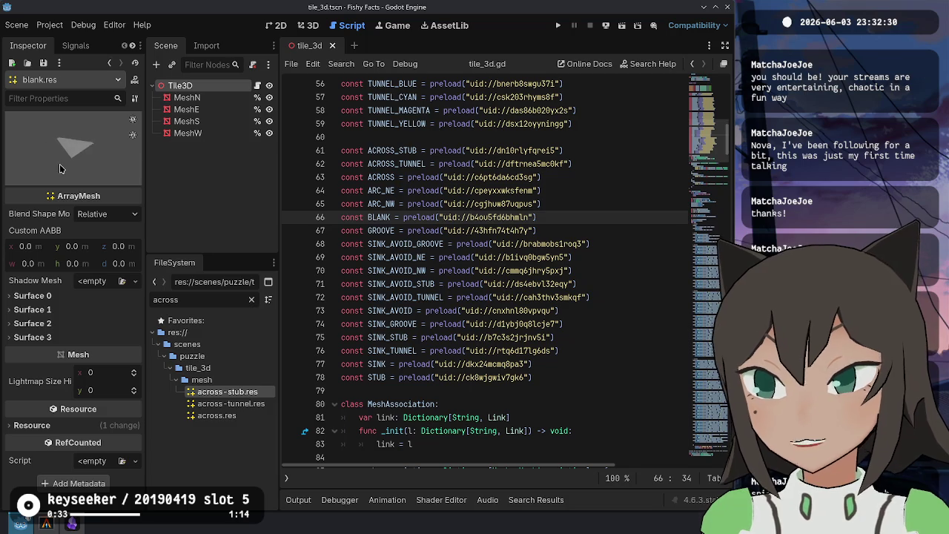
pyautogui.keyDown('ctrl'); pyautogui.click(497, 231); pyautogui.keyUp('ctrl')
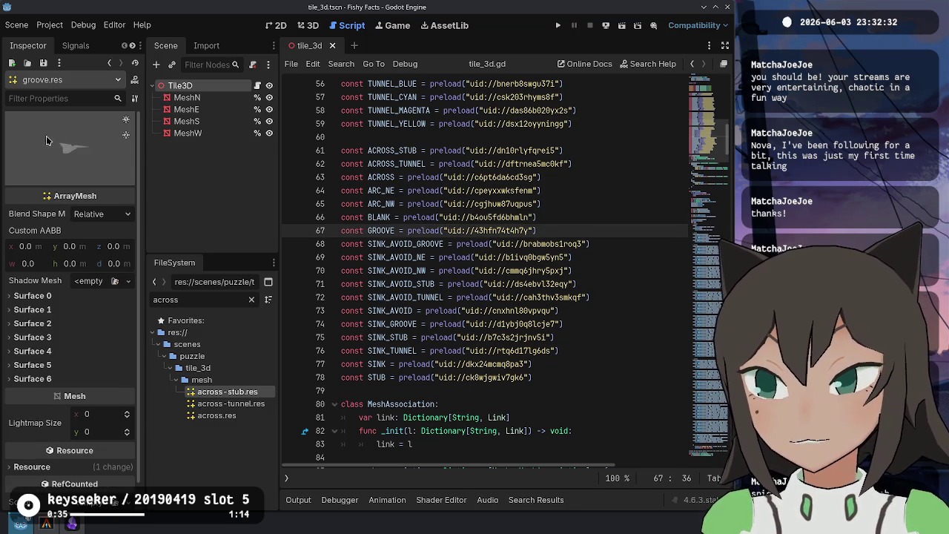
pyautogui.moveTo(69, 159)
pyautogui.mouseDown()
pyautogui.moveTo(85, 172)
pyautogui.moveTo(68, 147)
pyautogui.moveTo(77, 148)
pyautogui.moveTo(33, 125)
pyautogui.moveTo(52, 103)
pyautogui.mouseUp()
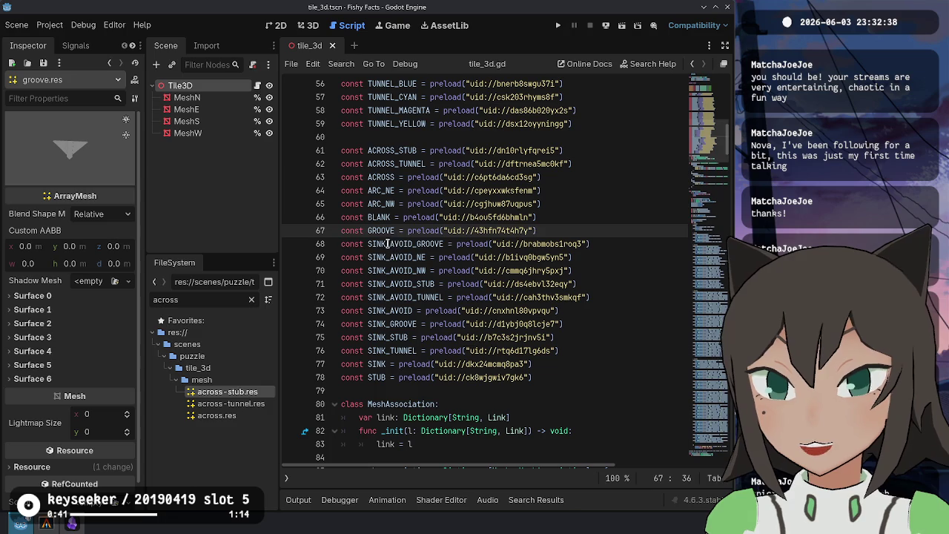
# Preview the SINK_AVOID_GROOVE, SINK_AVOID_NE and SINK_AVOID_STUB meshes, rotating their previews
pyautogui.keyDown('ctrl'); pyautogui.click(505, 244); pyautogui.keyUp('ctrl')
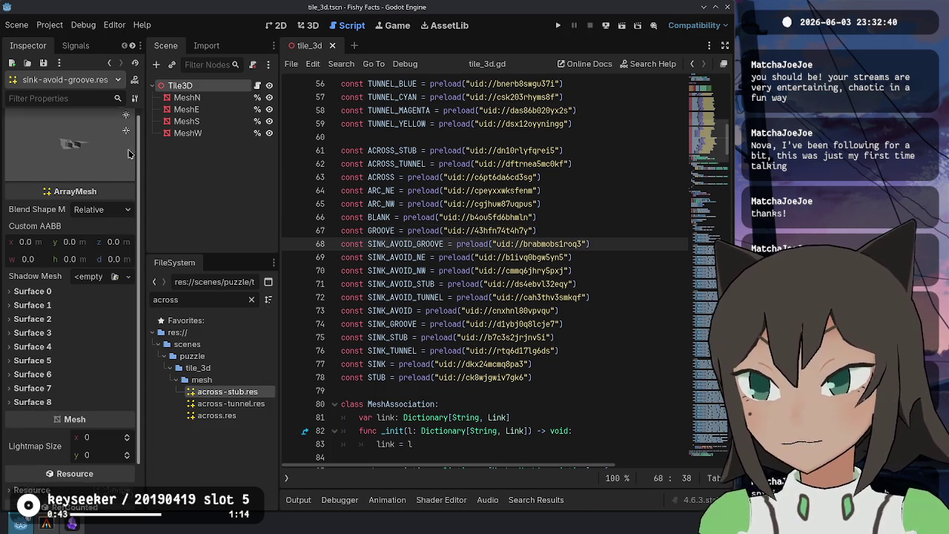
pyautogui.moveTo(85, 162)
pyautogui.mouseDown()
pyautogui.moveTo(87, 172)
pyautogui.moveTo(106, 135)
pyautogui.moveTo(111, 158)
pyautogui.moveTo(100, 157)
pyautogui.mouseUp()
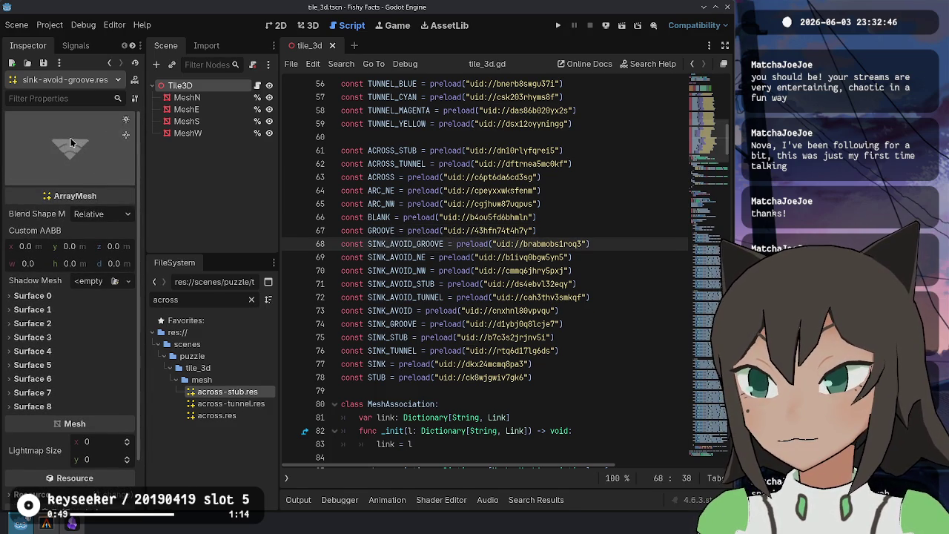
pyautogui.keyDown('ctrl'); pyautogui.click(531, 258); pyautogui.keyUp('ctrl')
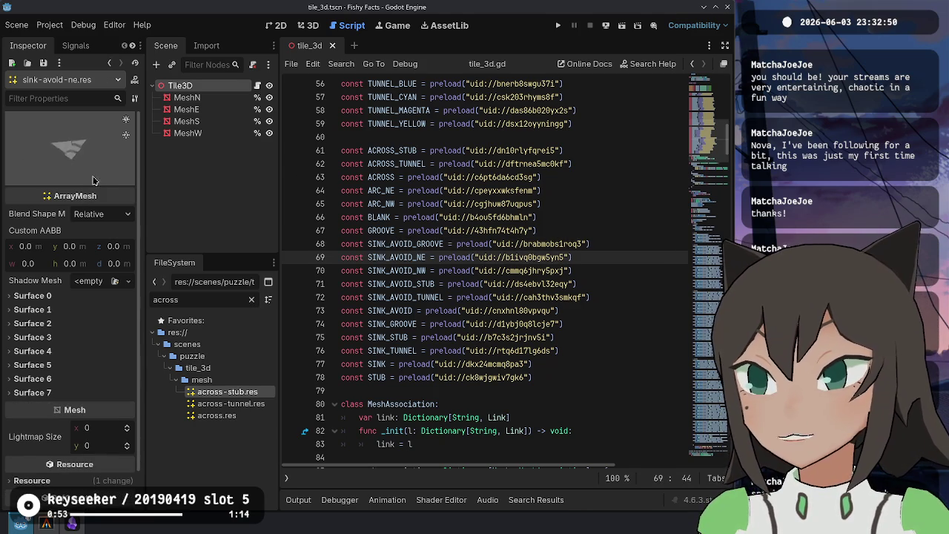
pyautogui.keyDown('ctrl'); pyautogui.click(531, 284); pyautogui.keyUp('ctrl')
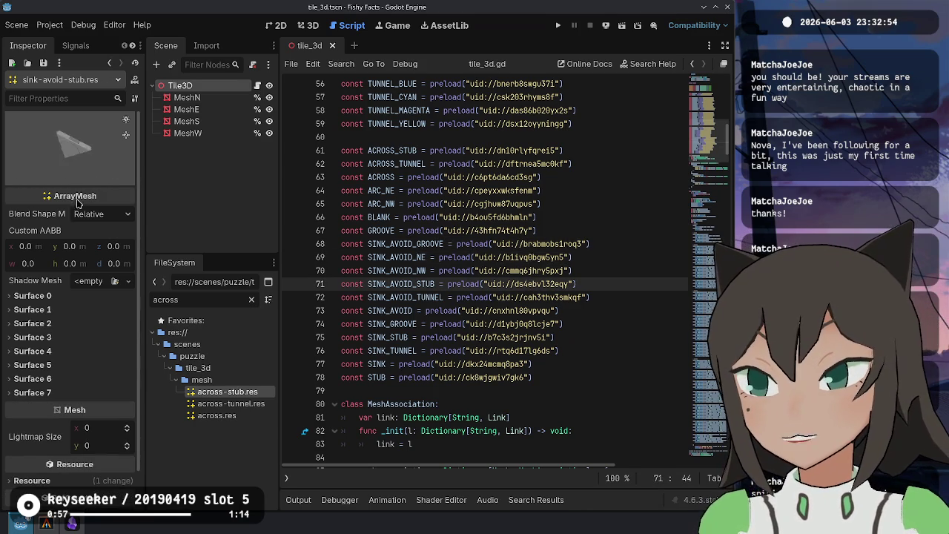
pyautogui.moveTo(87, 171)
pyautogui.mouseDown()
pyautogui.moveTo(93, 191)
pyautogui.moveTo(65, 170)
pyautogui.mouseUp()
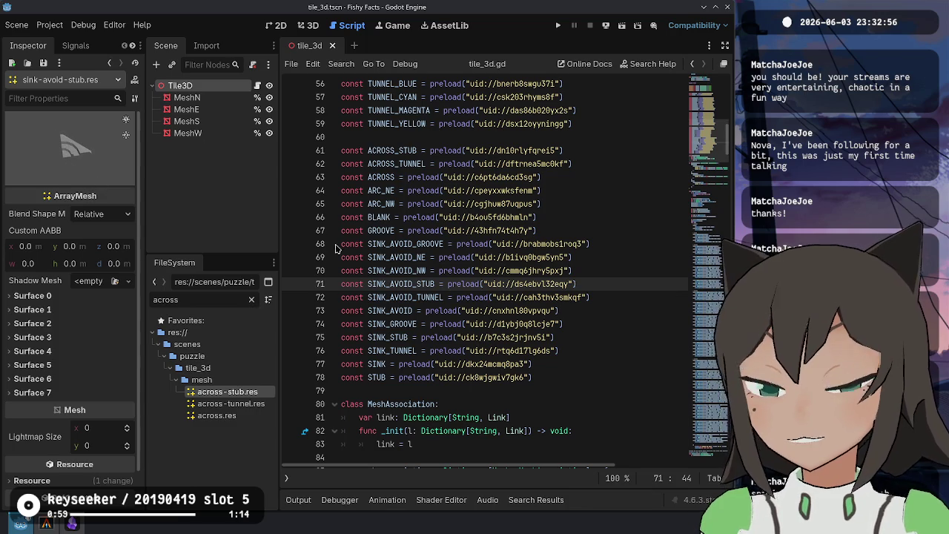
pyautogui.scroll(-10, 407, 283)
# Add a SINK_AVOID_STUB entry reusing ACROSS's Groove 0 association block, and save the script
pyautogui.click(408, 283)
pyautogui.press('Return')
pyautogui.write('SINK_AVOID_STUB:')
pyautogui.press('Up')
pyautogui.press('Up')
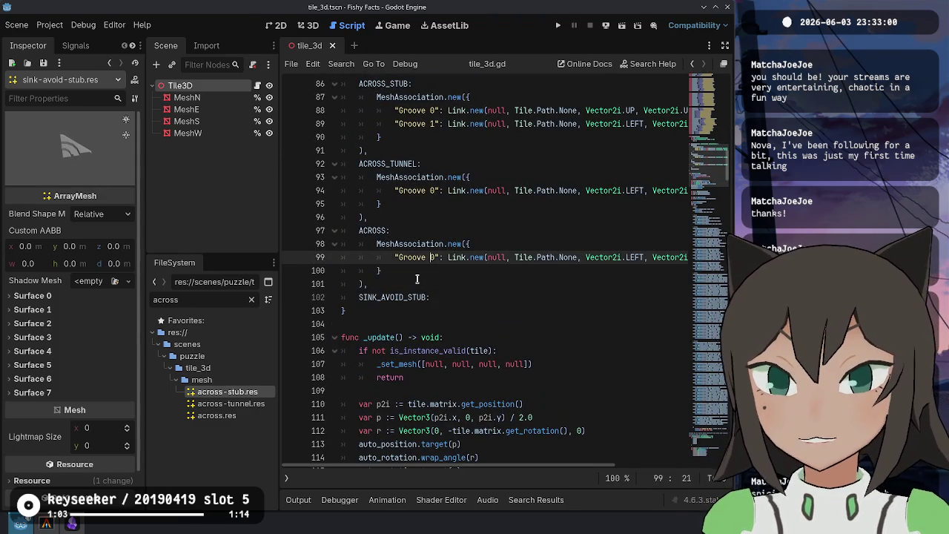
pyautogui.hotkey('shift', 'Up')
pyautogui.hotkey('shift', 'Up')
pyautogui.hotkey('shift', 'Up')
pyautogui.press('Right')
pyautogui.press('Down')
pyautogui.press('Down')
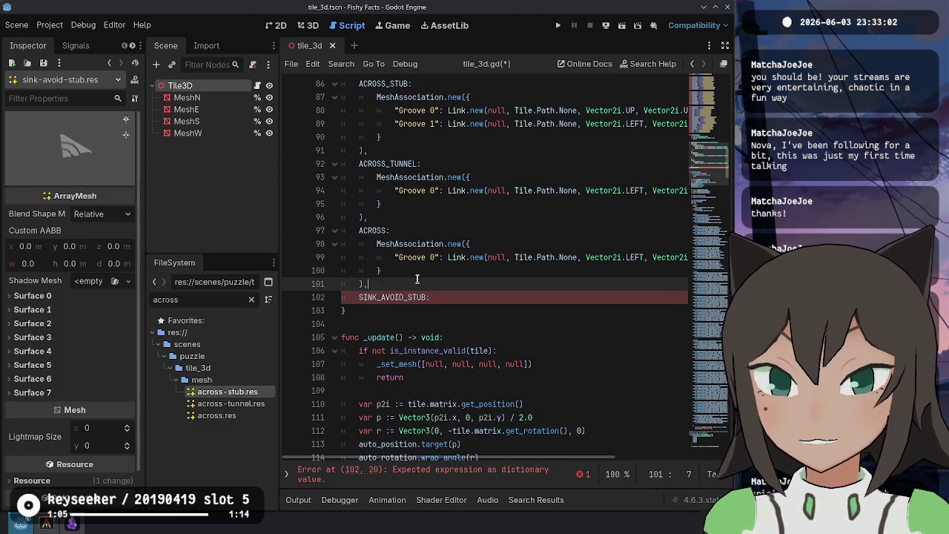
pyautogui.press('Return')
pyautogui.hotkey('ctrl', 'v')
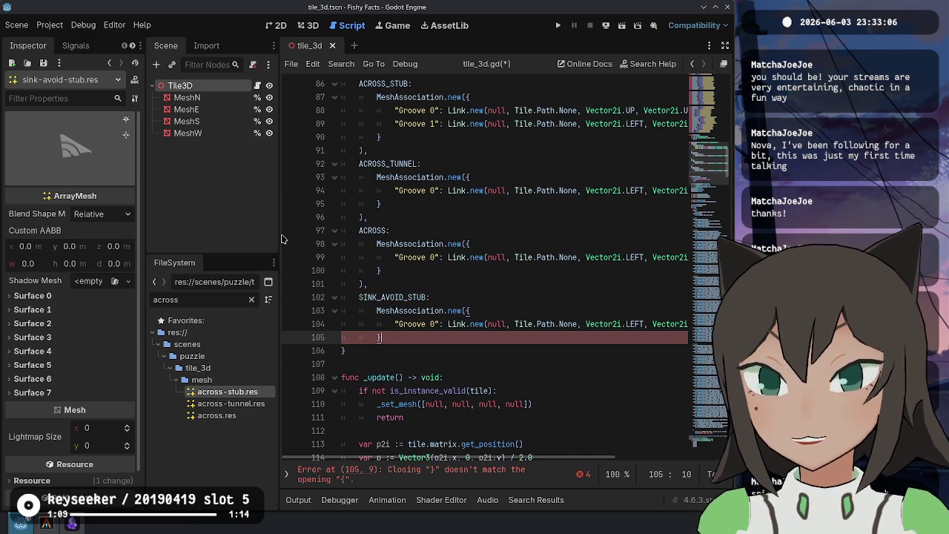
pyautogui.press('Return')
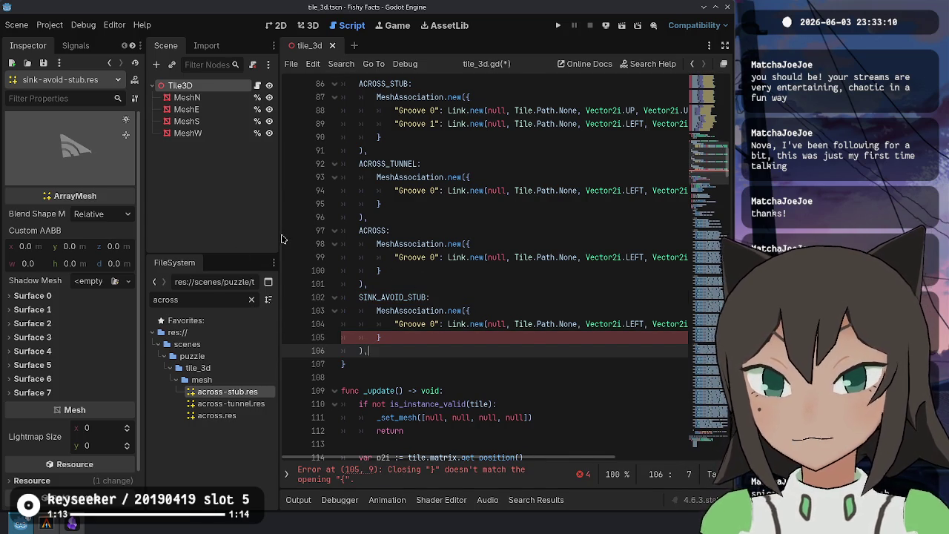
pyautogui.hotkey('ctrl', 's')
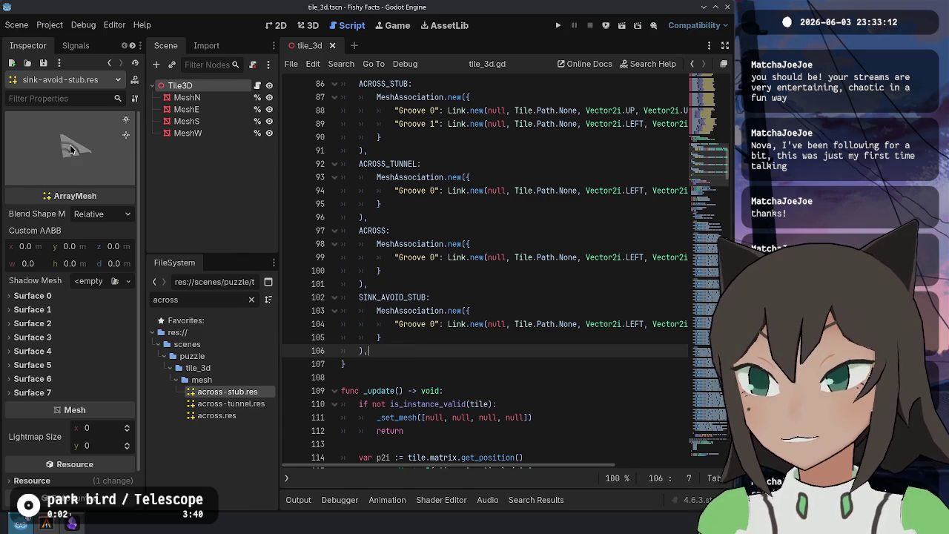
# Review the SINK_AVOID_STUB and ACROSS_STUB Groove link lines, then select the MeshAssociation value type
pyautogui.moveTo(47, 143); pyautogui.dragTo(89, 149)
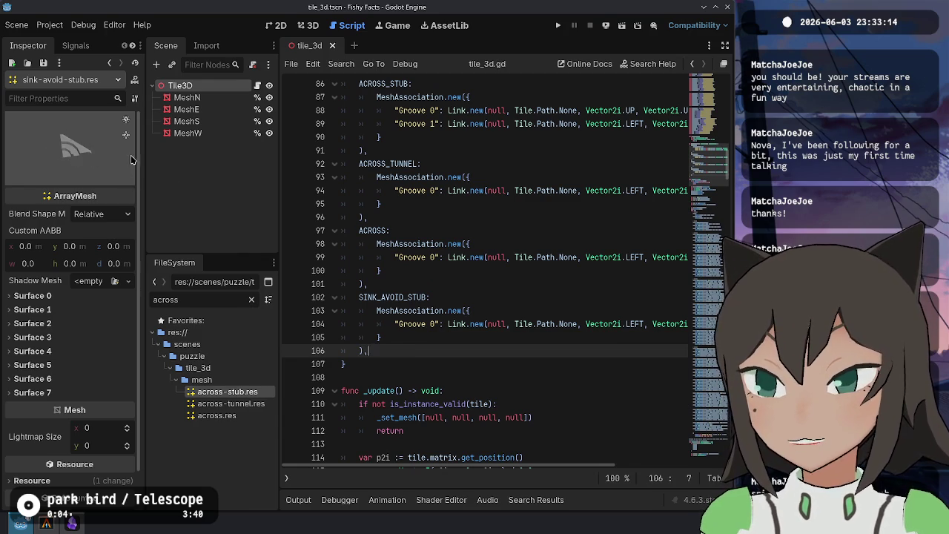
pyautogui.click(502, 324)
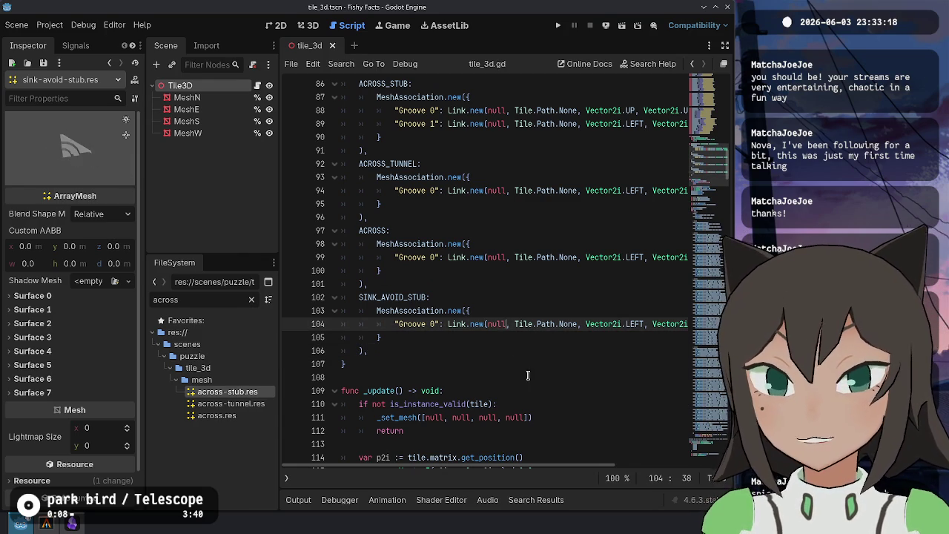
pyautogui.hotkey('ctrl', 'Right')
pyautogui.hotkey('ctrl', 'Right')
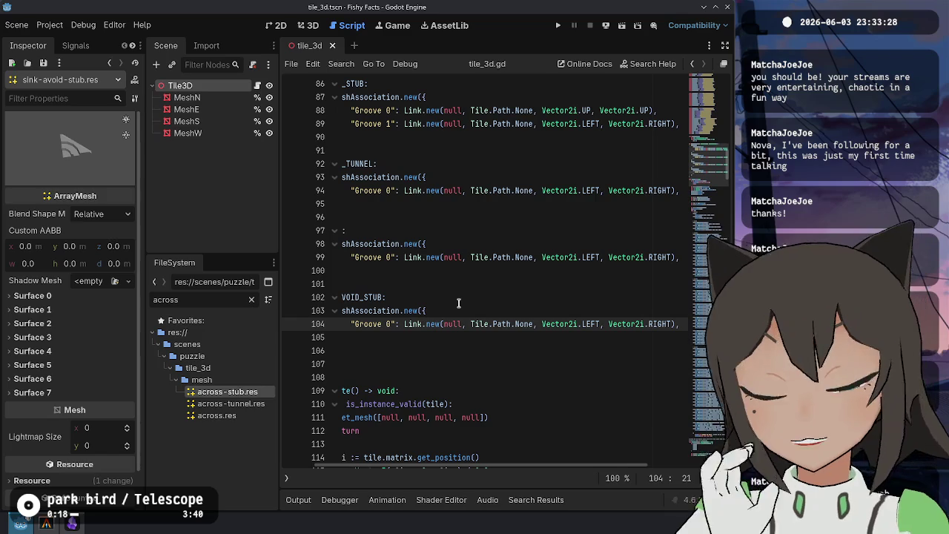
pyautogui.scroll(2, 519, 181)
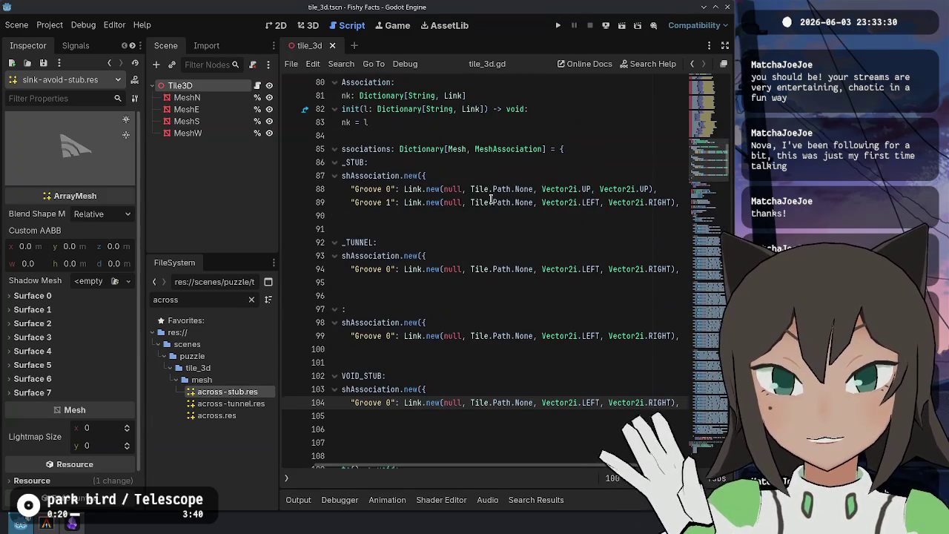
pyautogui.click(496, 203)
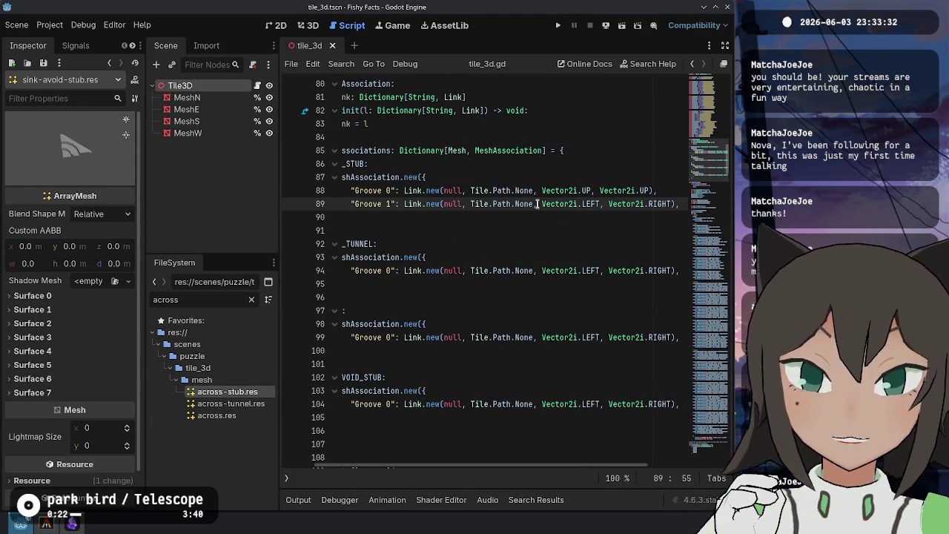
pyautogui.hotkey('shift', 'End')
pyautogui.press('Home')
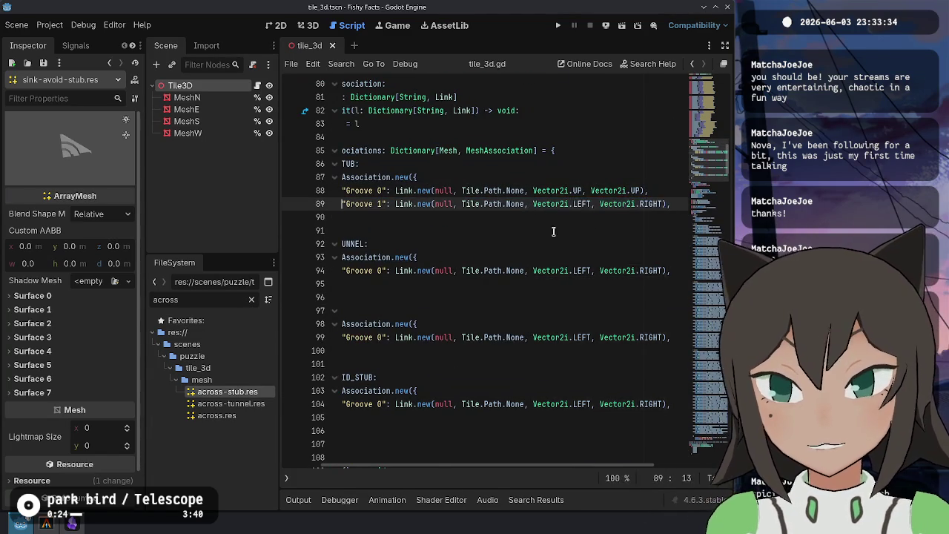
pyautogui.hscroll(-3, 553, 231)
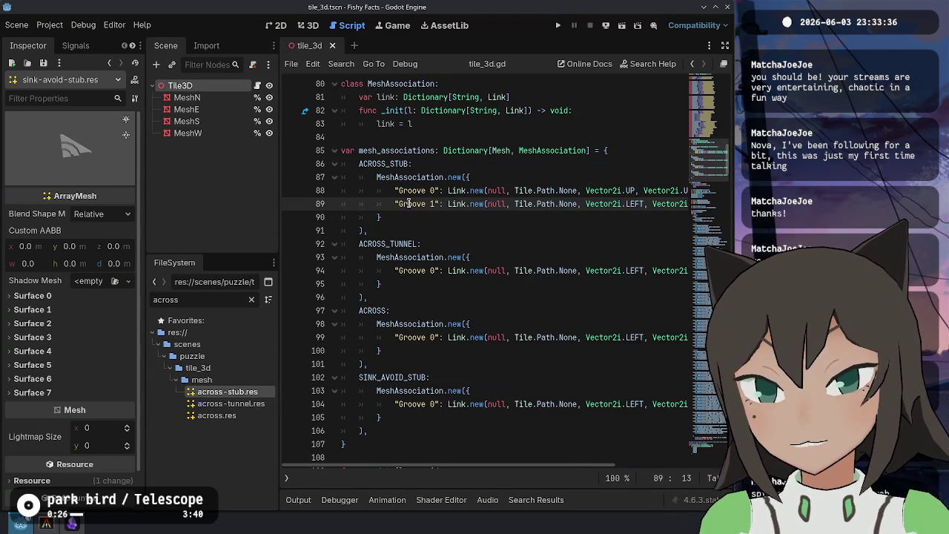
pyautogui.scroll(2, 493, 178)
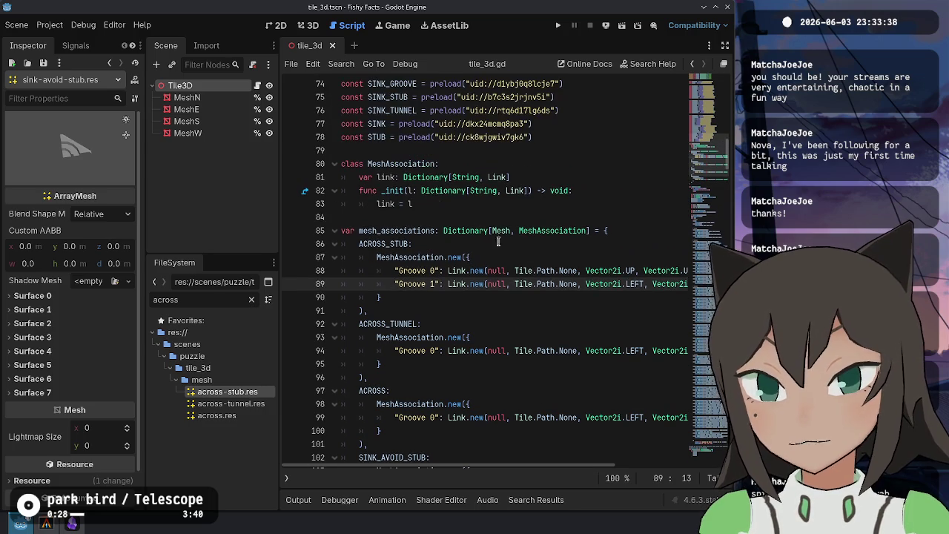
pyautogui.doubleClick(547, 232)
# Make the value type String, delete the MeshAssociation class, and rename the dictionary mesh_cross_links
pyautogui.write('String')
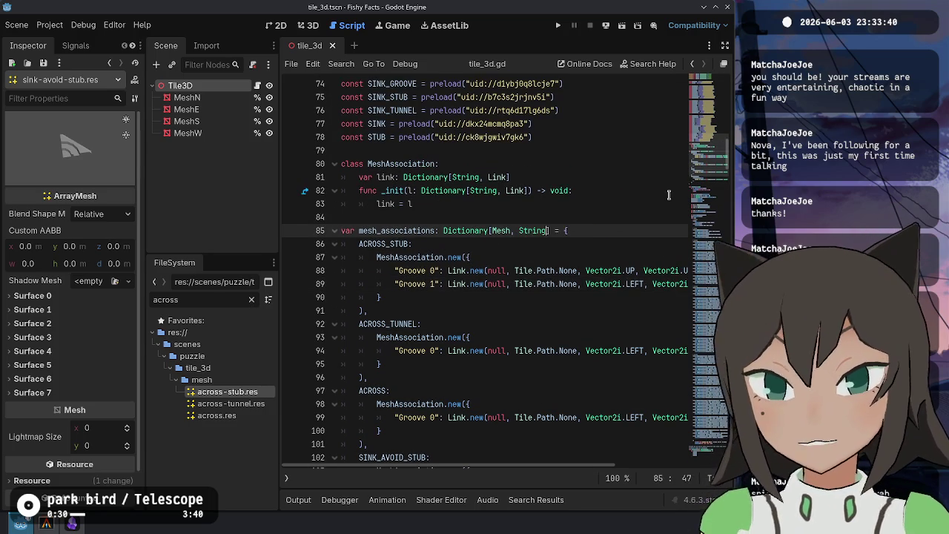
pyautogui.press('Up')
pyautogui.press('Up')
pyautogui.hotkey('shift', 'Up')
pyautogui.hotkey('shift', 'Up')
pyautogui.hotkey('shift', 'Up')
pyautogui.hotkey('ctrl', 'shift', 'k')
pyautogui.hotkey('ctrl', 'shift', 'k')
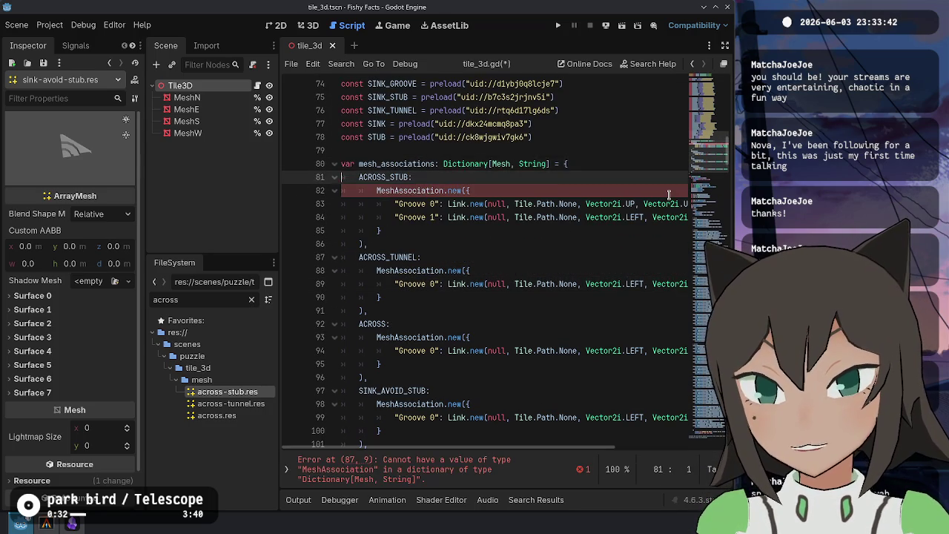
pyautogui.press('BackSpace')
pyautogui.press('BackSpace')
pyautogui.press('BackSpace')
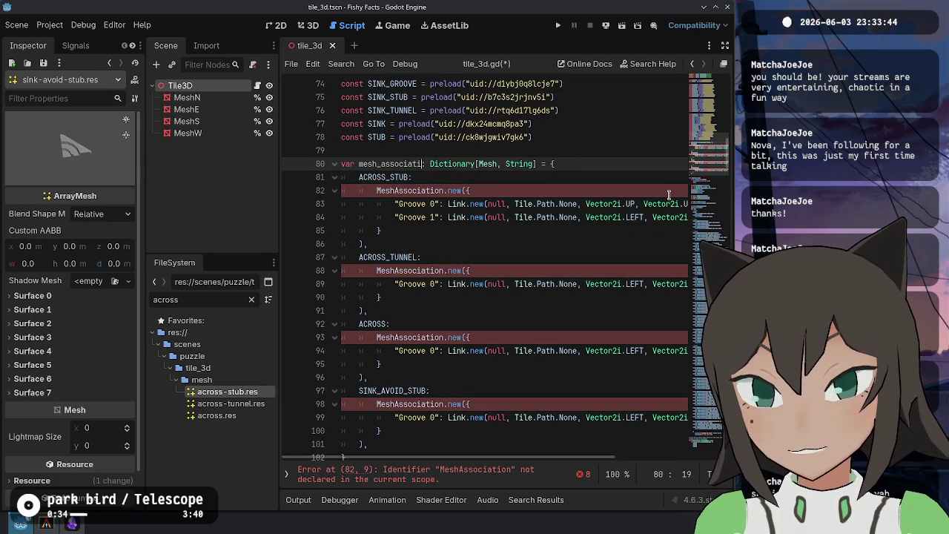
pyautogui.write('cross_links')
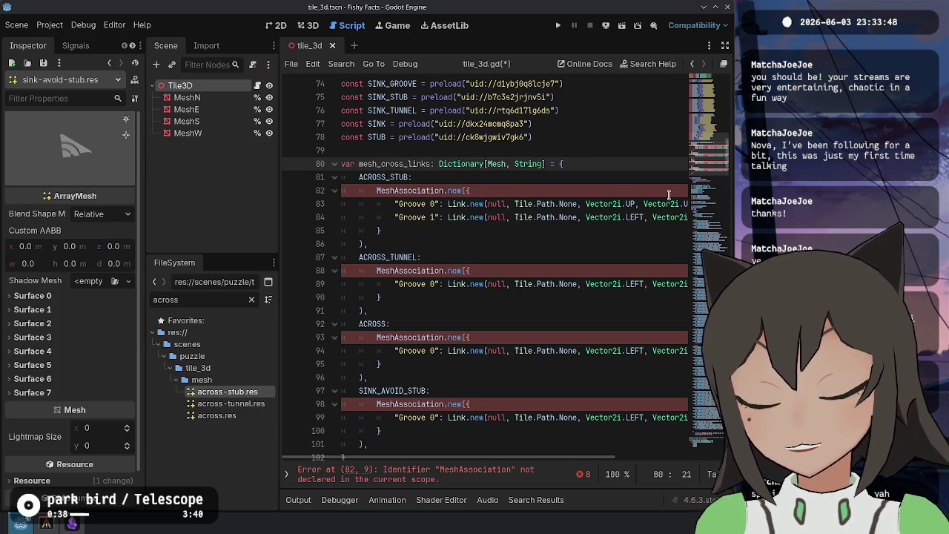
# Collapse the ACROSS_STUB entry to its plain "Groove 1" string
pyautogui.press('Down')
pyautogui.press('Down')
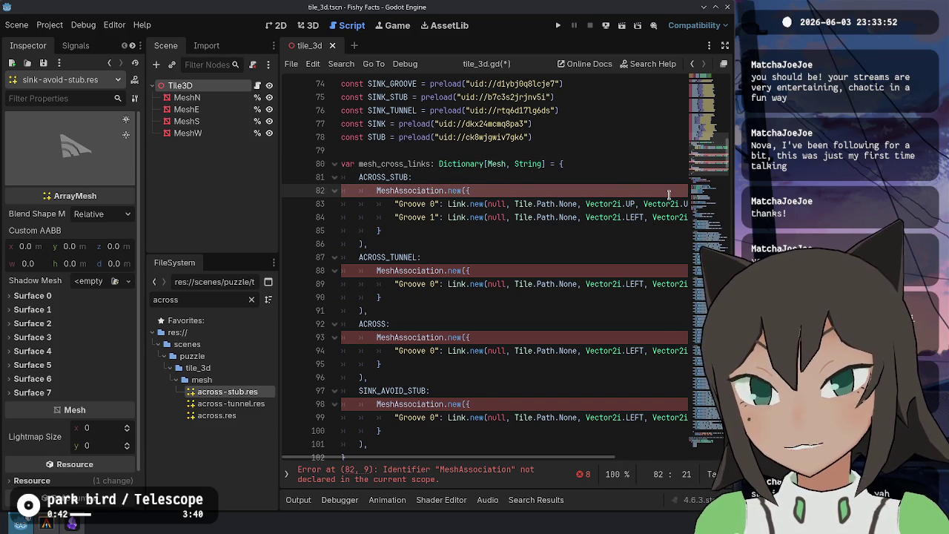
pyautogui.hotkey('ctrl', 'shift', 'k')
pyautogui.press('End')
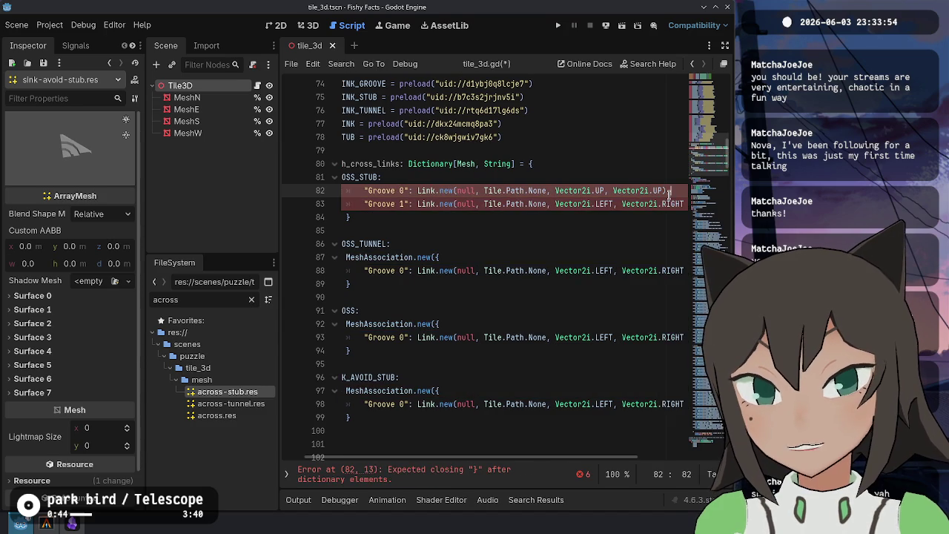
pyautogui.hotkey('ctrl', 'shift', 'k')
pyautogui.press('Home')
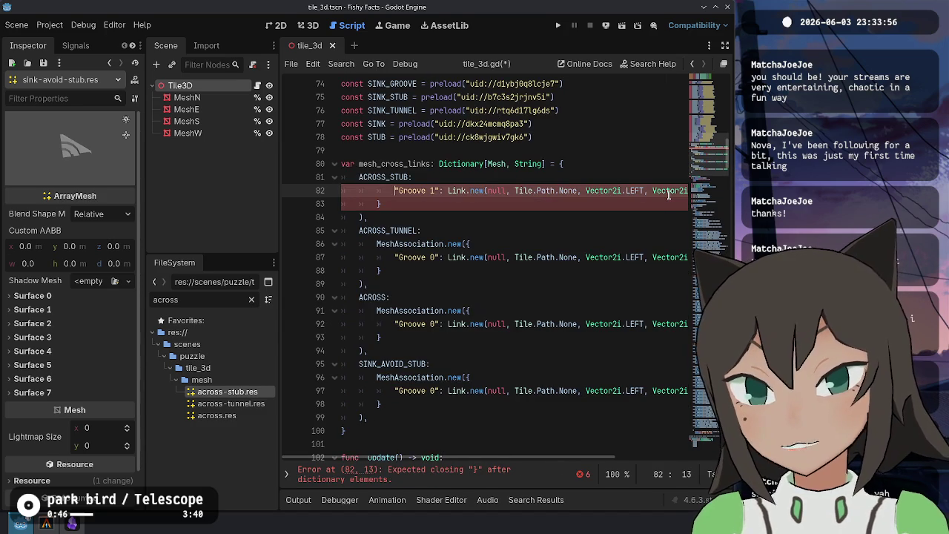
pyautogui.press('BackSpace')
pyautogui.press('BackSpace')
pyautogui.press('BackSpace')
pyautogui.hotkey('ctrl', 'Right')
pyautogui.hotkey('ctrl', 'Right')
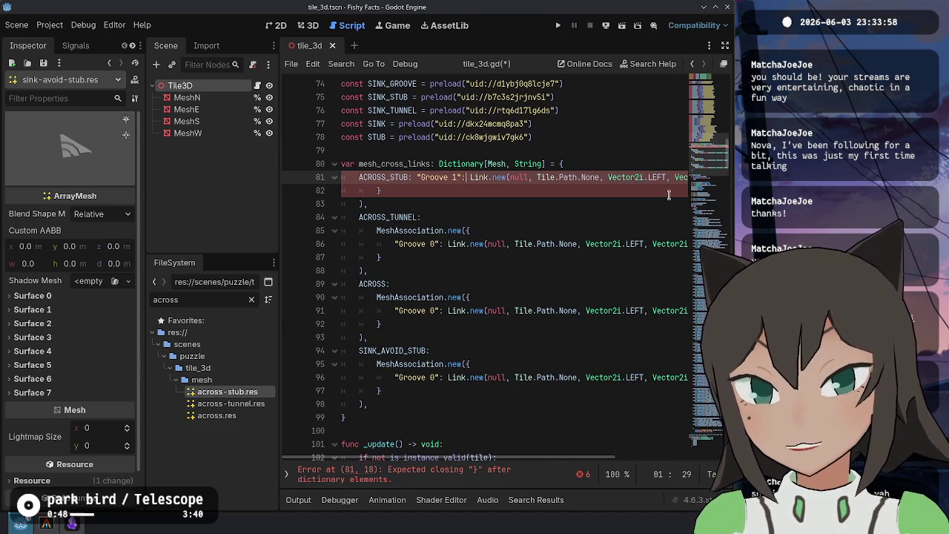
pyautogui.hotkey('shift', 'Down')
pyautogui.hotkey('shift', 'Down')
pyautogui.press('Delete')
pyautogui.write(',')
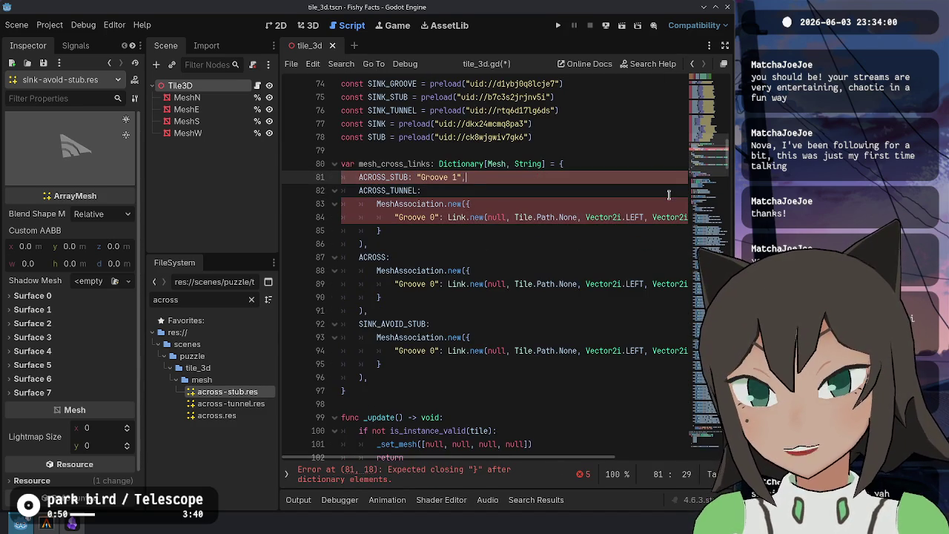
# Collapse the ACROSS_TUNNEL entry to its plain "Groove 0" string
pyautogui.press('Escape')
pyautogui.press('Down')
pyautogui.hotkey('shift', 'Down')
pyautogui.hotkey('shift', 'ctrl', 'Right')
pyautogui.press('Delete')
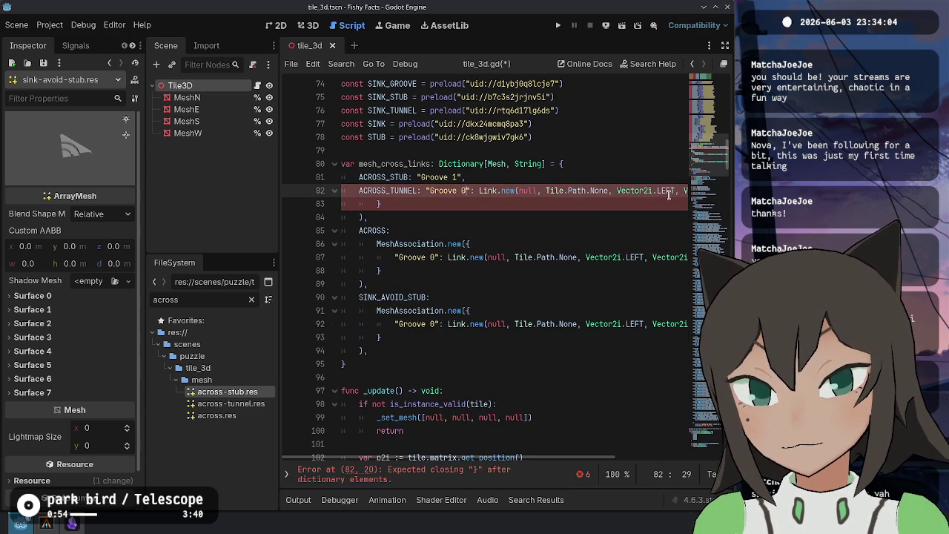
pyautogui.hotkey('shift', 'Down')
pyautogui.hotkey('shift', 'Down')
pyautogui.press('Delete')
pyautogui.write(',')
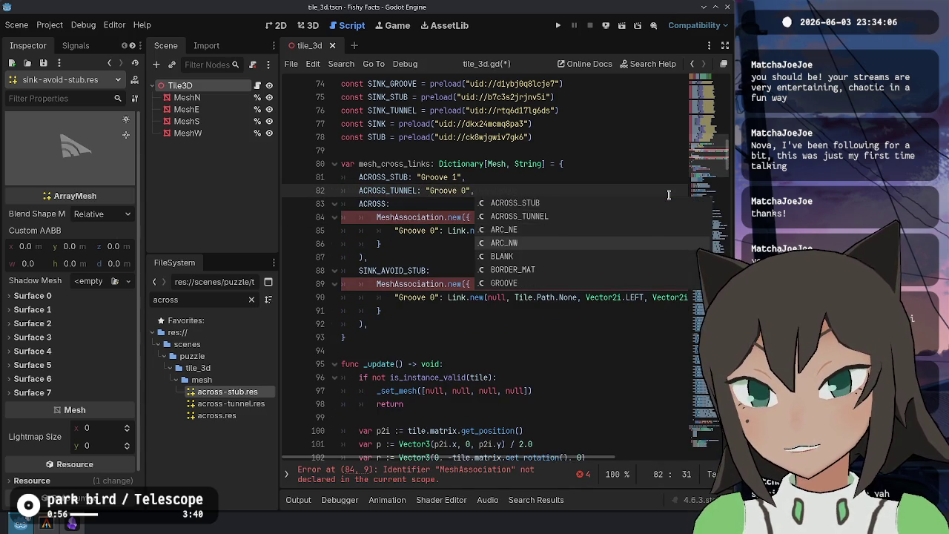
# Collapse the ACROSS entry to its plain "Groove 0" string
pyautogui.press('Escape')
pyautogui.press('Down')
pyautogui.hotkey('shift', 'Down')
pyautogui.hotkey('shift', 'Down')
pyautogui.hotkey('ctrl', 'shift', 'Left')
pyautogui.hotkey('ctrl', 'shift', 'Left')
pyautogui.hotkey('ctrl', 'shift', 'Left')
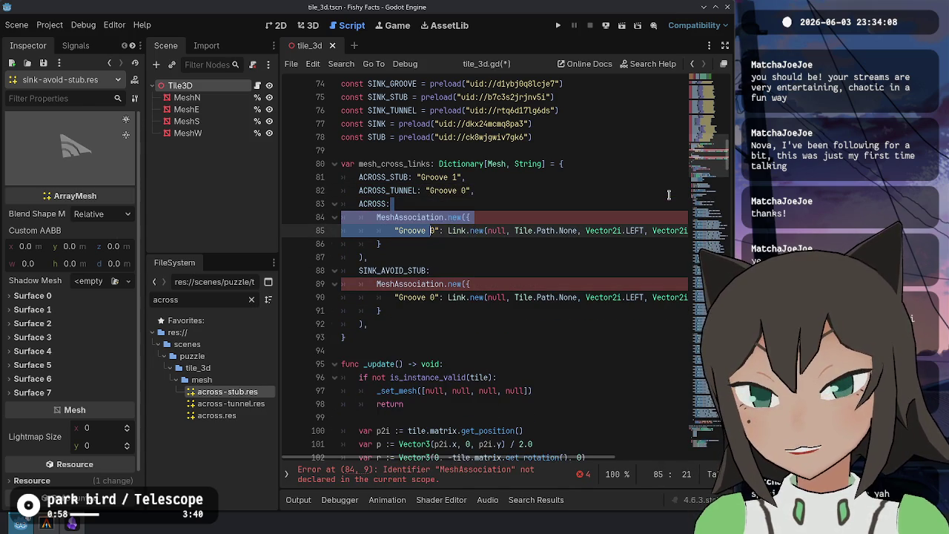
pyautogui.hotkey('ctrl', 'shift', 'Right')
pyautogui.hotkey('ctrl', 'shift', 'Left')
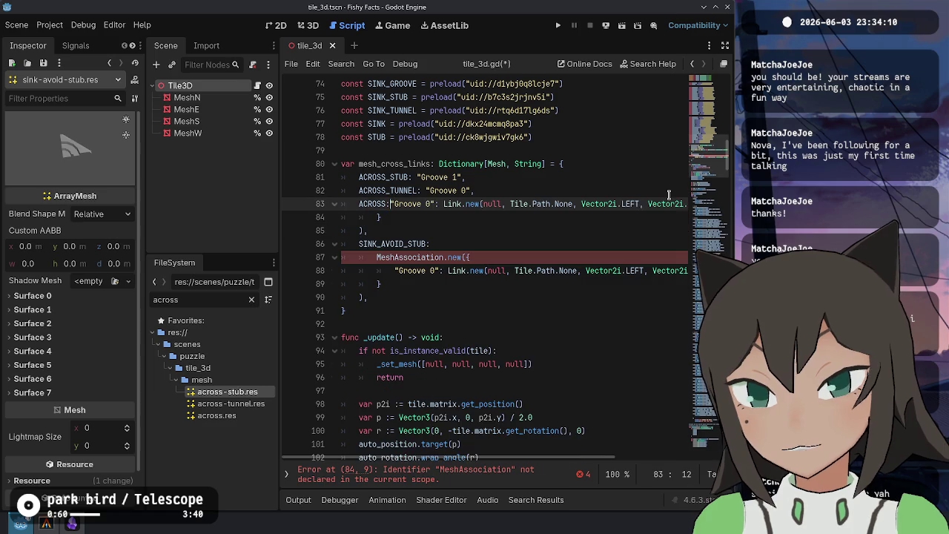
pyautogui.hotkey('ctrl', 'Right')
pyautogui.hotkey('ctrl', 'Right')
pyautogui.hotkey('shift', 'Down')
pyautogui.hotkey('shift', 'Down')
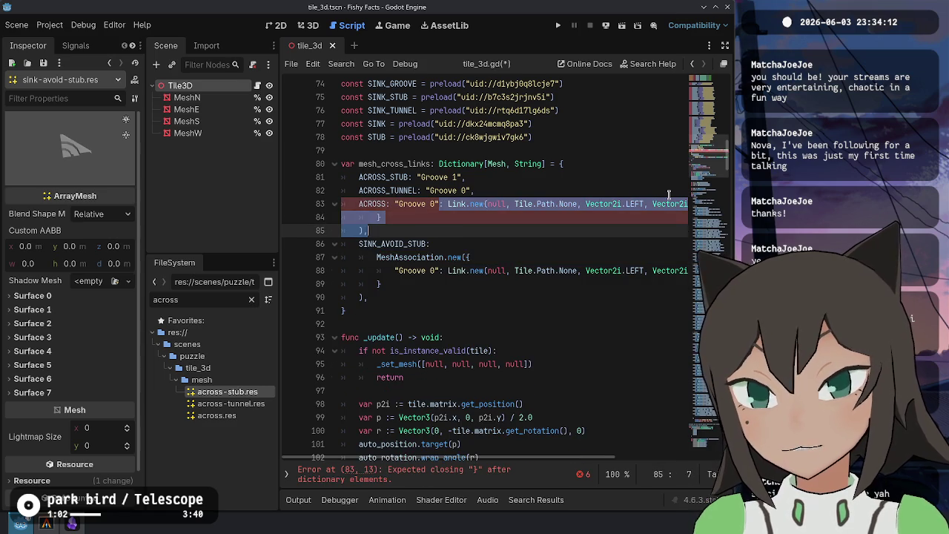
pyautogui.write(',')
# Collapse the SINK_AVOID_STUB entry to a plain groove-name string
pyautogui.press('Down')
pyautogui.press('End')
pyautogui.press('Escape')
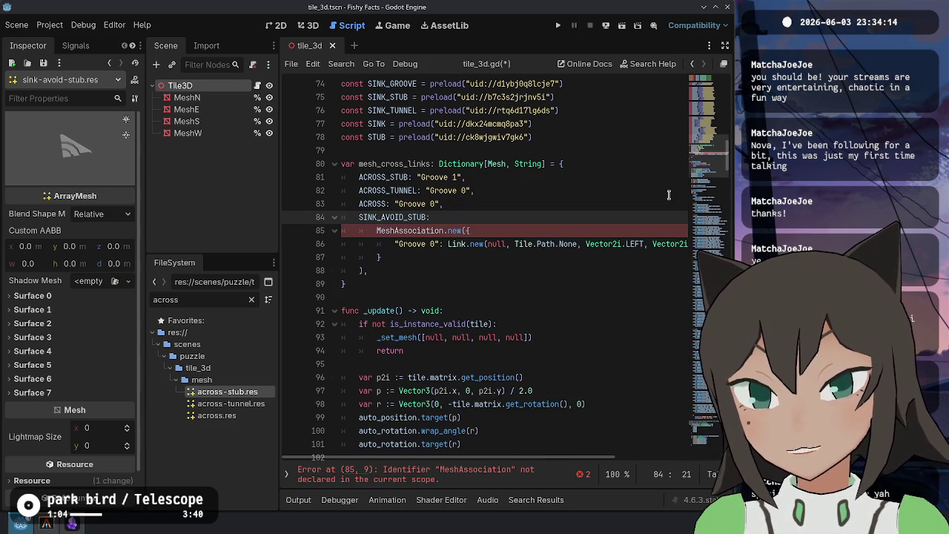
pyautogui.hotkey('shift', 'Down')
pyautogui.hotkey('shift', 'Down')
pyautogui.hotkey('ctrl', 'shift', 'Left')
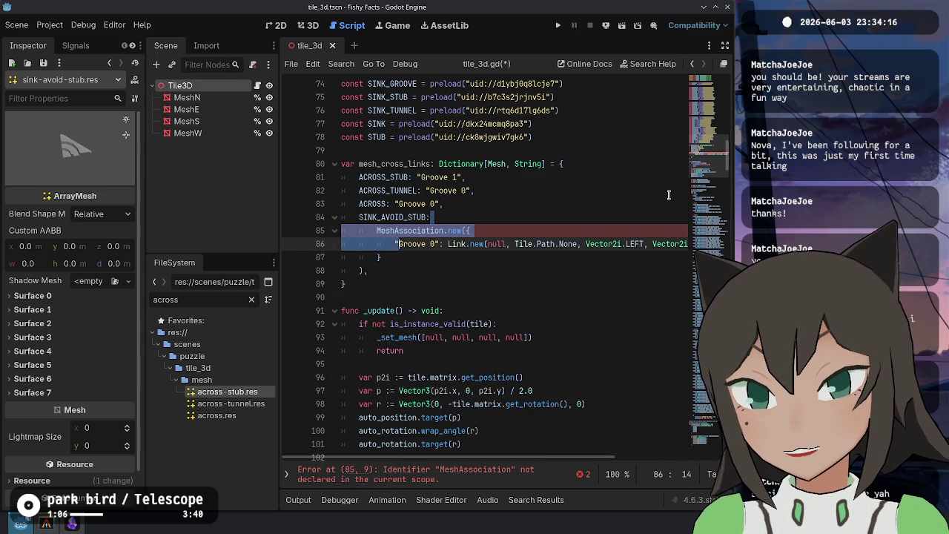
pyautogui.hotkey('shift', 'Left')
pyautogui.hotkey('ctrl', 'Right')
pyautogui.hotkey('ctrl', 'Right')
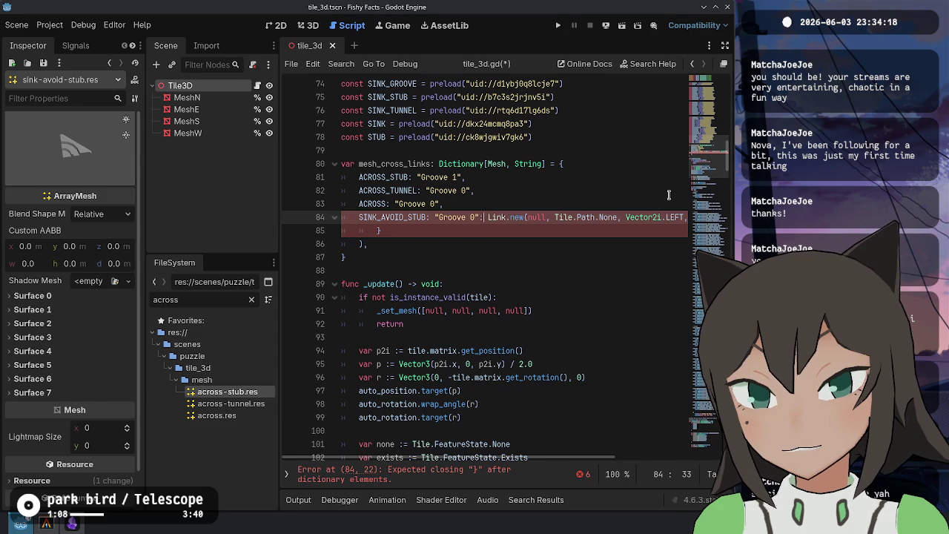
pyautogui.hotkey('shift', 'End')
pyautogui.press('Delete')
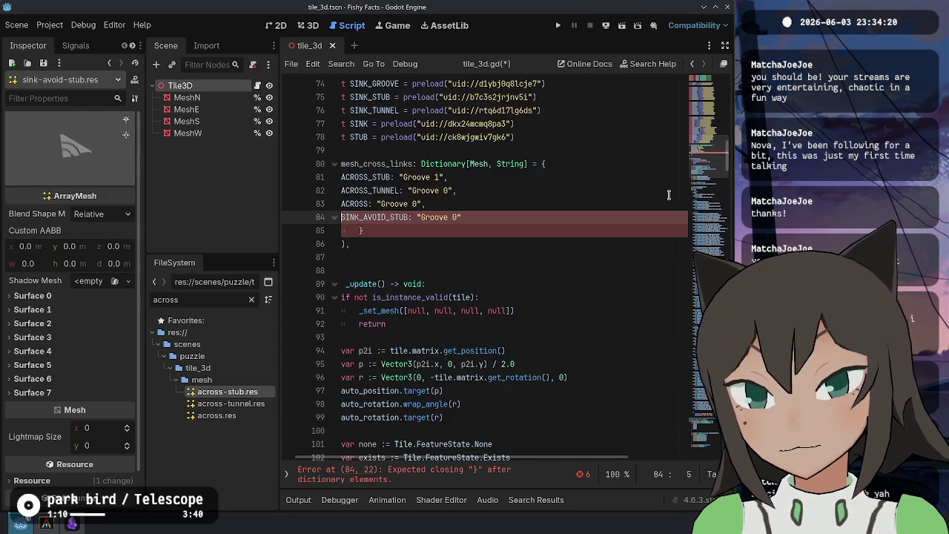
pyautogui.press('BackSpace')
pyautogui.write(',')
pyautogui.press('Down')
# Remove the leftover brackets so the dictionary closes, and save tile_3d.gd
pyautogui.hotkey('ctrl', 'shift', 'k')
pyautogui.hotkey('ctrl', 'shift', 'k')
pyautogui.press('Up')
pyautogui.press('End')
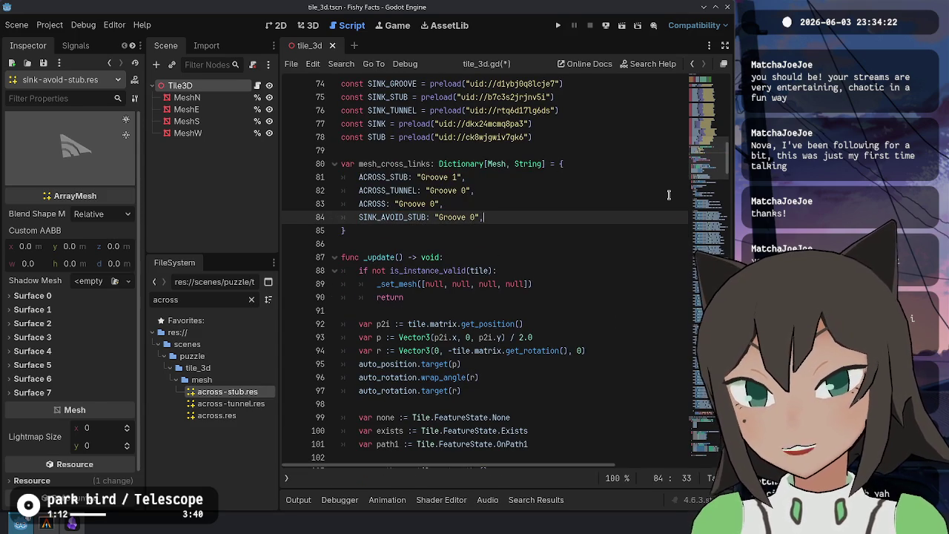
pyautogui.write('1')
pyautogui.hotkey('ctrl', 's')
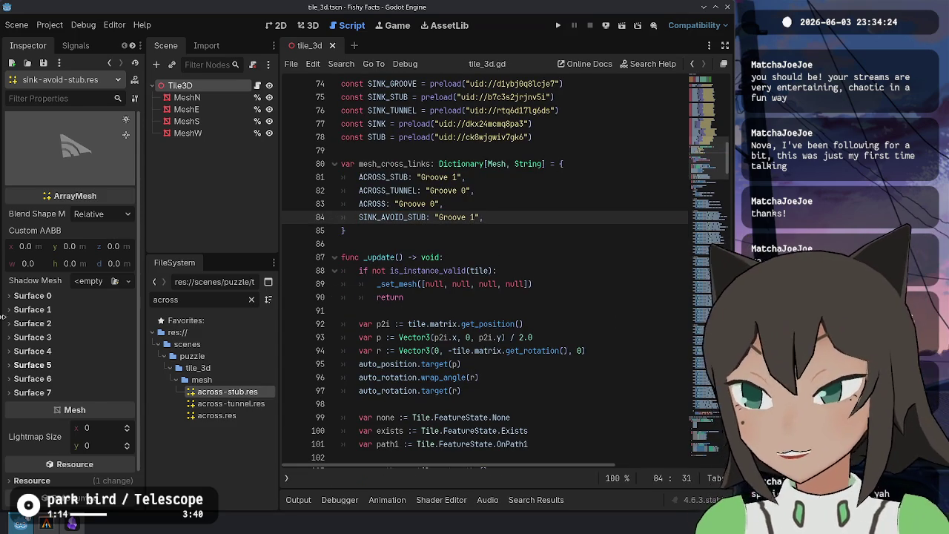
# Expand Surfaces 0 and 1 of the sink-avoid-stub mesh and give Surface 1 a magenta material
pyautogui.click(72, 311)
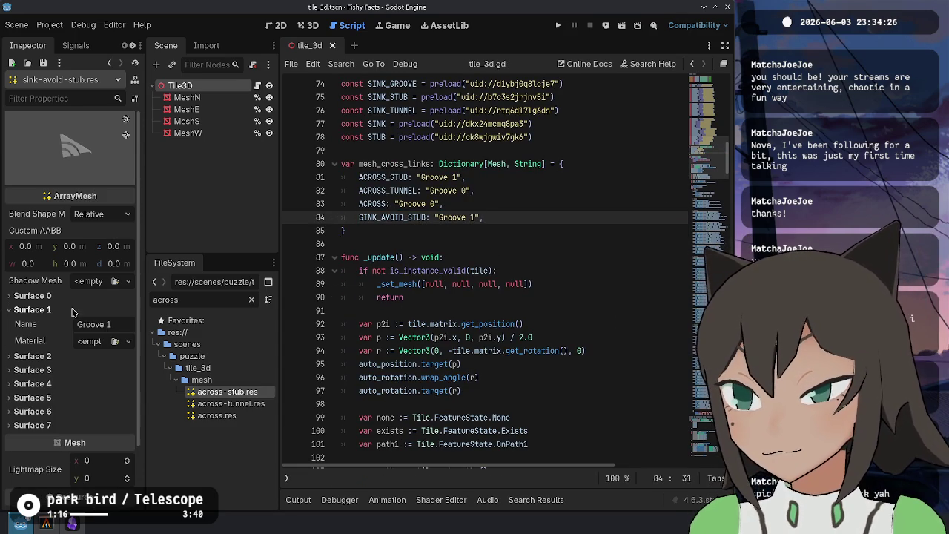
pyautogui.click(75, 310)
pyautogui.click(91, 295)
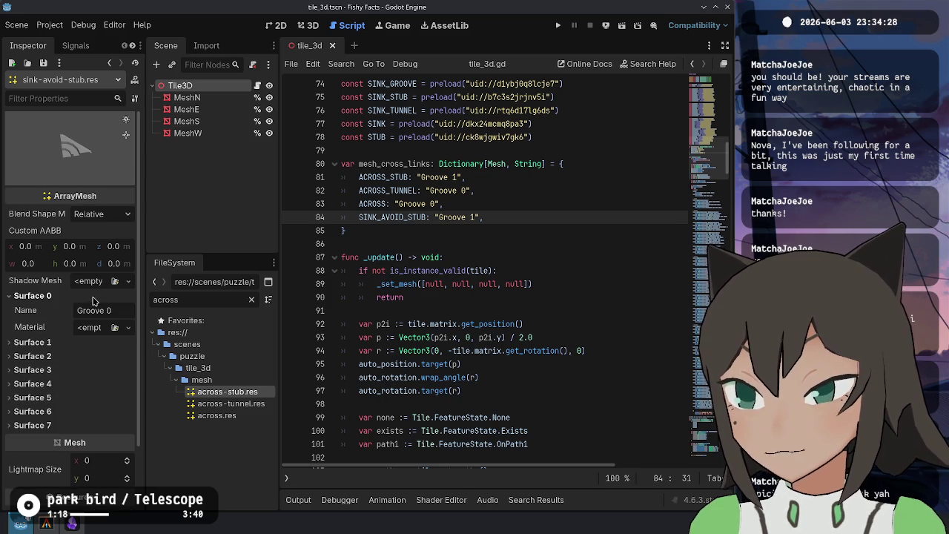
pyautogui.click(115, 341)
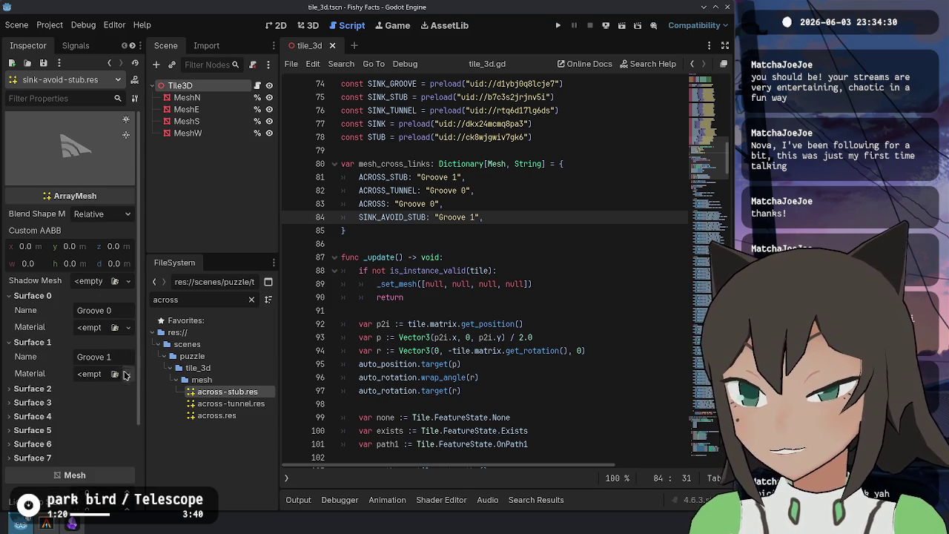
pyautogui.click(115, 374)
pyautogui.doubleClick(320, 300)
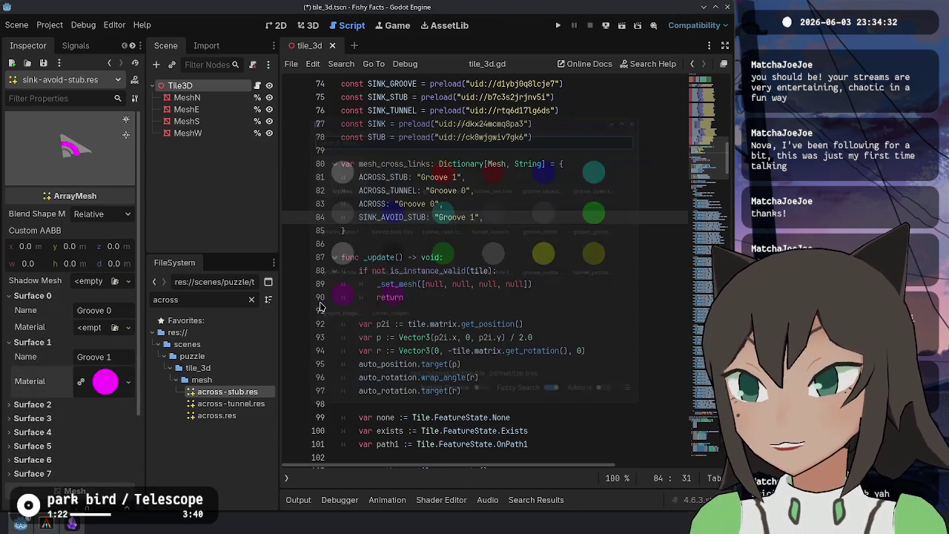
# Clear Surface 1's magenta material, keep SINK_AVOID_STUB mapped to "Groove 1", and save
pyautogui.press('BackSpace')
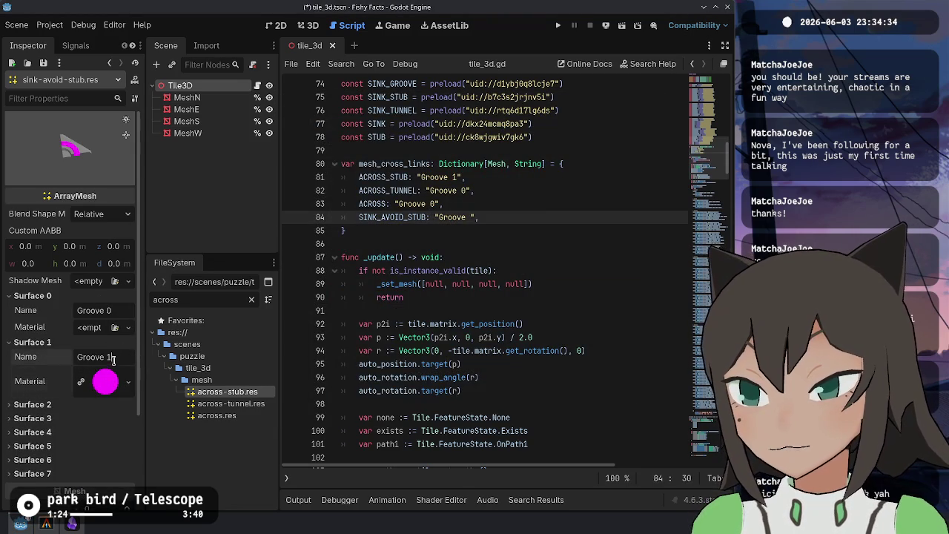
pyautogui.click(126, 380)
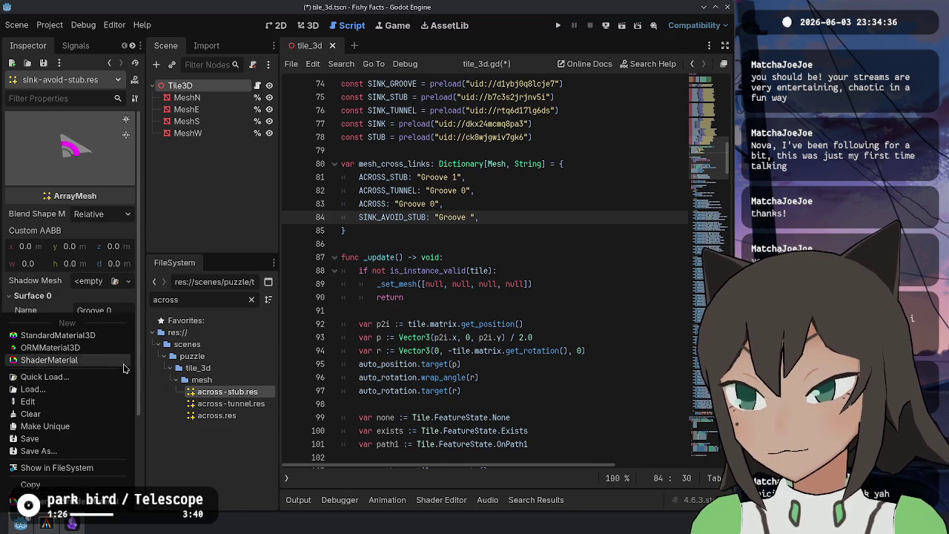
pyautogui.click(30, 414)
pyautogui.click(473, 224)
pyautogui.click(515, 218)
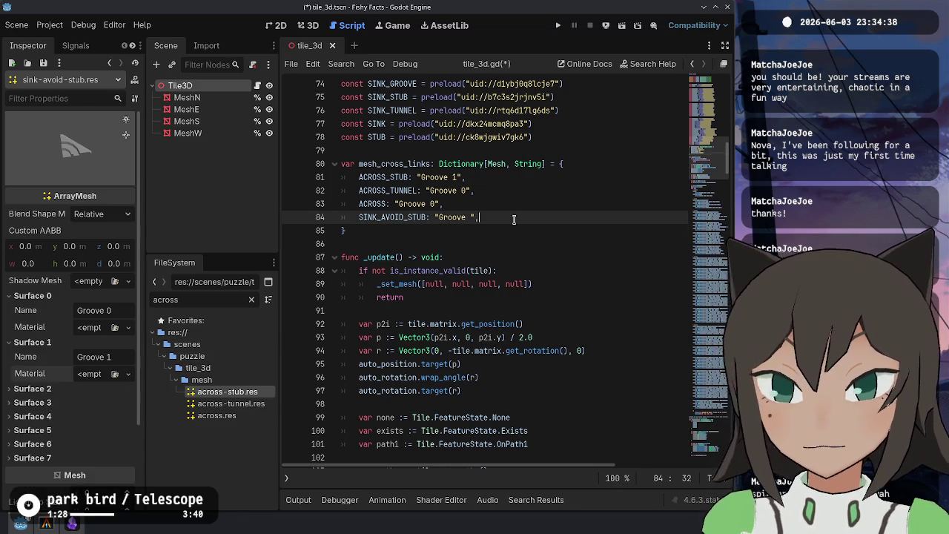
pyautogui.write('1')
pyautogui.hotkey('ctrl', 's')
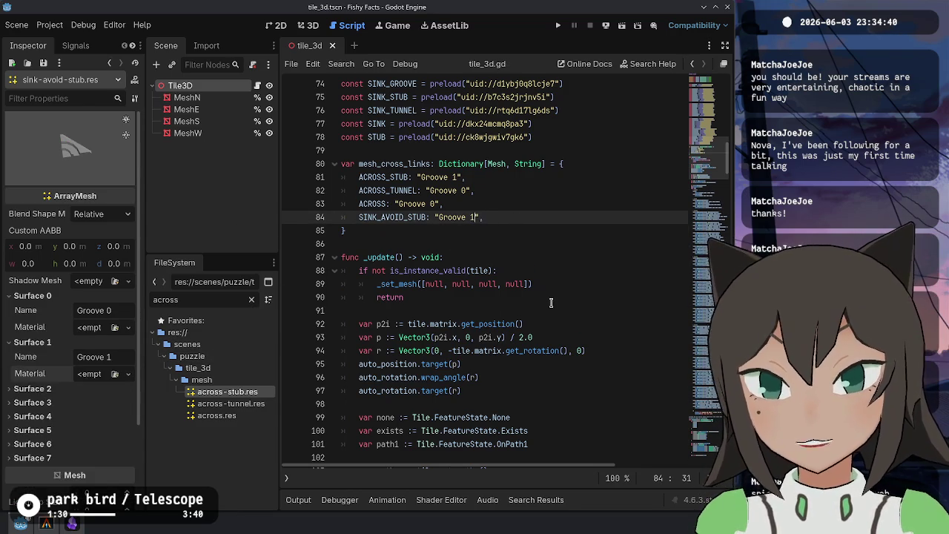
pyautogui.scroll(5, 445, 218)
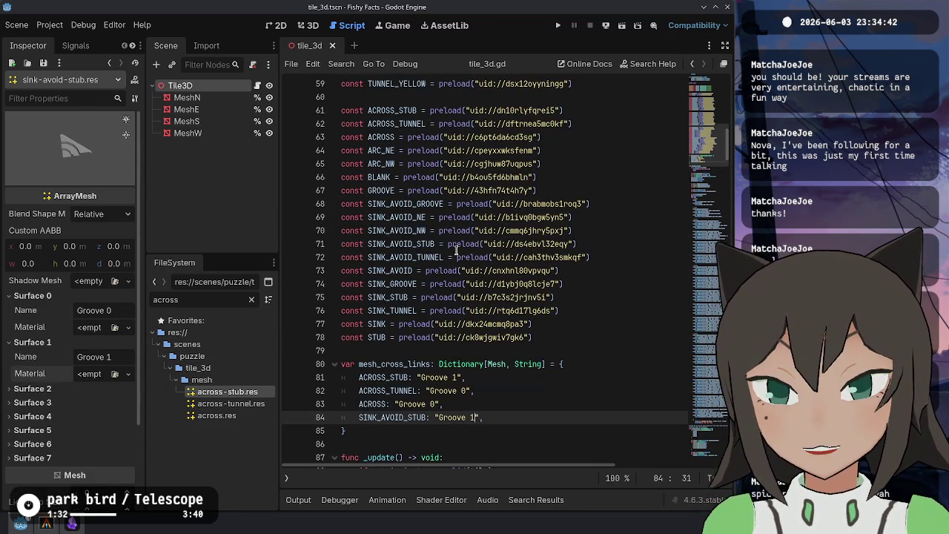
# Inspect the SINK_AVOID_TUNNEL mesh, rotating it and expanding Surfaces 0–3 to read their names
pyautogui.click(393, 257)
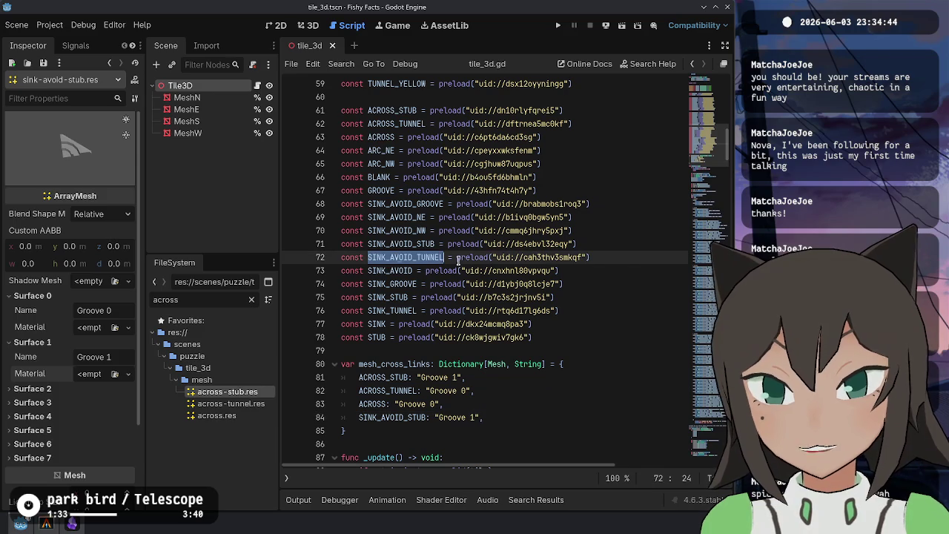
pyautogui.keyDown('ctrl'); pyautogui.click(549, 257); pyautogui.keyUp('ctrl')
pyautogui.moveTo(82, 156)
pyautogui.mouseDown()
pyautogui.moveTo(77, 234)
pyautogui.moveTo(112, 196)
pyautogui.moveTo(132, 215)
pyautogui.moveTo(165, 207)
pyautogui.moveTo(138, 230)
pyautogui.moveTo(37, 181)
pyautogui.moveTo(2, 185)
pyautogui.moveTo(74, 194)
pyautogui.moveTo(86, 163)
pyautogui.moveTo(627, 457)
pyautogui.mouseUp()
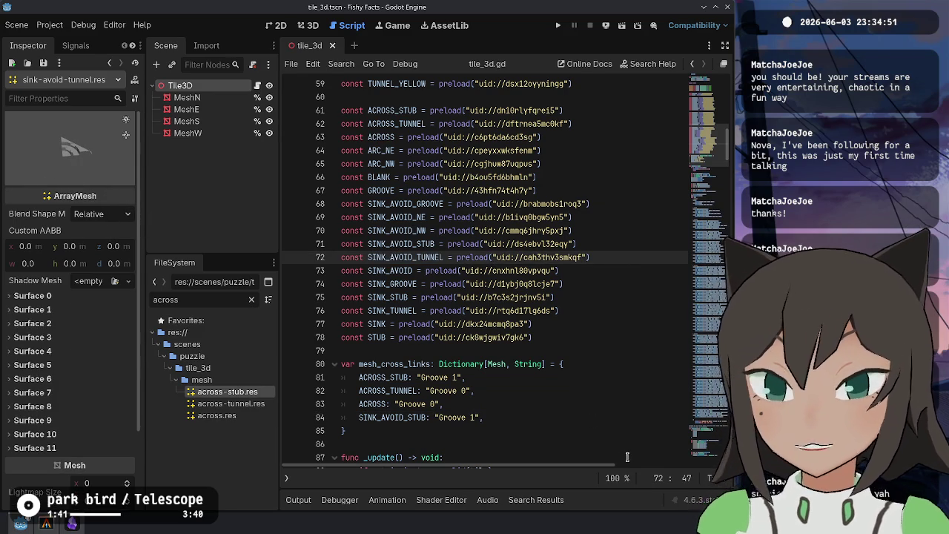
pyautogui.click(47, 310)
pyautogui.click(117, 295)
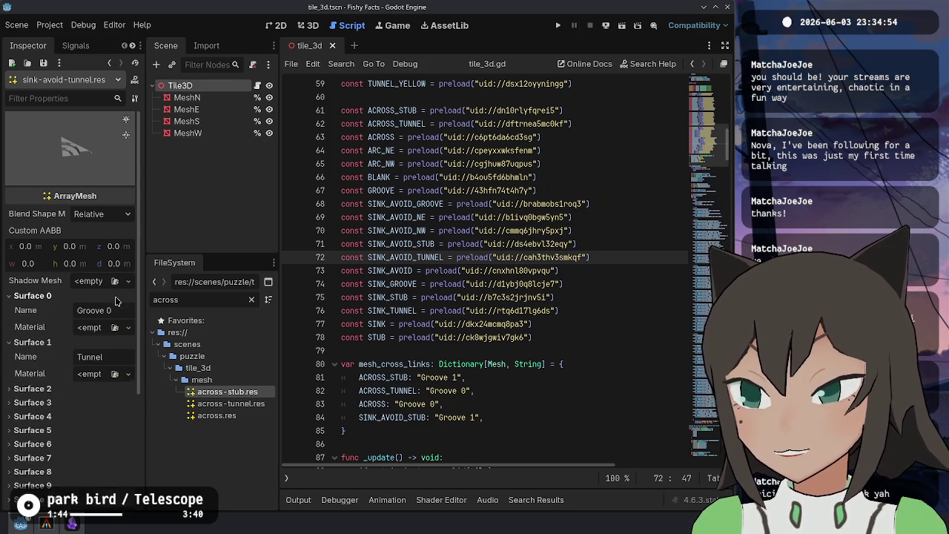
pyautogui.click(114, 388)
pyautogui.click(111, 436)
# Expand Surfaces 4 through 11 to read their names, then return to the top
pyautogui.scroll(-5, 110, 443)
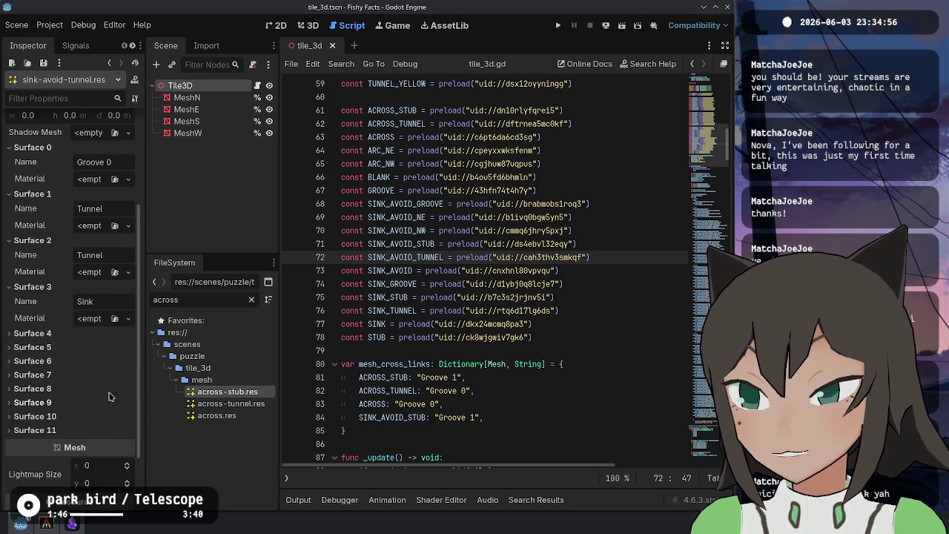
pyautogui.click(94, 333)
pyautogui.click(113, 380)
pyautogui.click(99, 425)
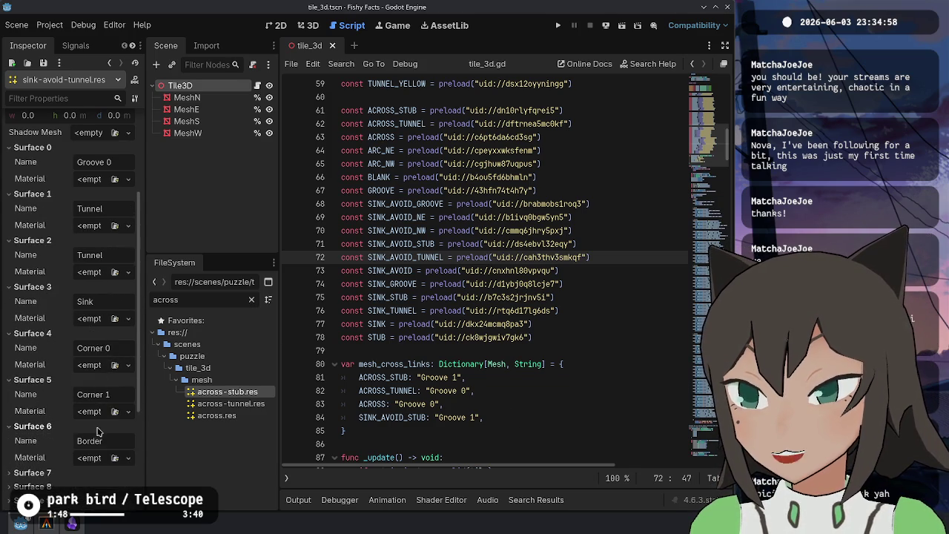
pyautogui.scroll(-5, 99, 443)
pyautogui.click(74, 372)
pyautogui.click(76, 417)
pyautogui.click(83, 467)
pyautogui.scroll(-3, 97, 448)
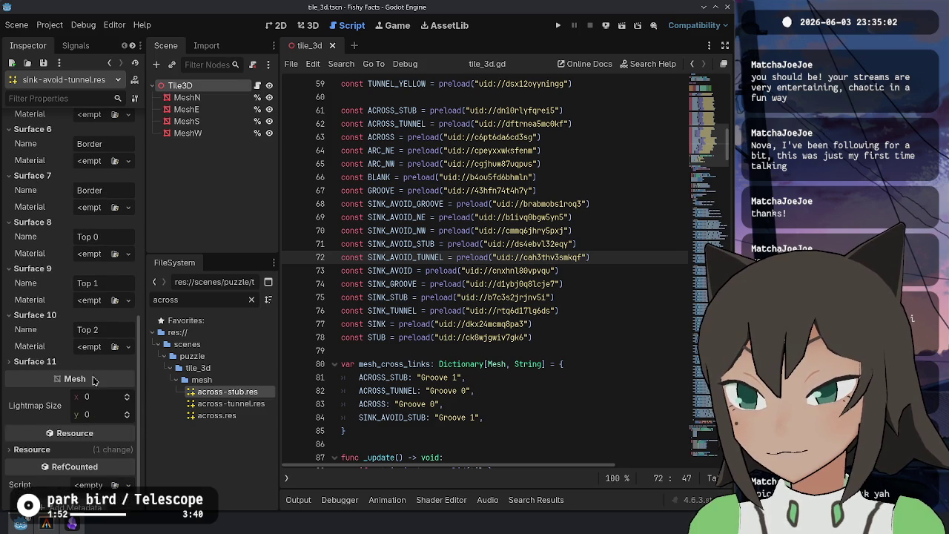
pyautogui.click(97, 362)
pyautogui.scroll(5, 111, 370)
pyautogui.scroll(5, 111, 348)
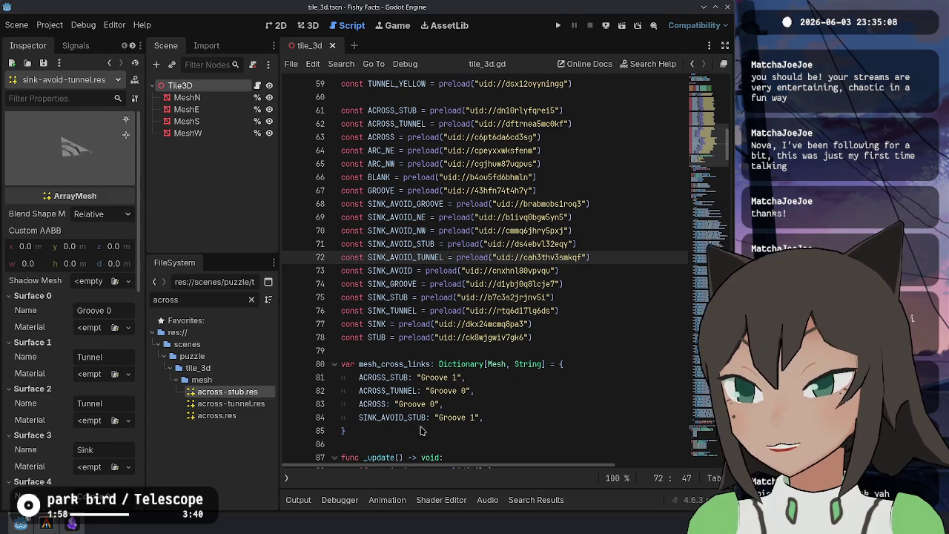
# Add a SINK_AVOID_TUNNEL key mapped to "Groove 0" in mesh_cross_links
pyautogui.click(528, 386)
pyautogui.click(524, 404)
pyautogui.click(507, 418)
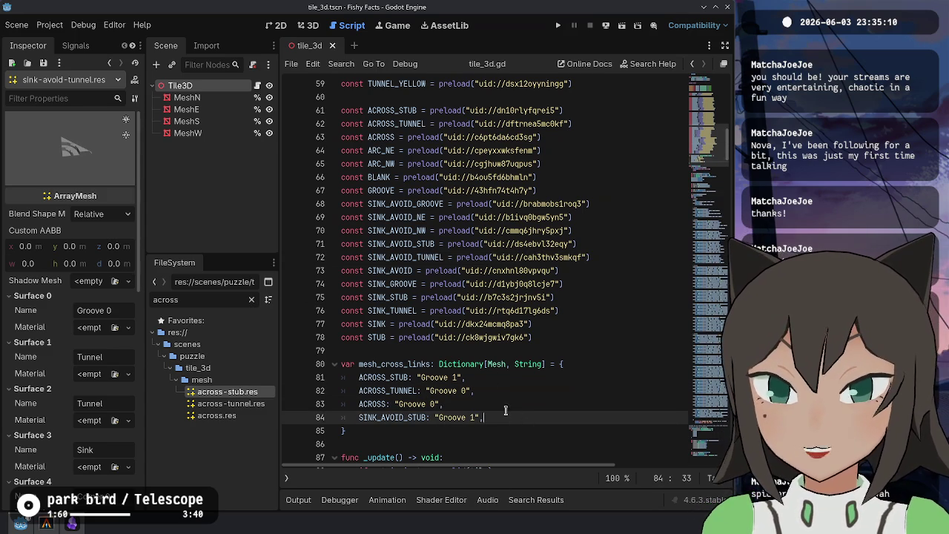
pyautogui.doubleClick(405, 257)
pyautogui.hotkey('ctrl', 'c')
pyautogui.click(511, 419)
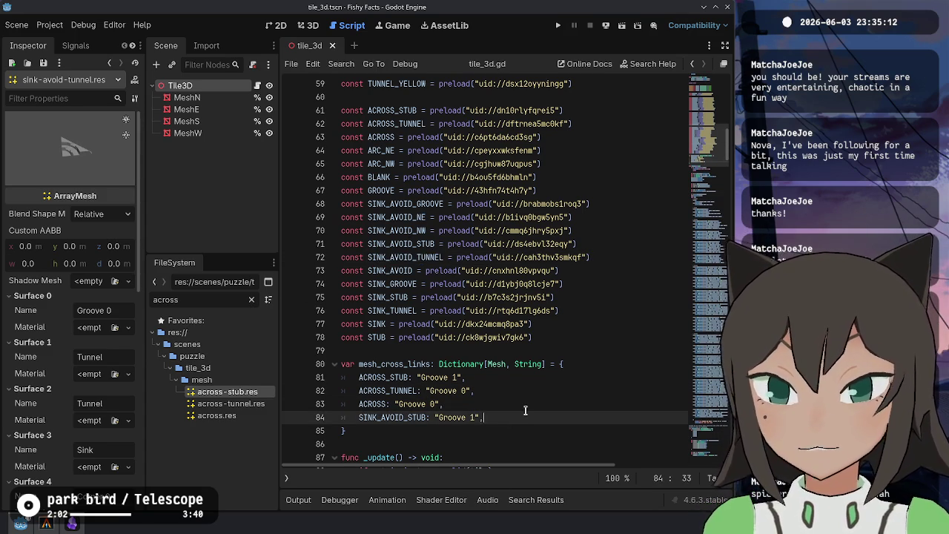
pyautogui.press('Return')
pyautogui.hotkey('ctrl', 'v')
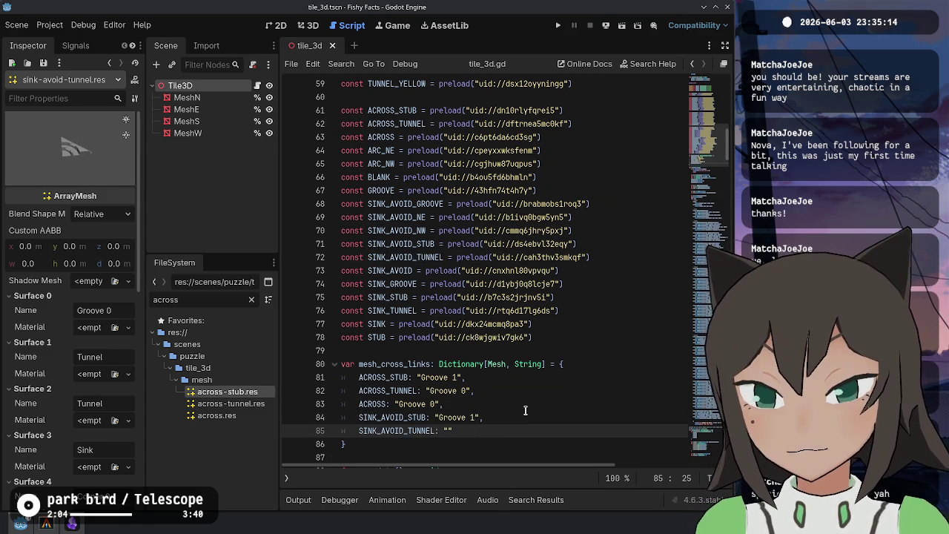
pyautogui.write('Groove 0')
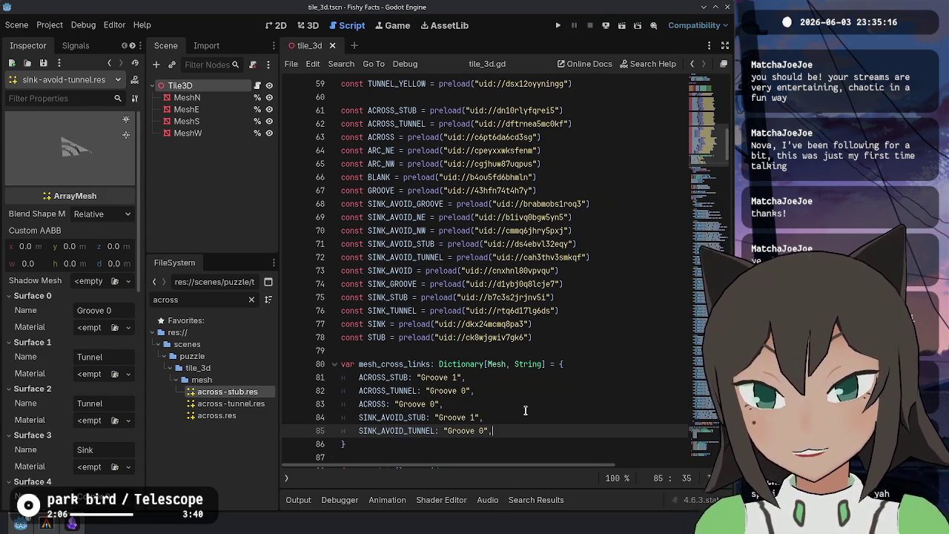
# Duplicate that entry and trim the key to SINK_AVOID, also mapped to "Groove 0"
pyautogui.keyDown('ctrl'); pyautogui.click(519, 271); pyautogui.keyUp('ctrl')
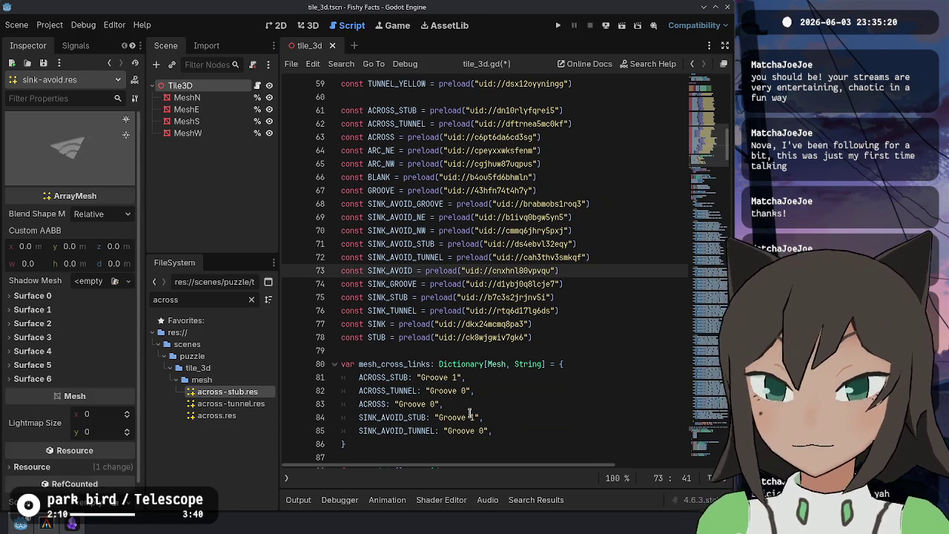
pyautogui.click(522, 431)
pyautogui.hotkey('ctrl', 'shift', 'd')
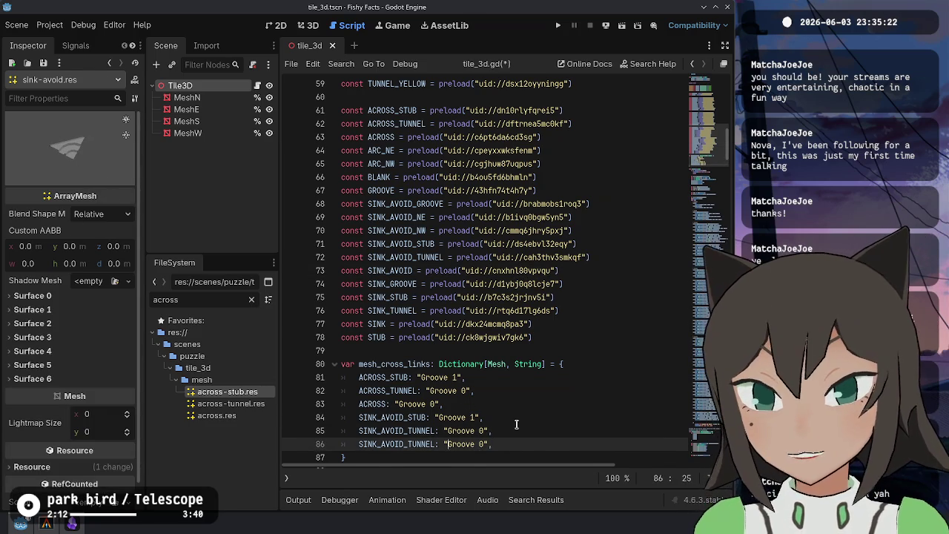
pyautogui.press('Left')
pyautogui.press('Left')
pyautogui.press('Left')
pyautogui.press('BackSpace')
pyautogui.press('BackSpace')
pyautogui.press('BackSpace')
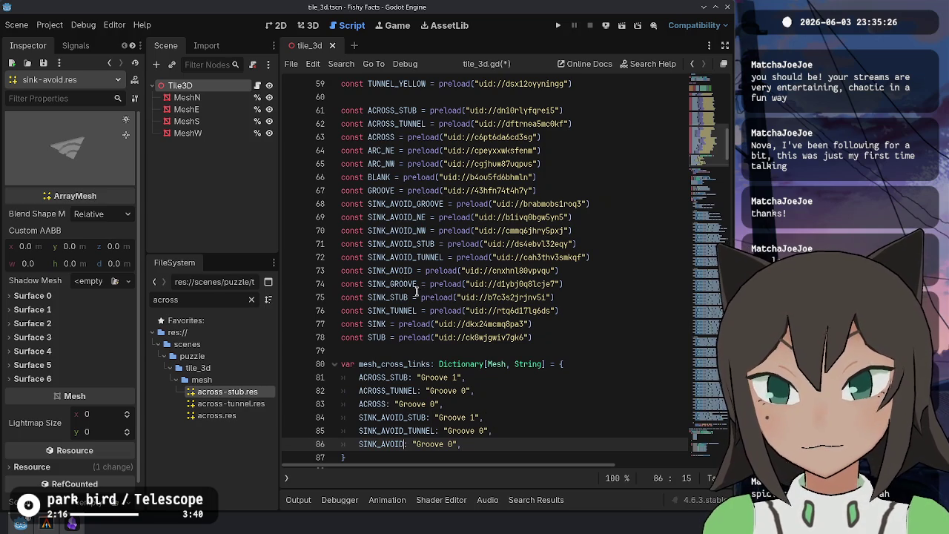
pyautogui.keyDown('ctrl'); pyautogui.click(521, 284); pyautogui.keyUp('ctrl')
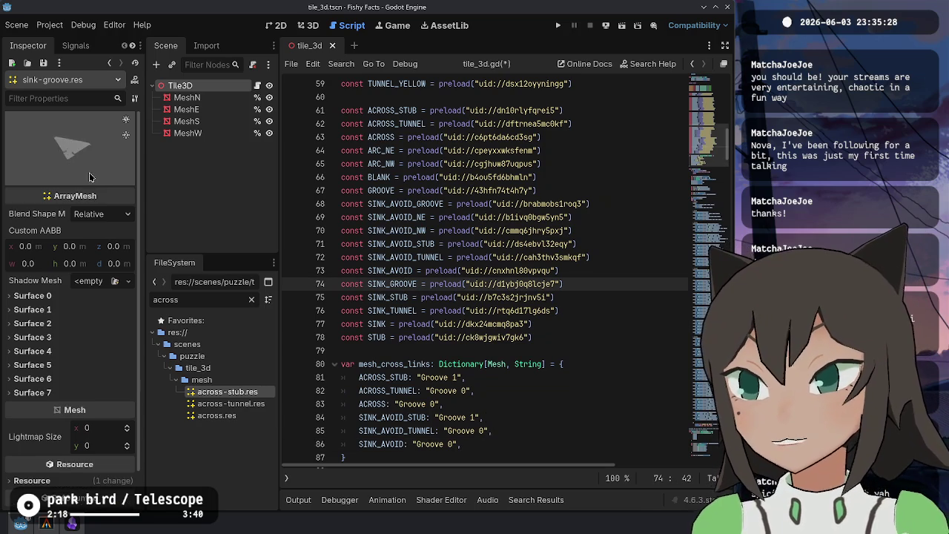
# Inspect the sink-stub, sink-tunnel, sink and stub mesh resources from their preload paths
pyautogui.keyDown('ctrl'); pyautogui.click(483, 298); pyautogui.keyUp('ctrl')
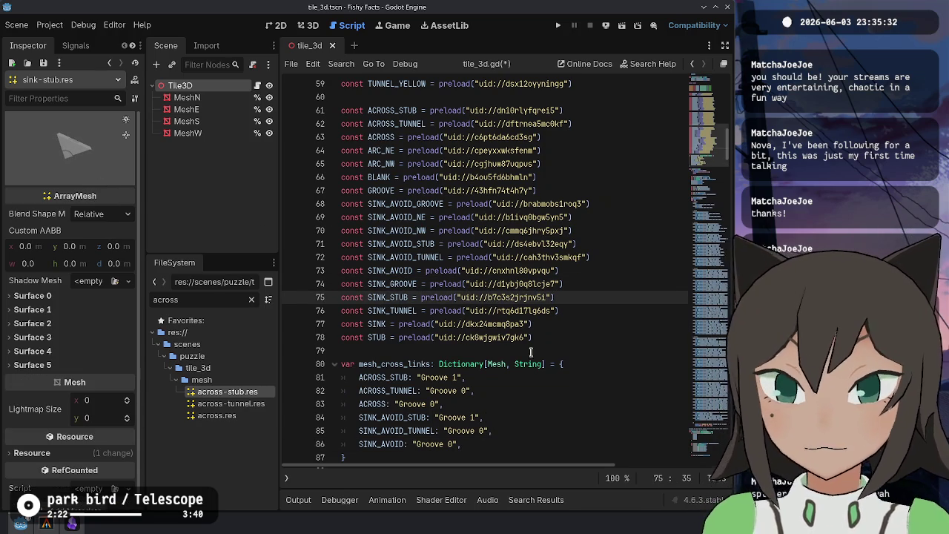
pyautogui.keyDown('ctrl'); pyautogui.click(502, 311); pyautogui.keyUp('ctrl')
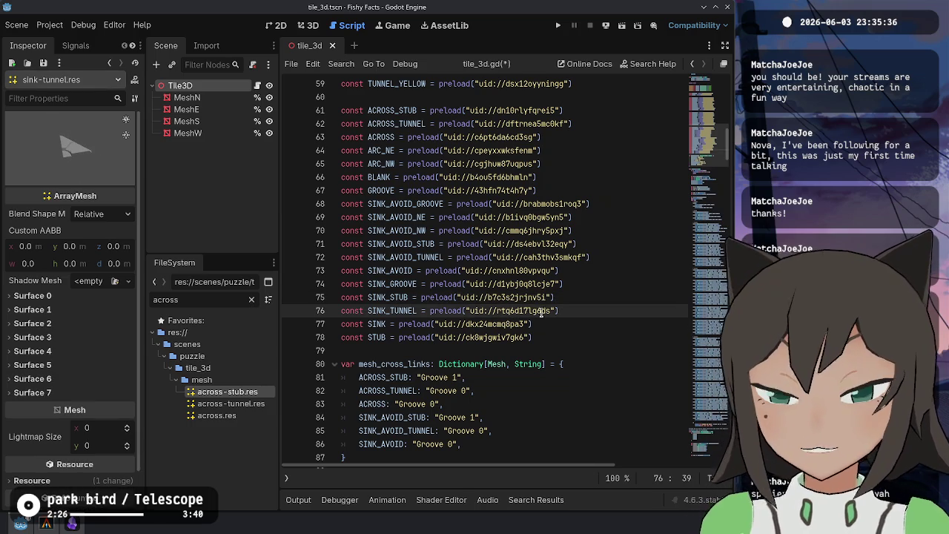
pyautogui.keyDown('ctrl'); pyautogui.click(485, 328); pyautogui.keyUp('ctrl')
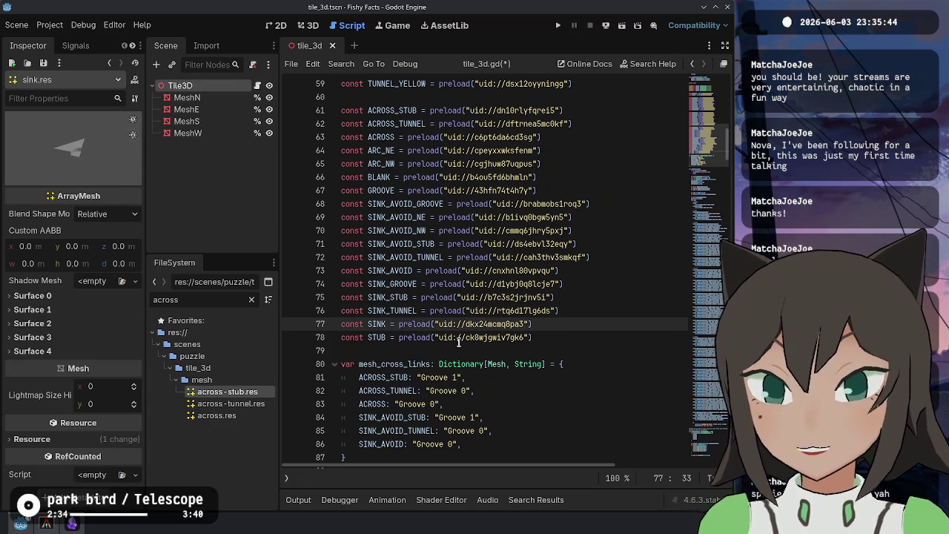
pyautogui.keyDown('ctrl'); pyautogui.click(469, 338); pyautogui.keyUp('ctrl')
# Select the mesh_cross_links name in the script, then clear the selection
pyautogui.scroll(-3, 554, 333)
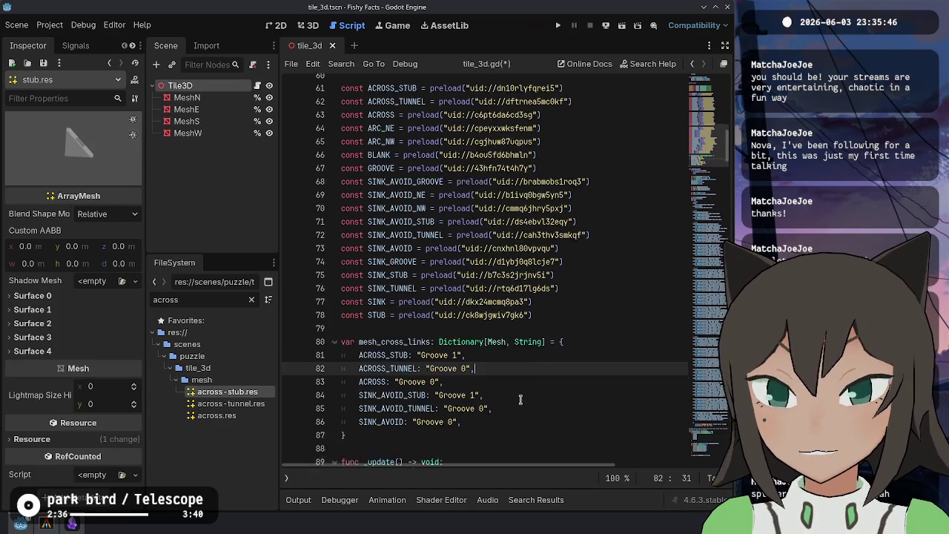
pyautogui.doubleClick(394, 244)
pyautogui.click(406, 355)
# Save the tile_3d.gd script with the extended mesh_cross_links dictionary
pyautogui.hotkey('ctrl', 's')
pyautogui.scroll(-7, 415, 326)
pyautogui.scroll(-17, 467, 291)
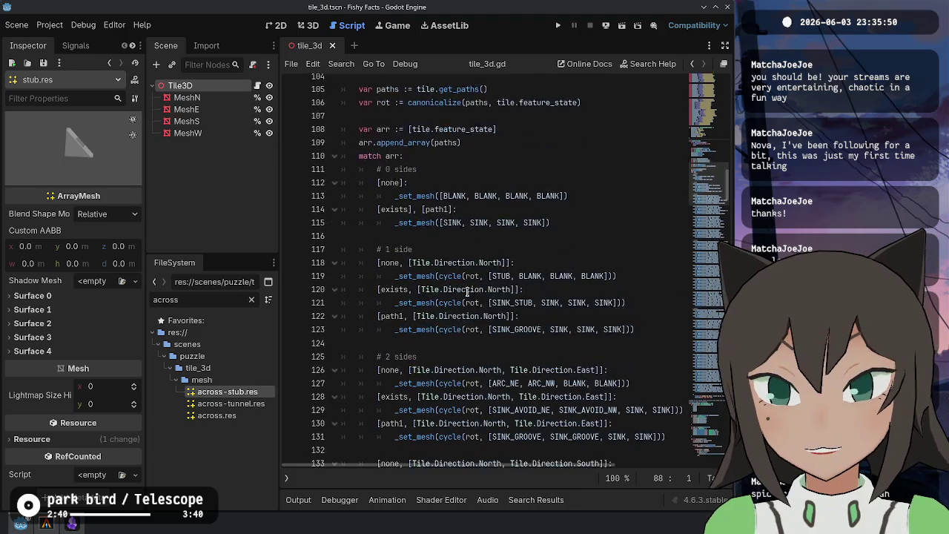
# Jump to the _set_mesh function definition and review its surface-name material code
pyautogui.click(407, 269)
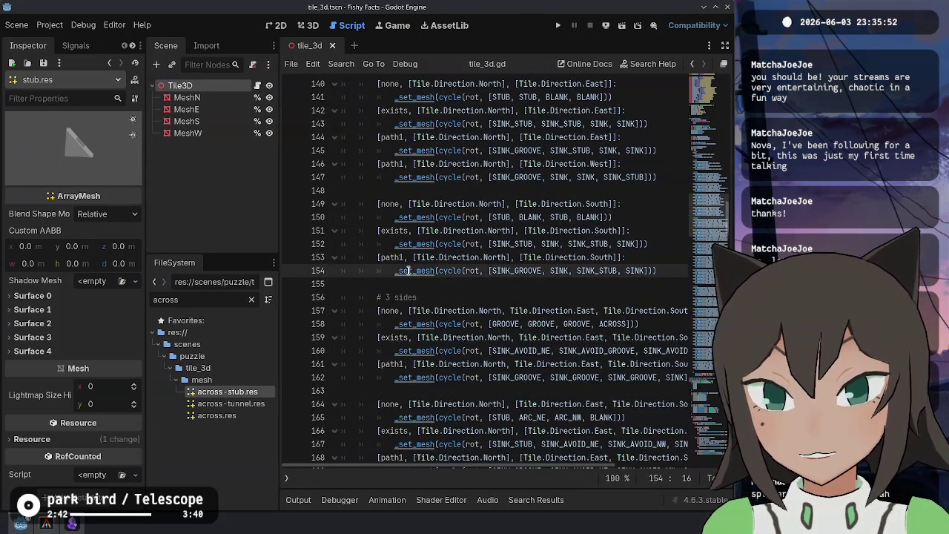
pyautogui.scroll(-20, 445, 297)
pyautogui.click(482, 326)
pyautogui.scroll(-4, 540, 266)
pyautogui.scroll(-3, 572, 270)
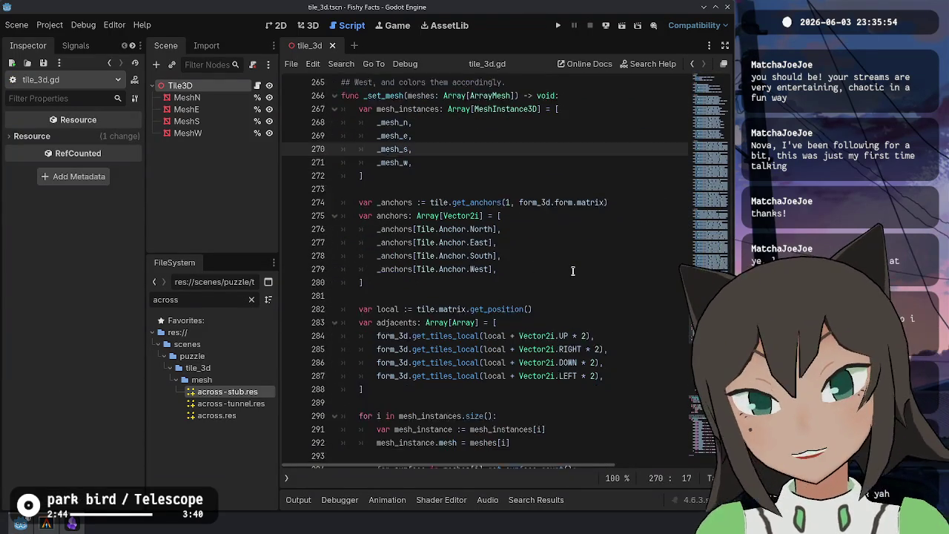
pyautogui.scroll(5, 523, 261)
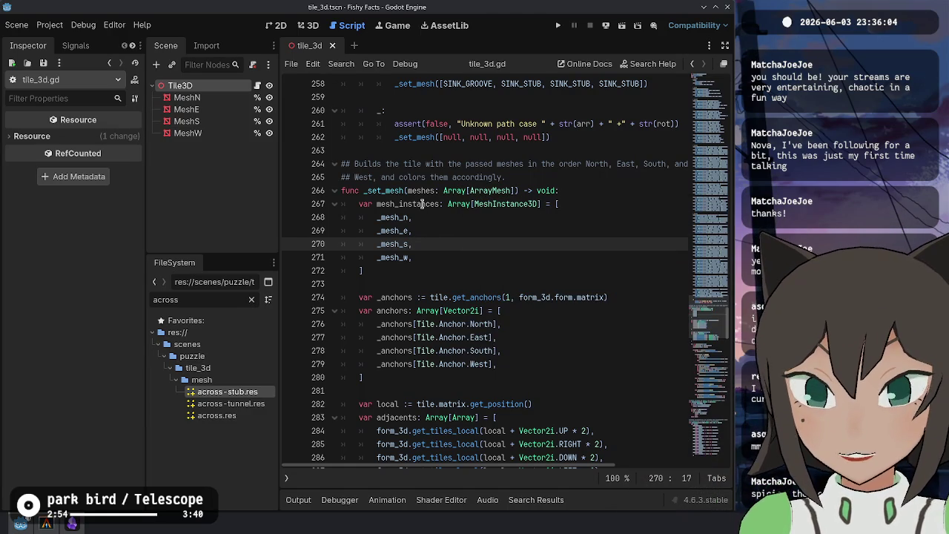
# Select the get_anchors call on line 274 and the anchors declaration on line 275
pyautogui.click(473, 296)
pyautogui.doubleClick(472, 297)
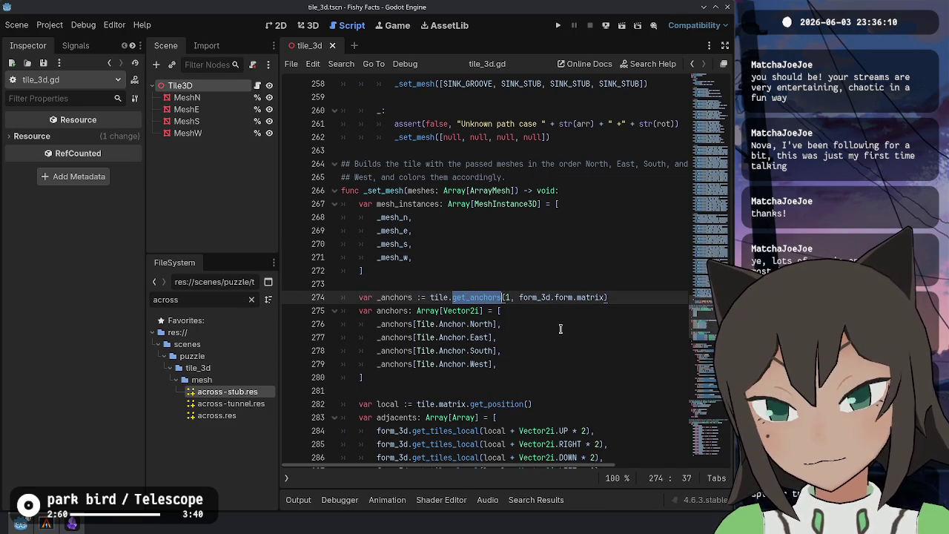
pyautogui.scroll(-5, 561, 326)
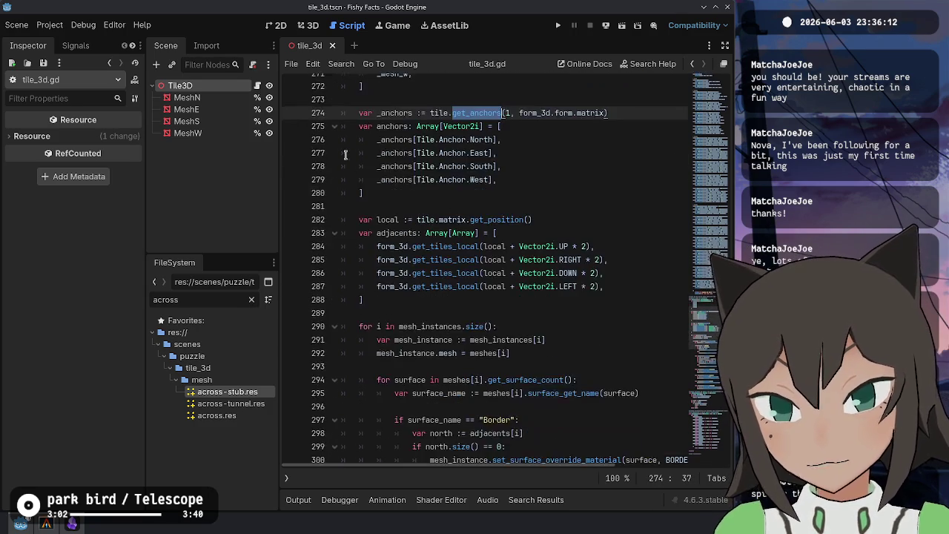
pyautogui.click(393, 111)
pyautogui.doubleClick(393, 110)
pyautogui.scroll(-13, 508, 216)
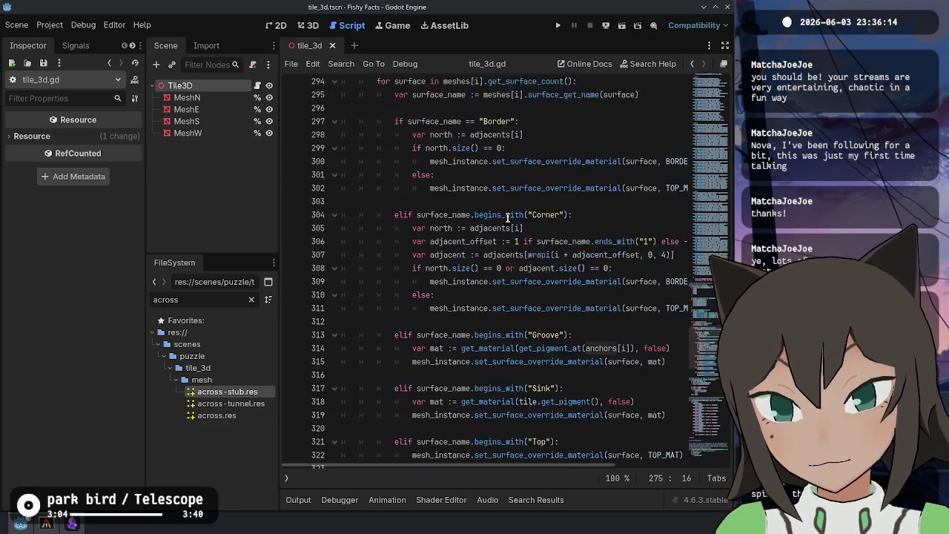
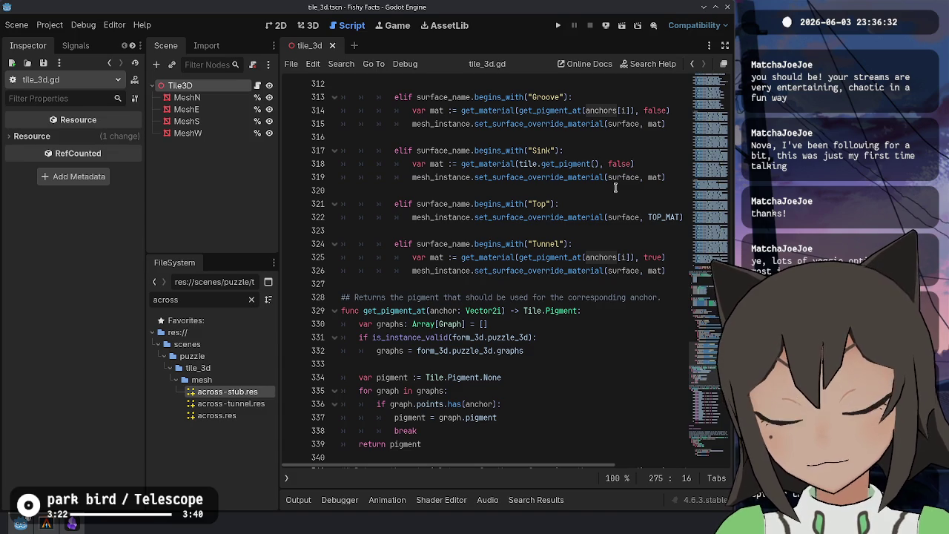
# Add line 281 reading 'if mesh_cross_links' below the anchors array in _set_mesh
pyautogui.scroll(15, 615, 187)
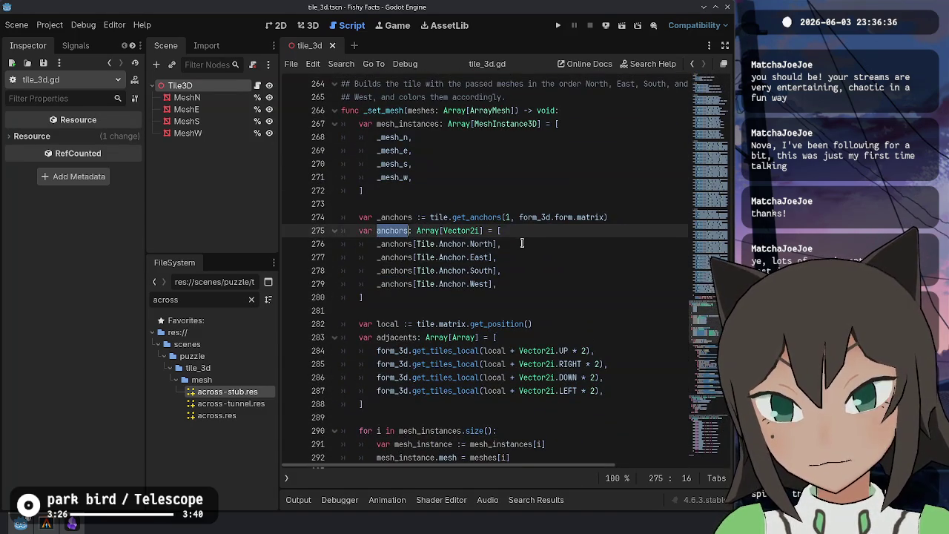
pyautogui.click(522, 243)
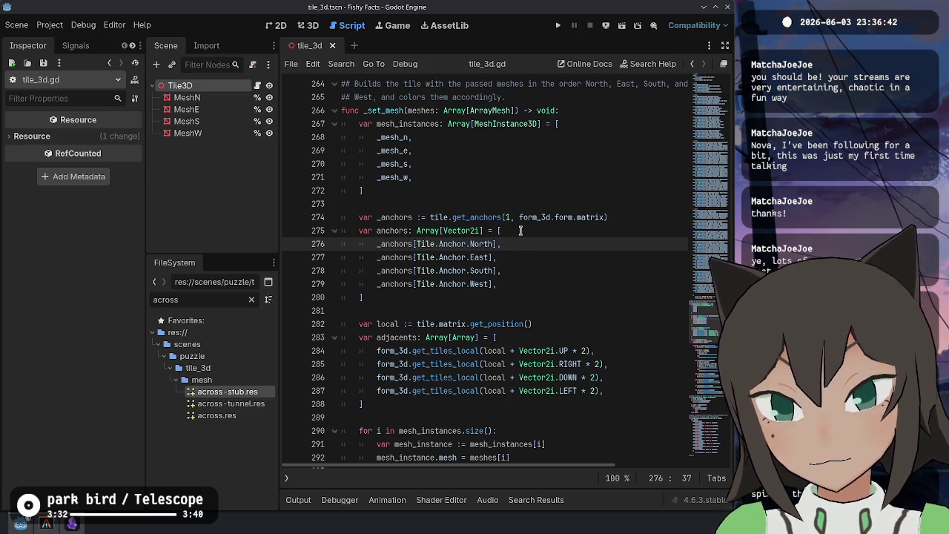
pyautogui.press('Down')
pyautogui.press('Down')
pyautogui.press('Down')
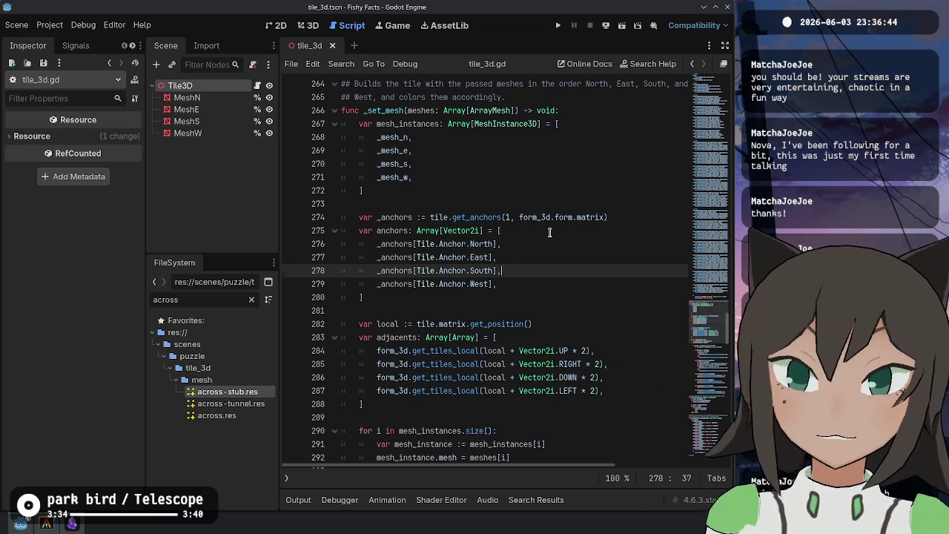
pyautogui.press('Return')
pyautogui.write('mesh_cross_links')
pyautogui.press('Home')
pyautogui.write('if')
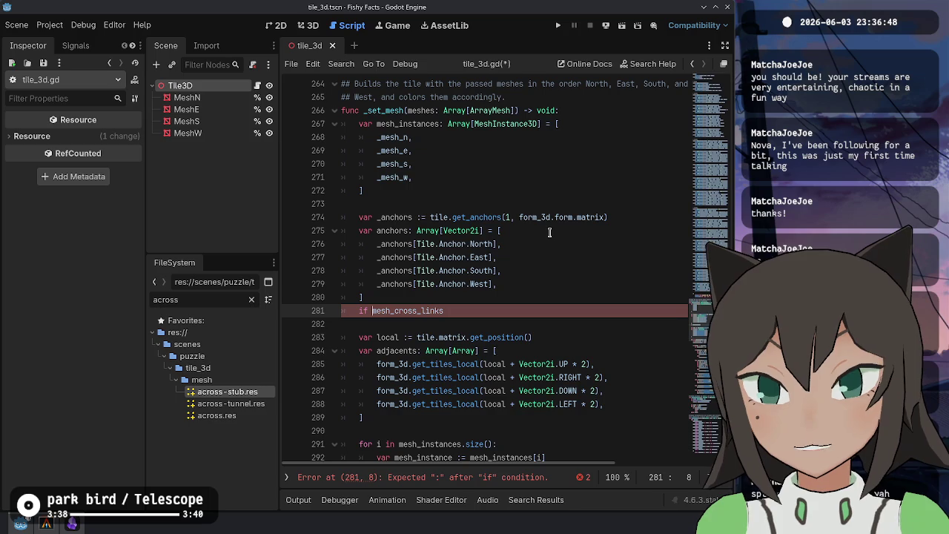
# Wrap the check in a 'for mesh in meshes:' loop and make it 'if mesh_cross_links.has(mesh)'
pyautogui.press('BackSpace')
pyautogui.press('BackSpace')
pyautogui.press('BackSpace')
pyautogui.write('for')
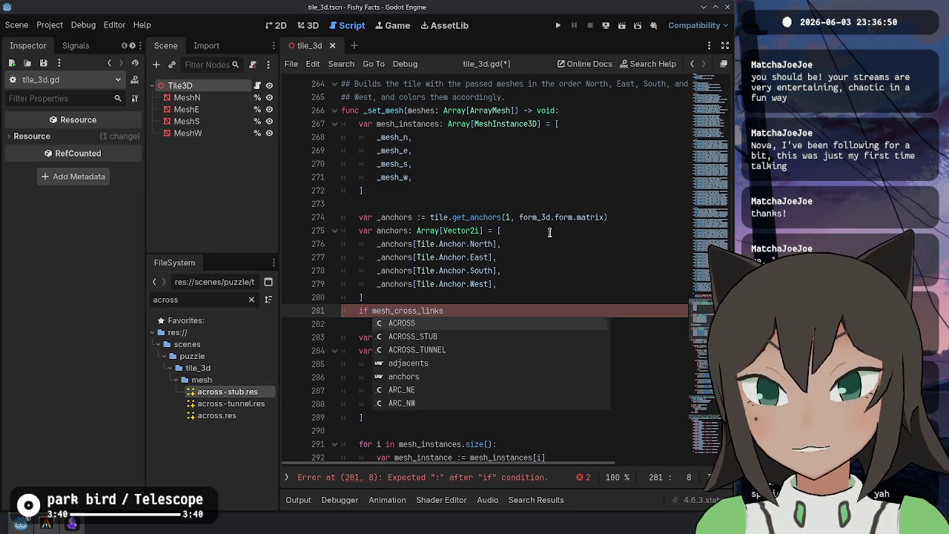
pyautogui.write(' mesh_')
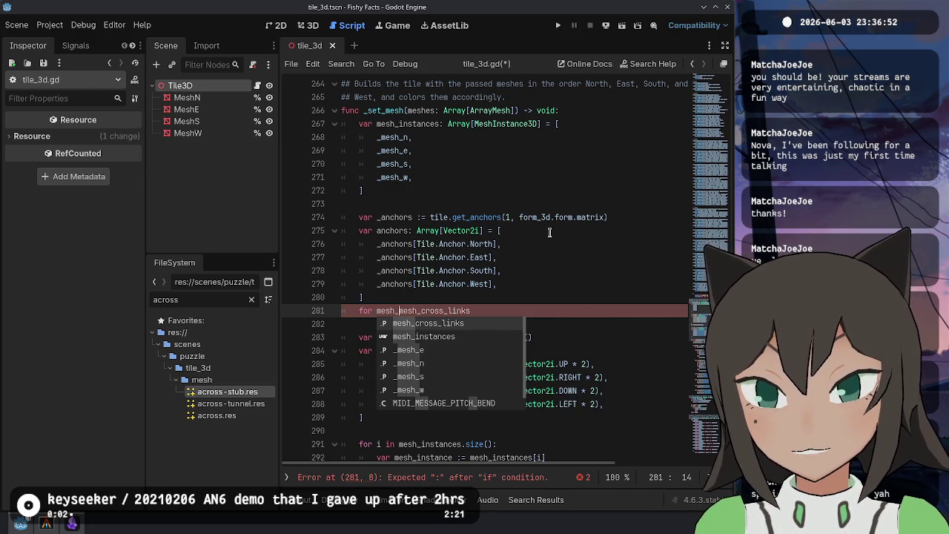
pyautogui.press('BackSpace')
pyautogui.press('BackSpace')
pyautogui.press('BackSpace')
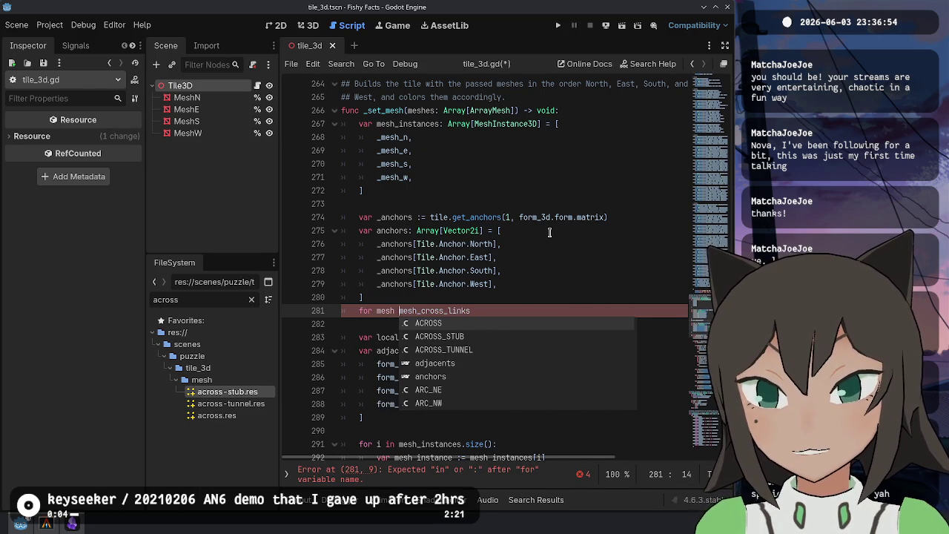
pyautogui.write('for insta')
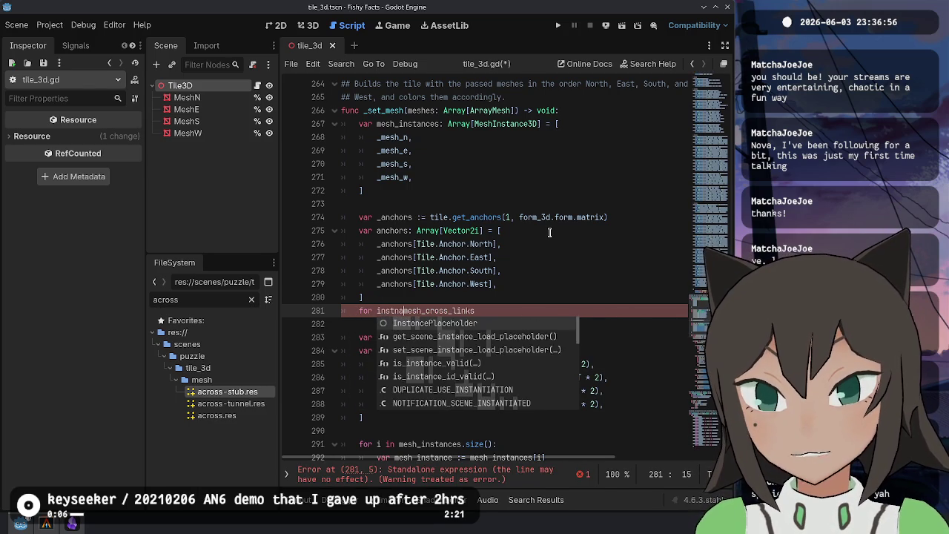
pyautogui.press('BackSpace')
pyautogui.press('BackSpace')
pyautogui.press('BackSpace')
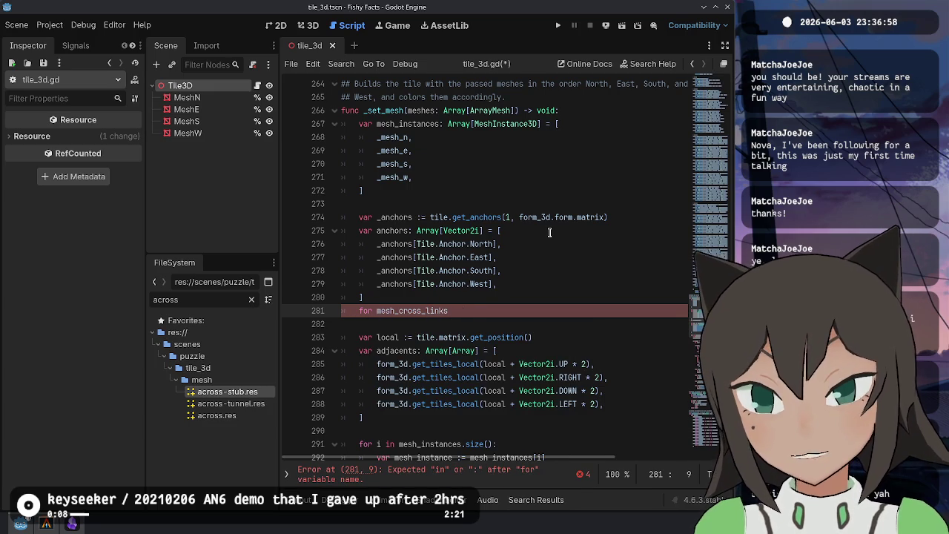
pyautogui.write('mesh in mesh')
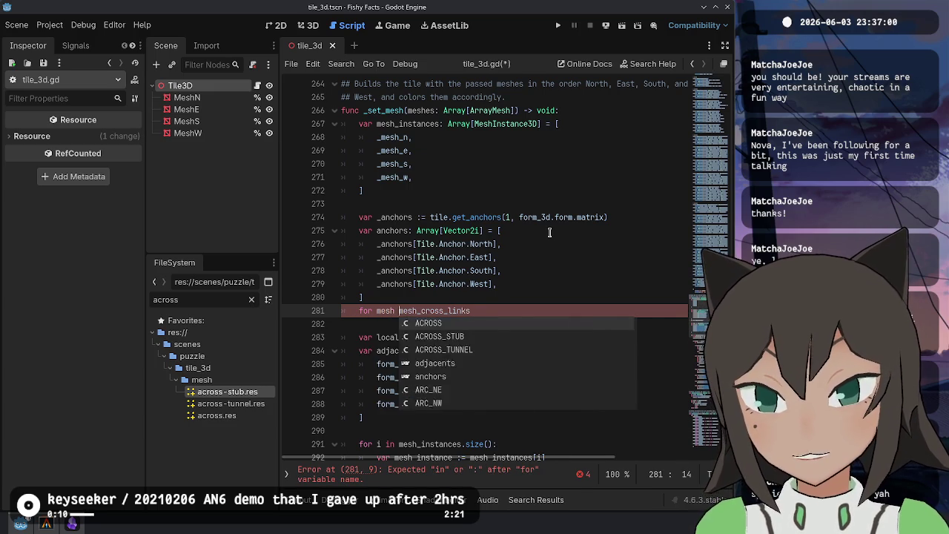
pyautogui.press('Return')
pyautogui.write(':')
pyautogui.press('Return')
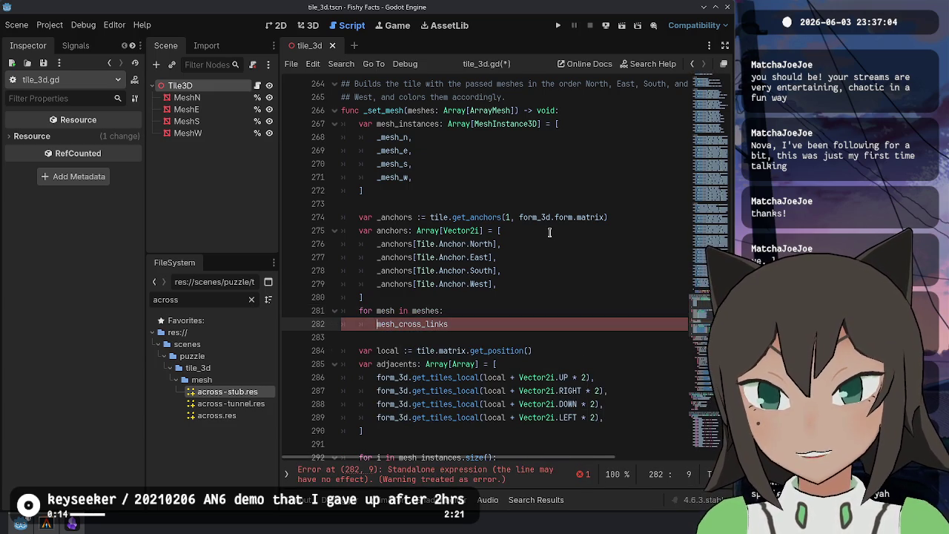
pyautogui.press('Return')
pyautogui.press('Up')
pyautogui.press('Delete')
pyautogui.press('Delete')
pyautogui.press('Delete')
pyautogui.press('End')
pyautogui.write('.has(mesh)')
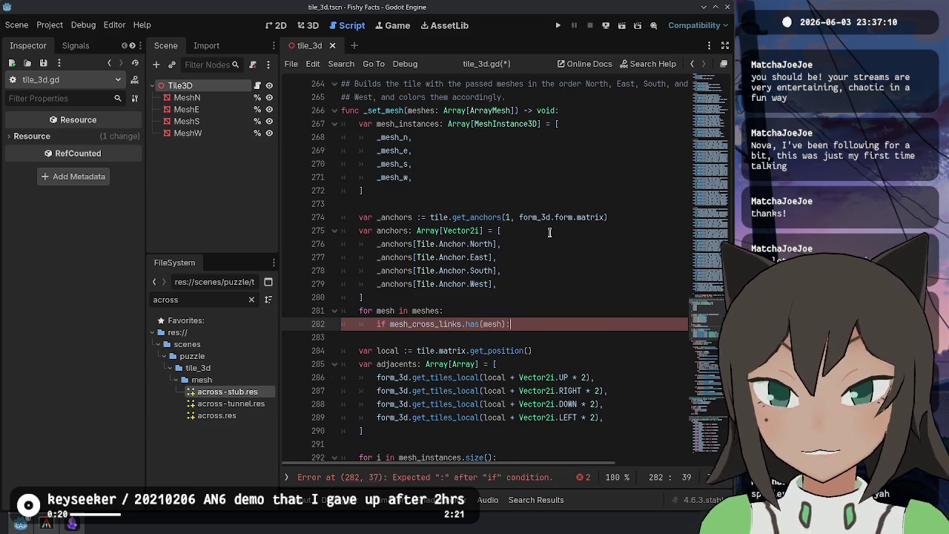
# Change the loop to 'for i in meshes.size():' with 'var mesh := meshes[i]' and begin the if body
pyautogui.press('Up')
pyautogui.press('BackSpace')
pyautogui.press('BackSpace')
pyautogui.press('BackSpace')
pyautogui.write('i')
pyautogui.press('End')
pyautogui.press('BackSpace')
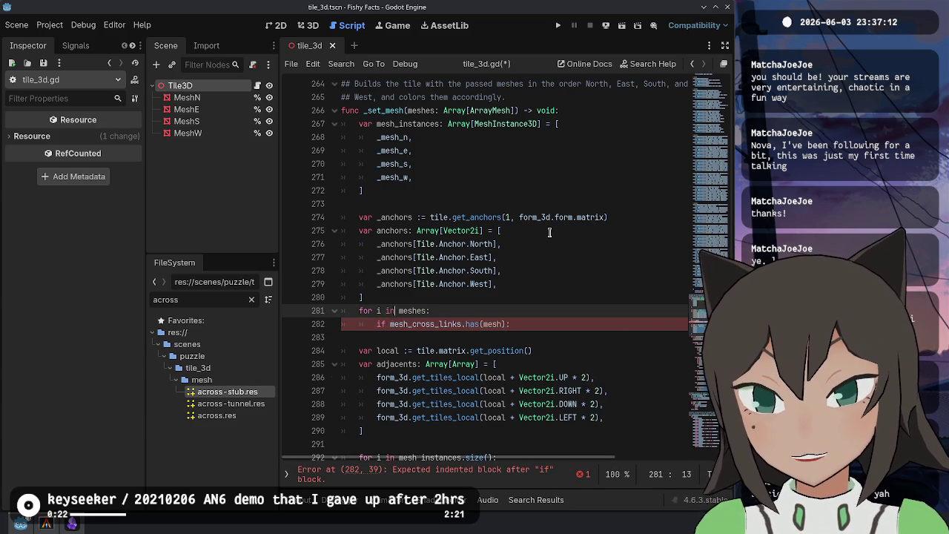
pyautogui.write('.size():')
pyautogui.press('Return')
pyautogui.write('esh := ')
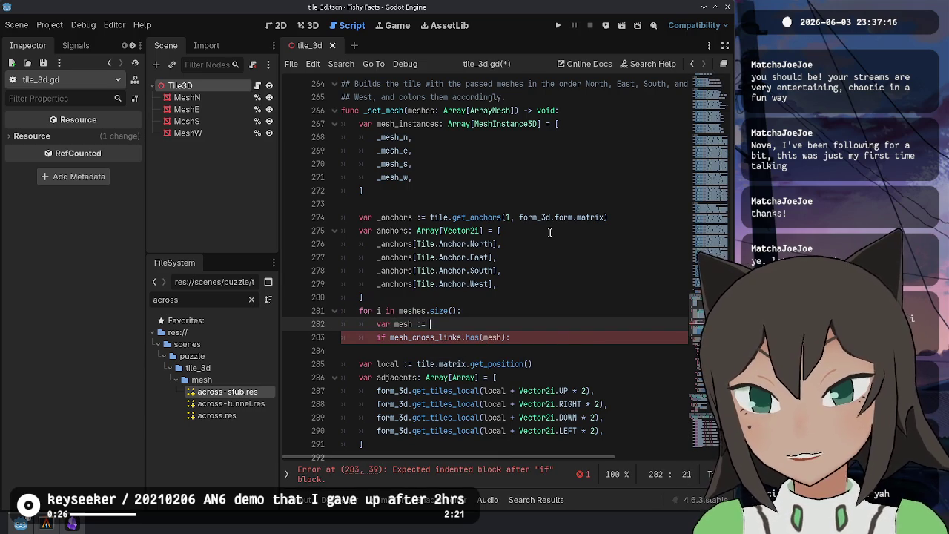
pyautogui.write('meshes[i]')
pyautogui.press('Return')
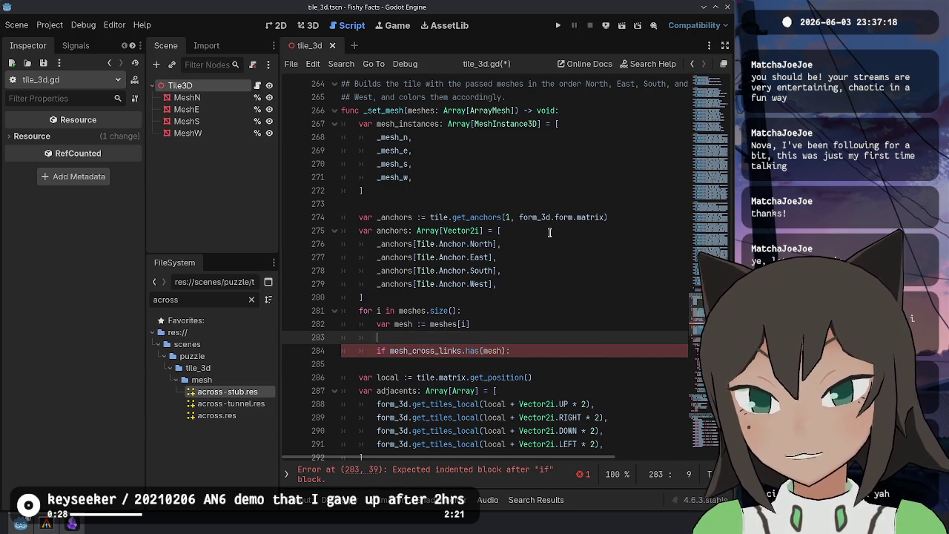
pyautogui.hotkey('ctrl', 'shift', 'k')
pyautogui.press('End')
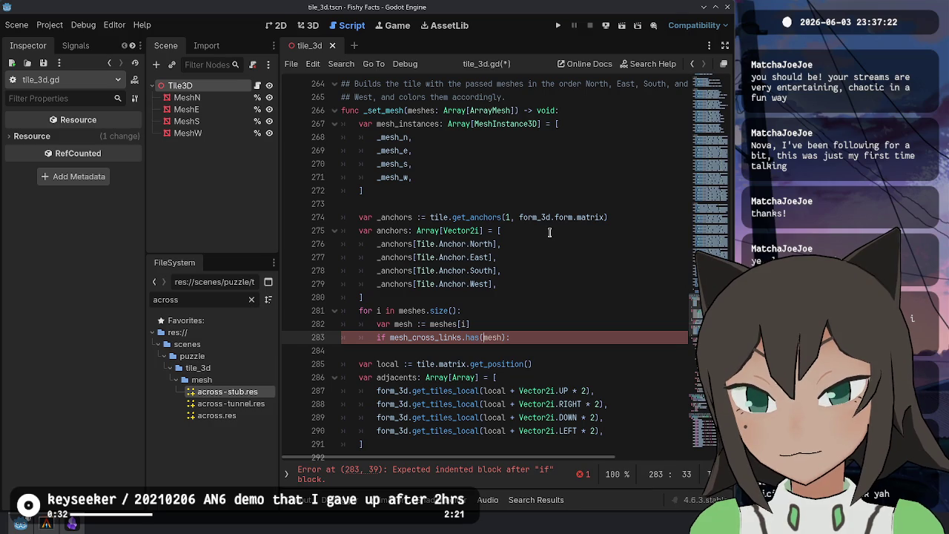
pyautogui.press('Up')
pyautogui.press('Up')
pyautogui.press('Down')
pyautogui.press('Down')
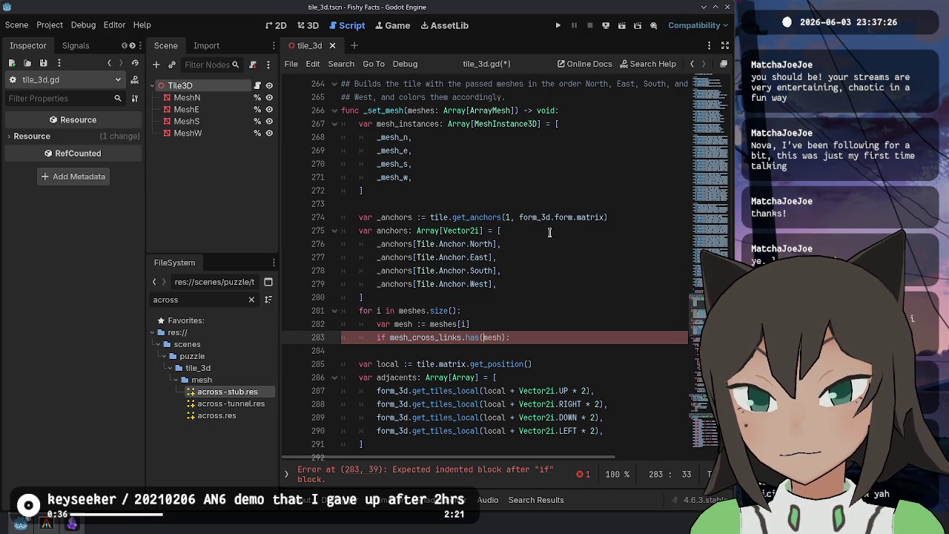
pyautogui.press('Return')
# Type the assignment 'anchors[i] = _anchors[]' inside the cross-link check
pyautogui.write('anchors')
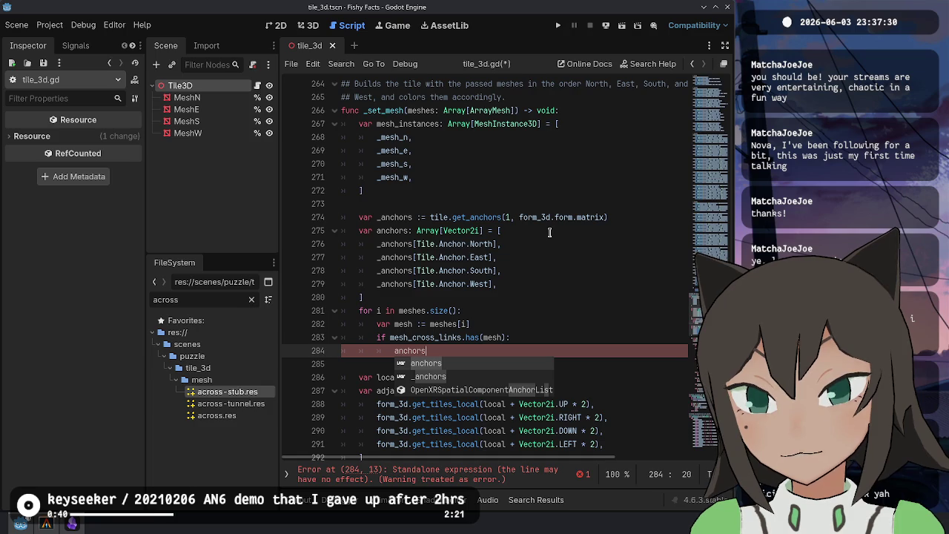
pyautogui.write('[i] ')
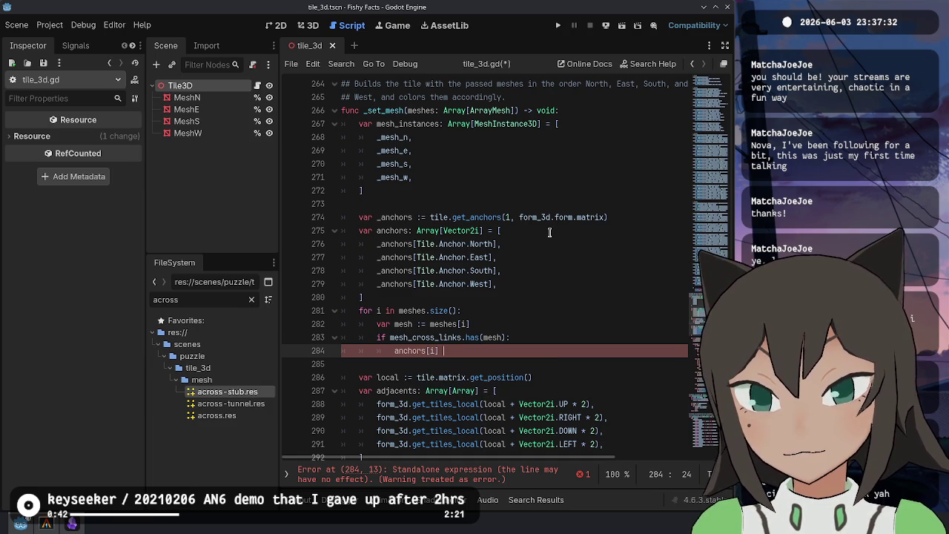
pyautogui.write('=')
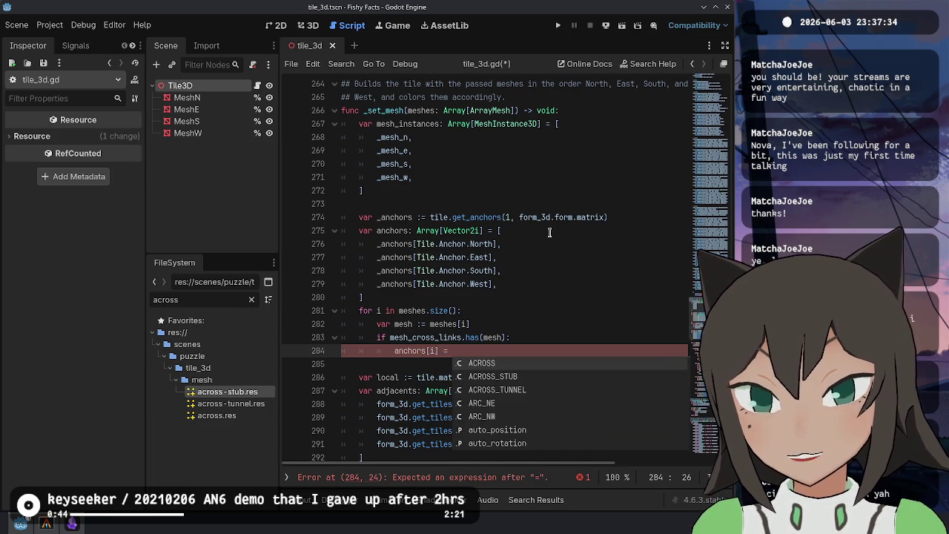
pyautogui.press('Escape')
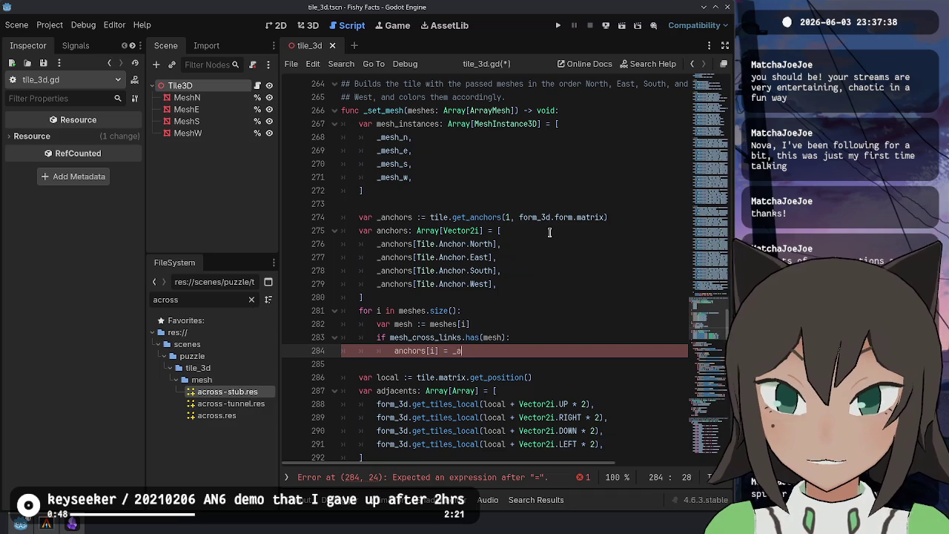
pyautogui.write('anchors')
pyautogui.press('Escape')
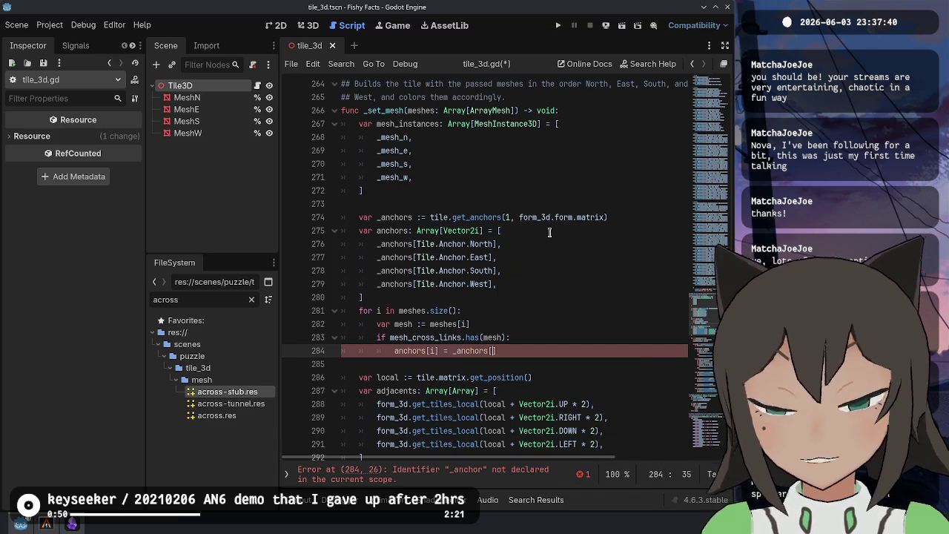
pyautogui.write('Tile.')
pyautogui.press('BackSpace')
pyautogui.press('BackSpace')
pyautogui.press('BackSpace')
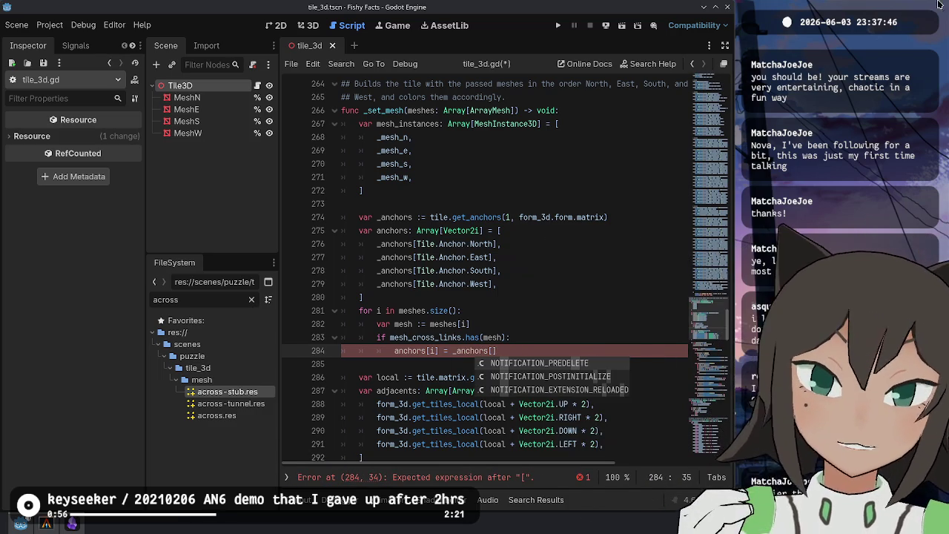
pyautogui.press('Escape')
# Inspect the North value in the anchors array on line 276
pyautogui.doubleClick(479, 244)
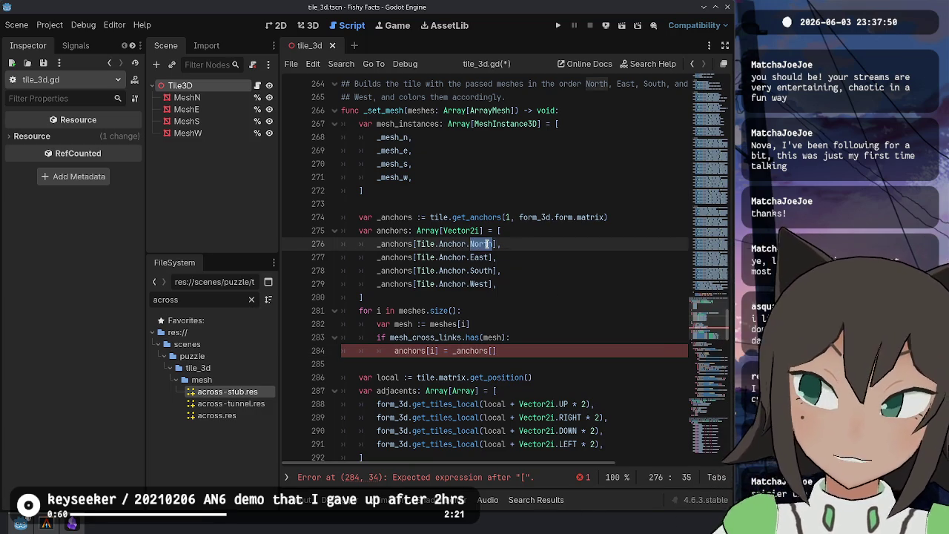
pyautogui.moveTo(487, 244)
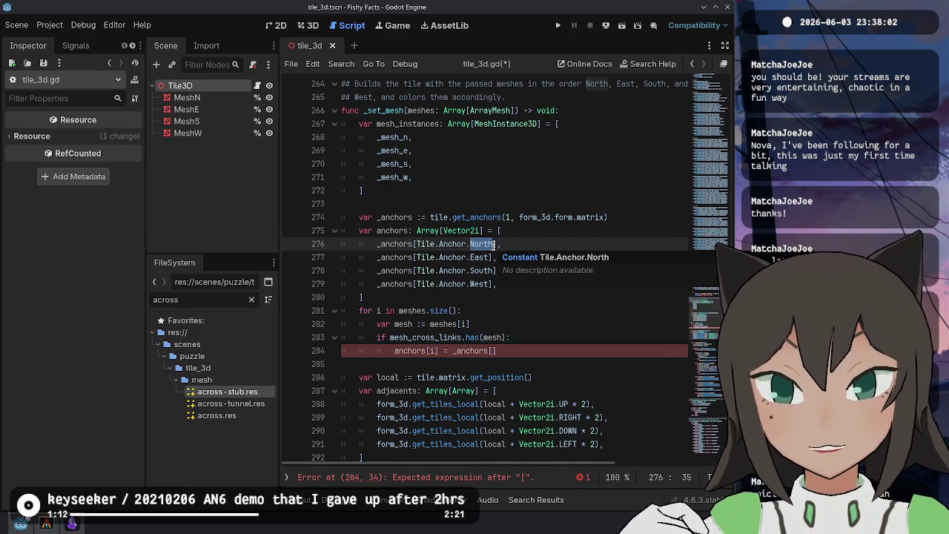
pyautogui.click(515, 351)
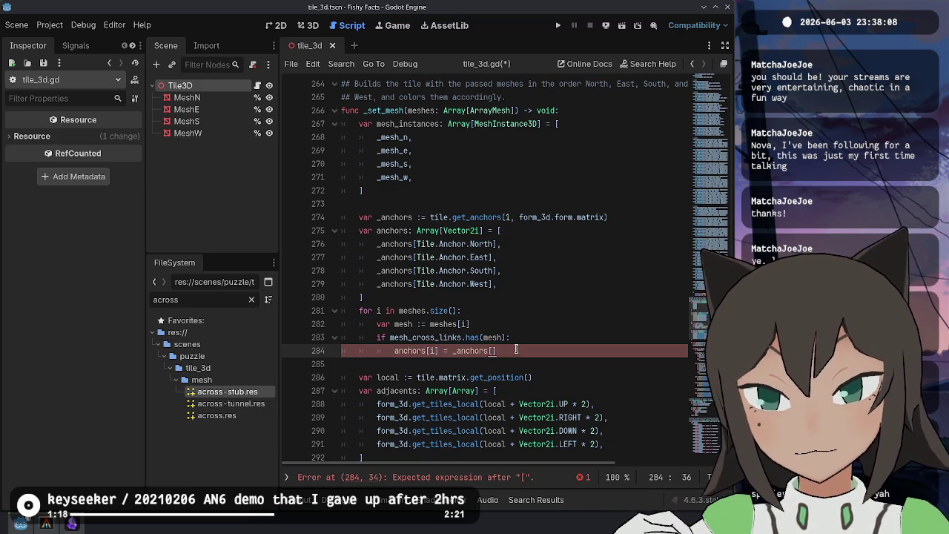
pyautogui.click(483, 244)
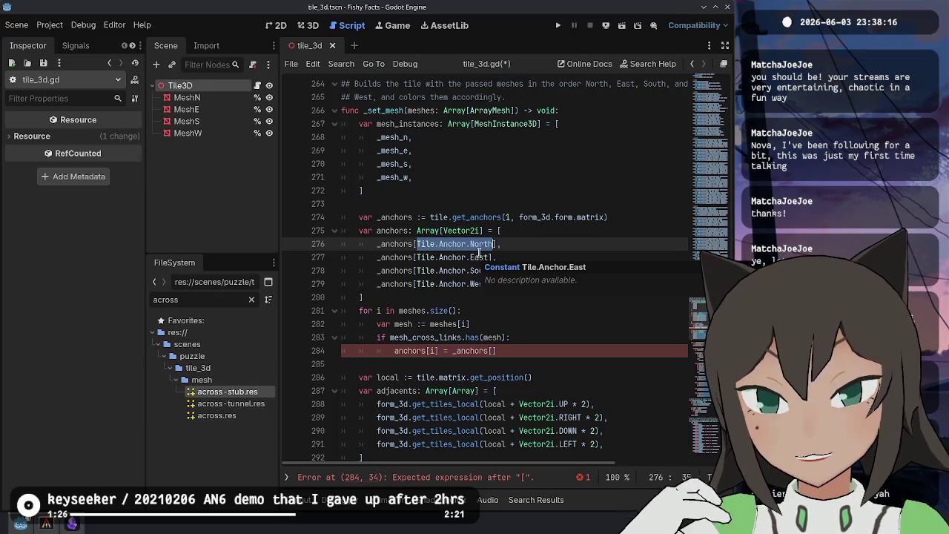
# Look up the Tile.Anchor definition and its North through West values, then return to tile_3d.gd
pyautogui.keyDown('ctrl'); pyautogui.click(484, 244); pyautogui.keyUp('ctrl')
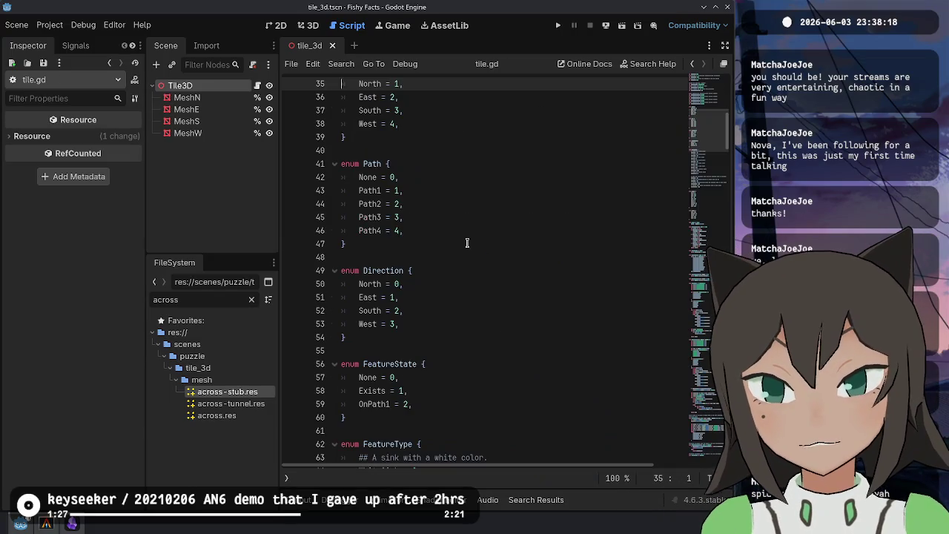
pyautogui.moveTo(360, 164); pyautogui.dragTo(408, 205)
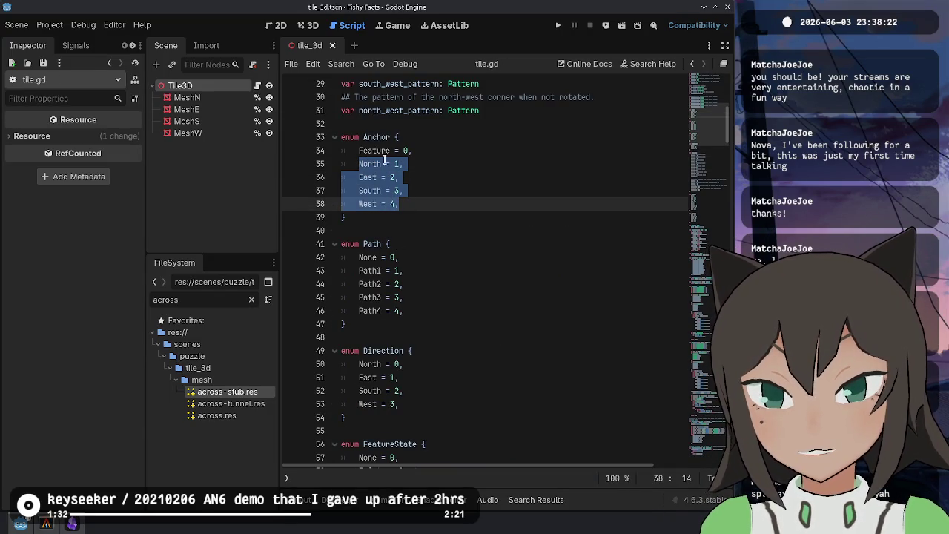
pyautogui.hotkey('alt', 'Left')
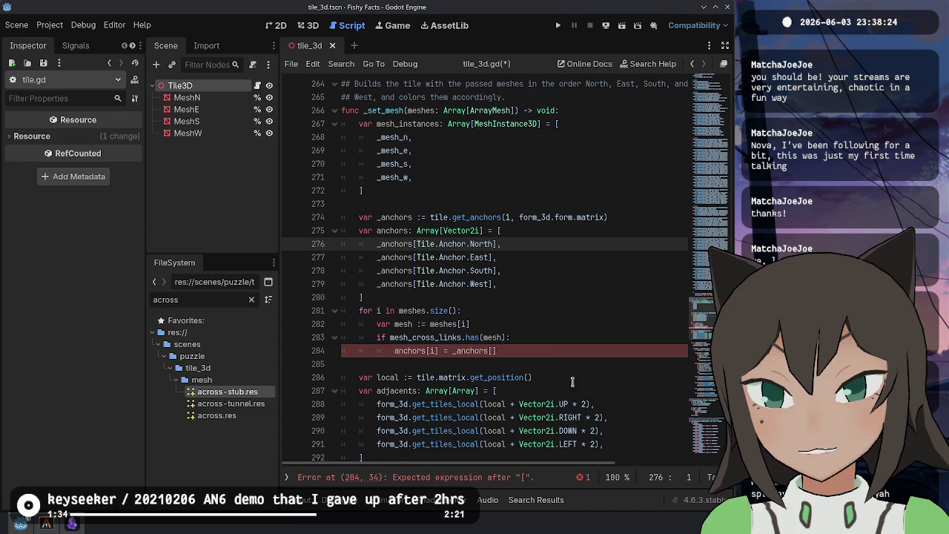
pyautogui.click(556, 354)
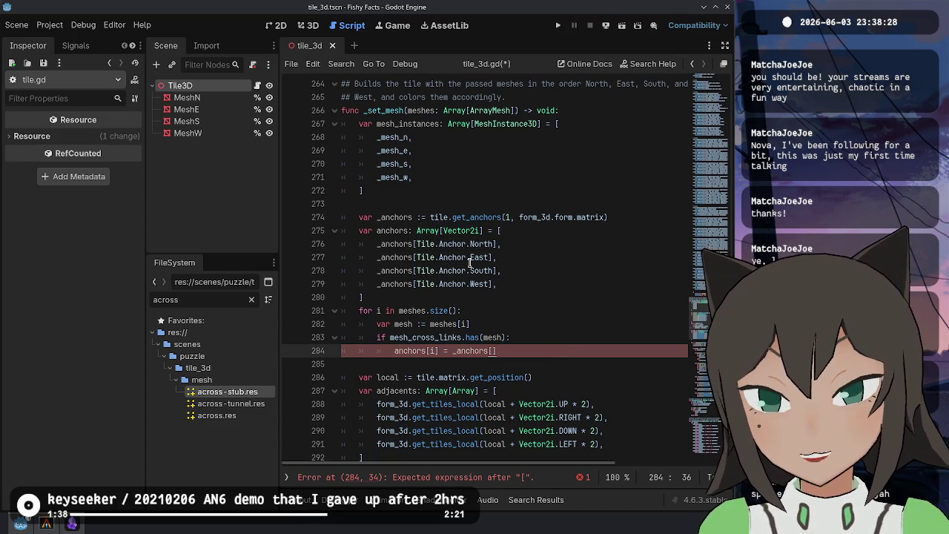
# Complete line 284 as 'anchors[i] = _anchors[wrapi(i + 1, 1, 4)]'
pyautogui.press('Left')
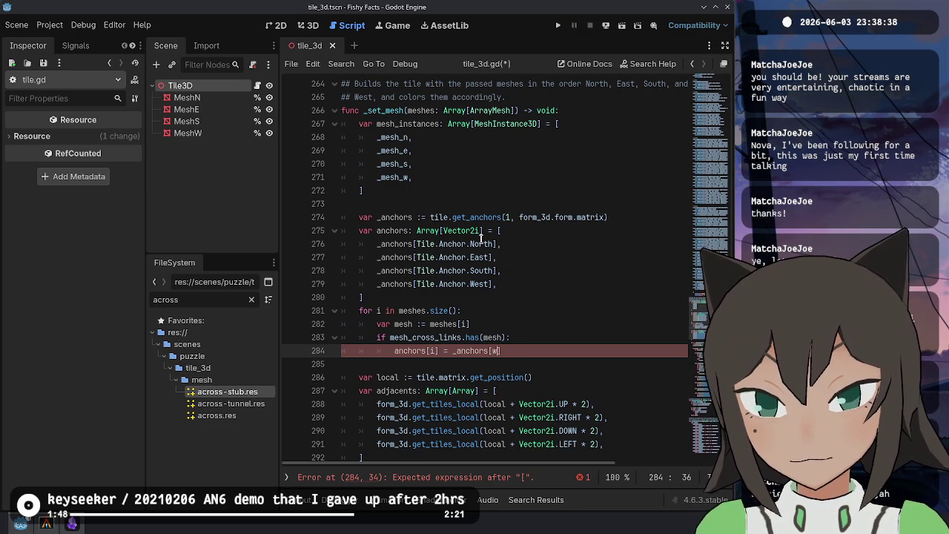
pyautogui.write('rapi(1')
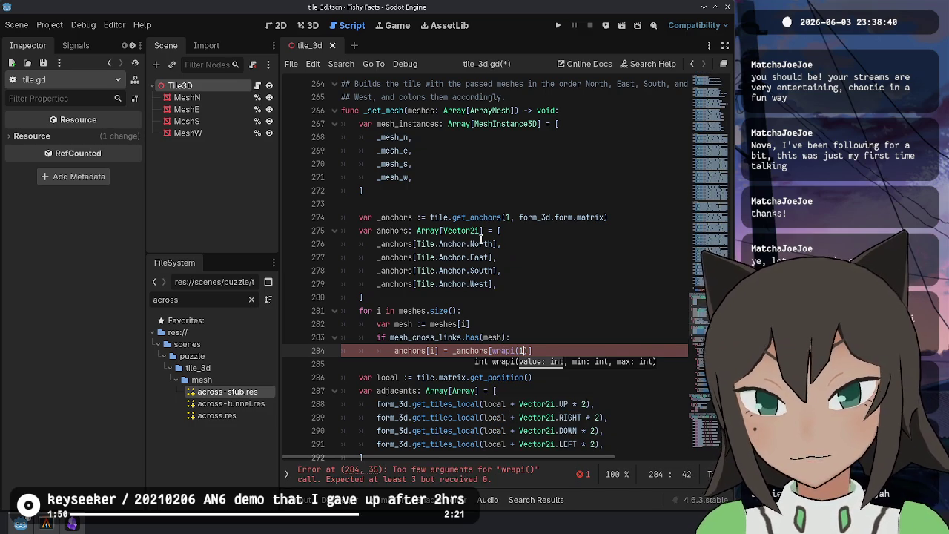
pyautogui.write(' + 1, 1, 4')
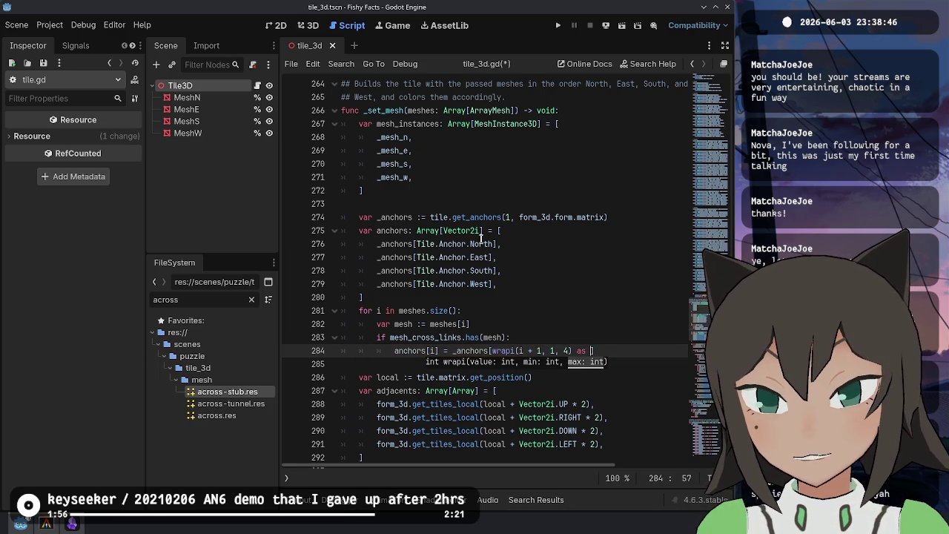
pyautogui.press('BackSpace')
pyautogui.press('BackSpace')
pyautogui.write(']')
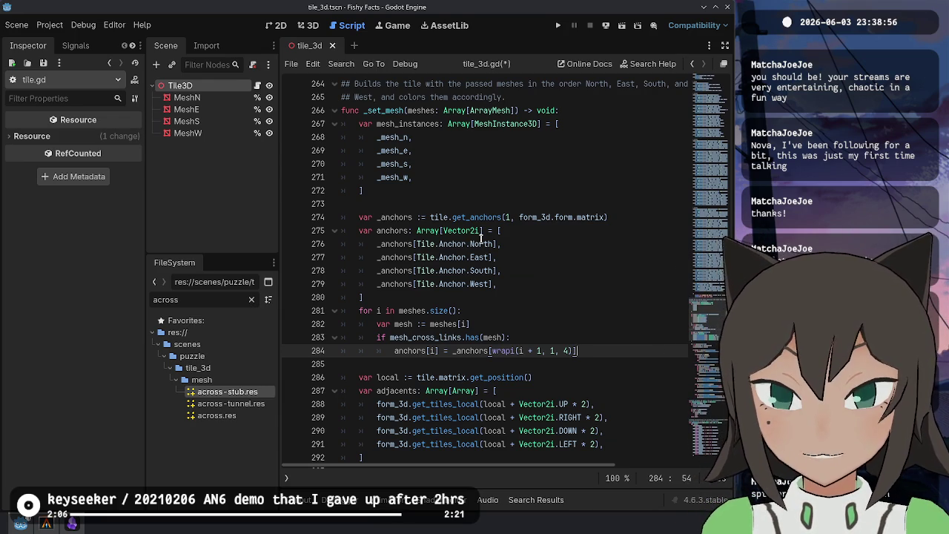
# Inspect the get_anchors definition and its Anchor return type in tile.gd
pyautogui.keyDown('ctrl'); pyautogui.click(482, 217); pyautogui.keyUp('ctrl')
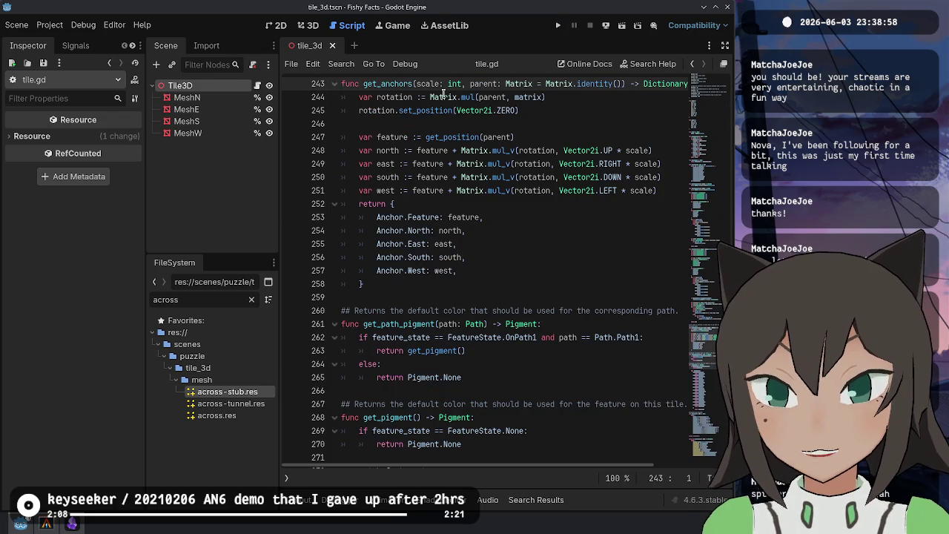
pyautogui.hscroll(3, 652, 86)
pyautogui.click(621, 83)
pyautogui.doubleClick(621, 83)
pyautogui.hotkey('alt', 'Left')
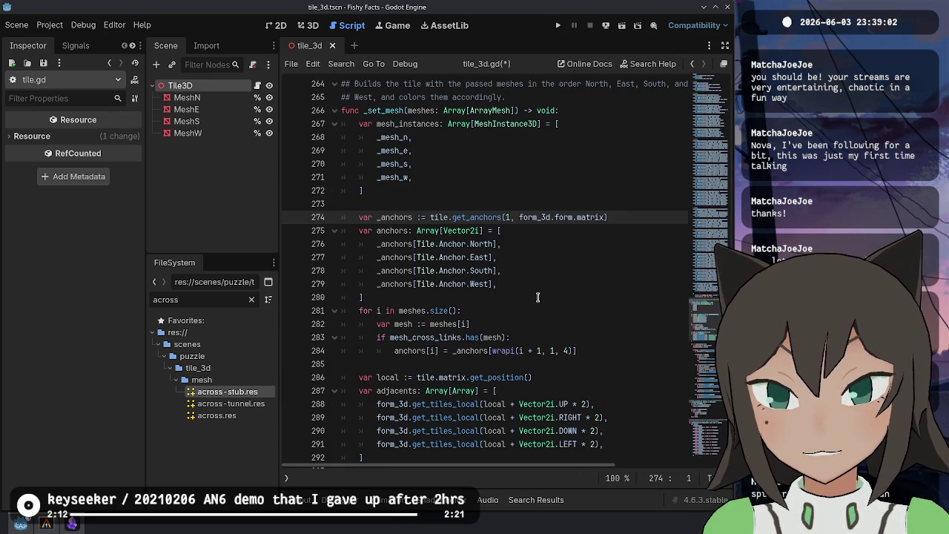
# Save tile_3d.gd with the wrapi-based anchor assignment
pyautogui.click(553, 336)
pyautogui.click(610, 347)
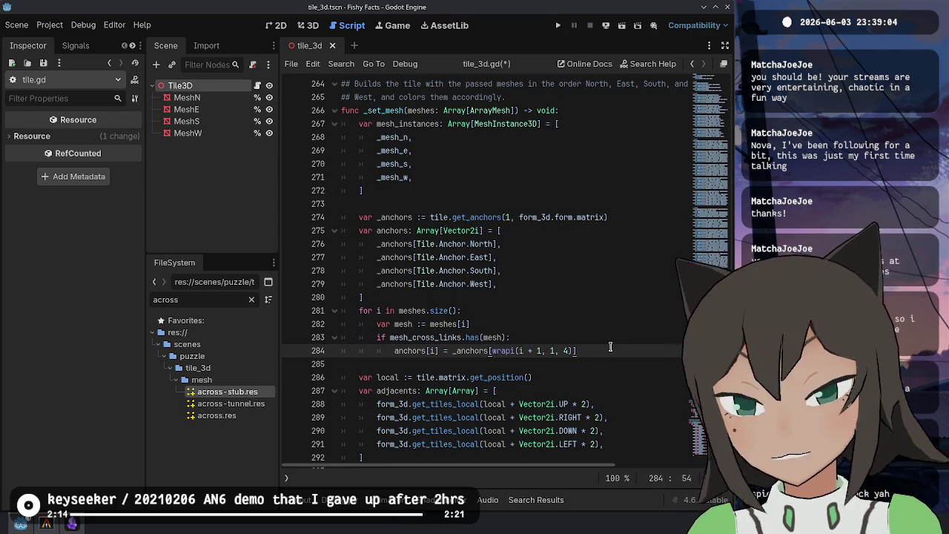
pyautogui.hotkey('ctrl', 's')
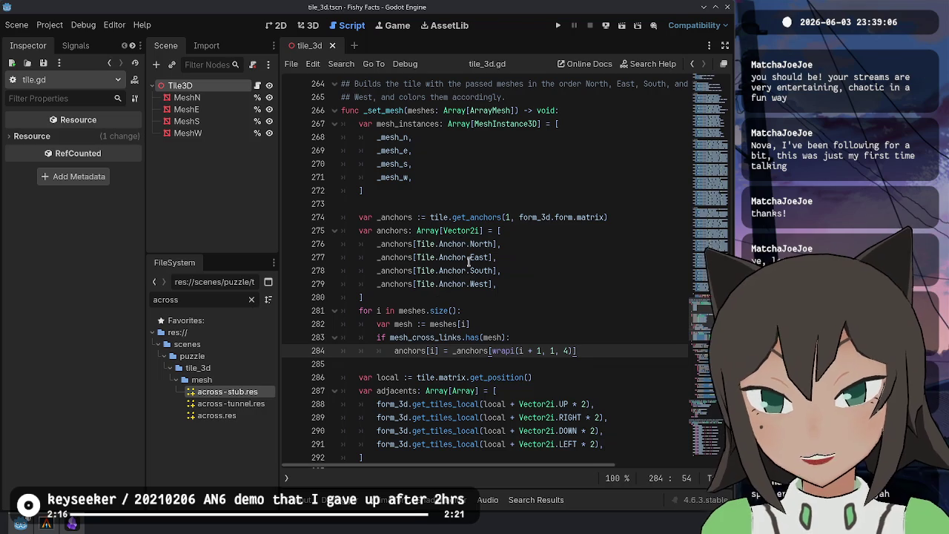
pyautogui.scroll(-2, 519, 274)
# Run Fishy Facts, open the level editor, and enlarge the grid width and height
pyautogui.click(557, 26)
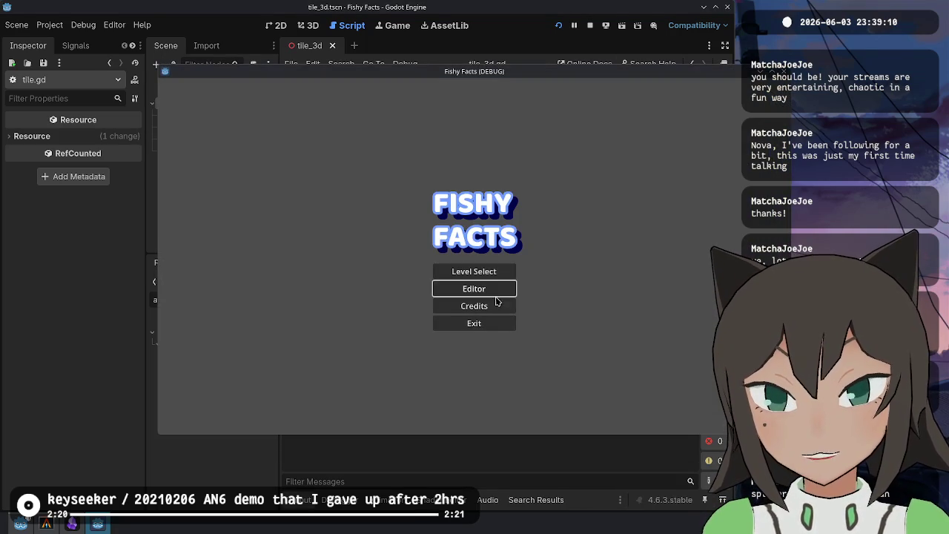
pyautogui.press('Return')
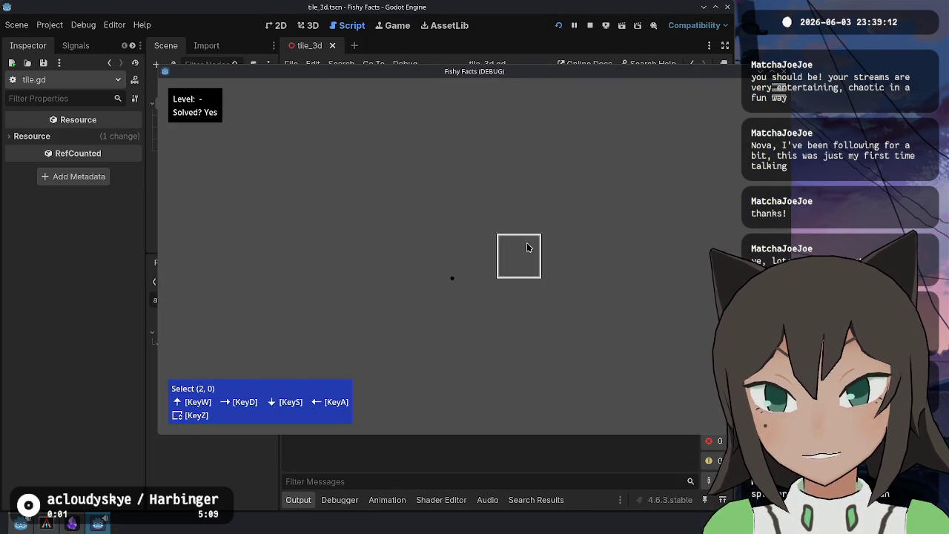
pyautogui.press('Escape')
pyautogui.click(512, 219)
pyautogui.click(512, 219)
pyautogui.click(512, 218)
pyautogui.click(514, 236)
pyautogui.click(514, 236)
pyautogui.press('Escape')
# Place five tiles in a plus-shaped cross on the grid
pyautogui.click(451, 256)
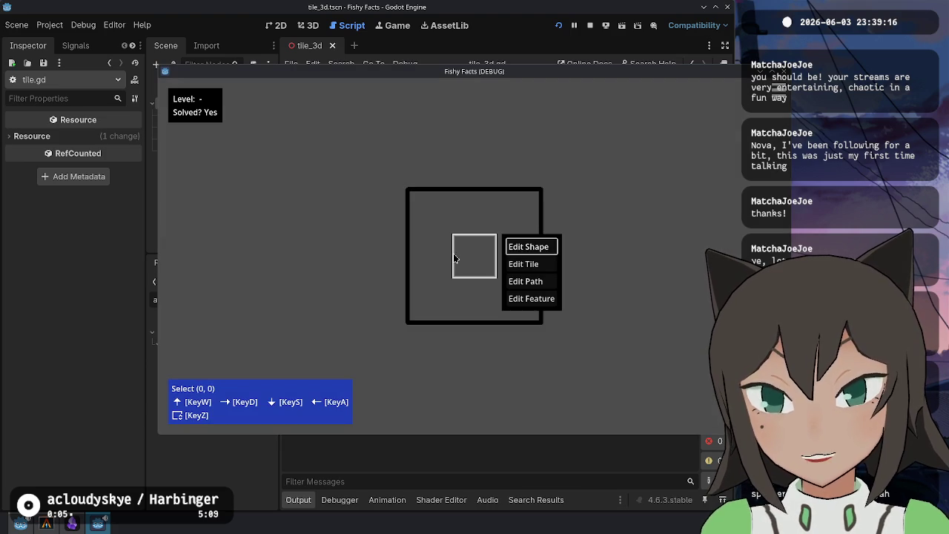
pyautogui.click(528, 265)
pyautogui.click(445, 259)
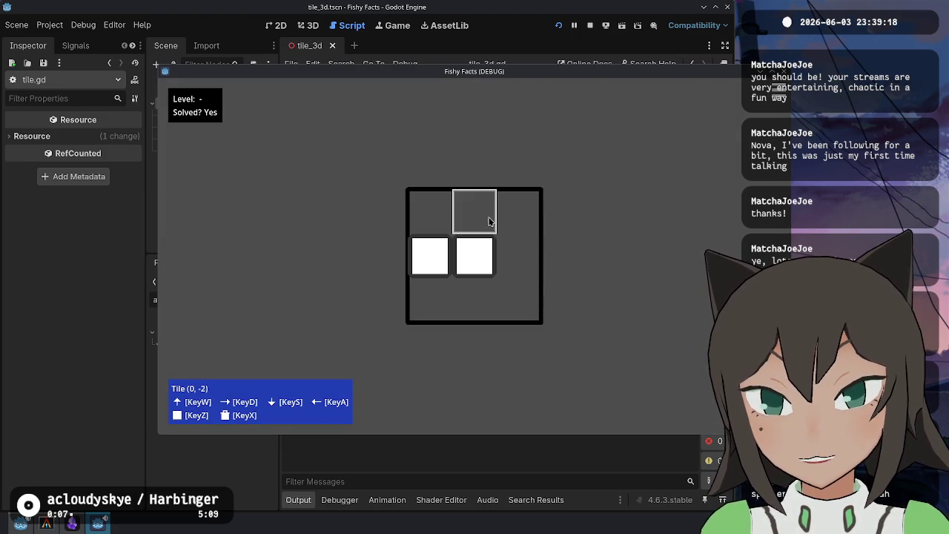
pyautogui.click(474, 211)
pyautogui.click(515, 266)
pyautogui.click(493, 307)
# Draw paths from the left tile and the top tile into the centre tile
pyautogui.click(555, 239)
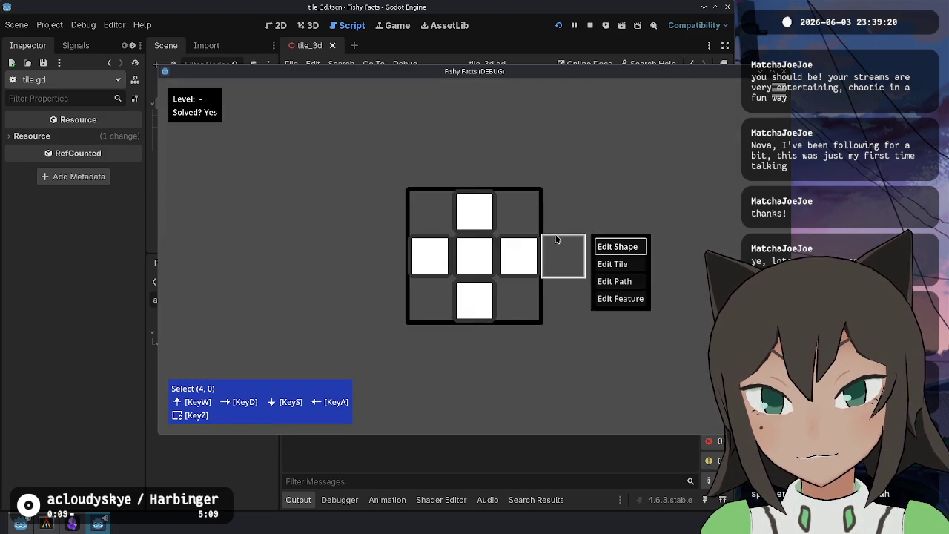
pyautogui.click(614, 277)
pyautogui.moveTo(428, 259); pyautogui.dragTo(535, 258)
pyautogui.rightClick(474, 211)
pyautogui.click(528, 236)
pyautogui.moveTo(472, 217); pyautogui.dragTo(474, 257)
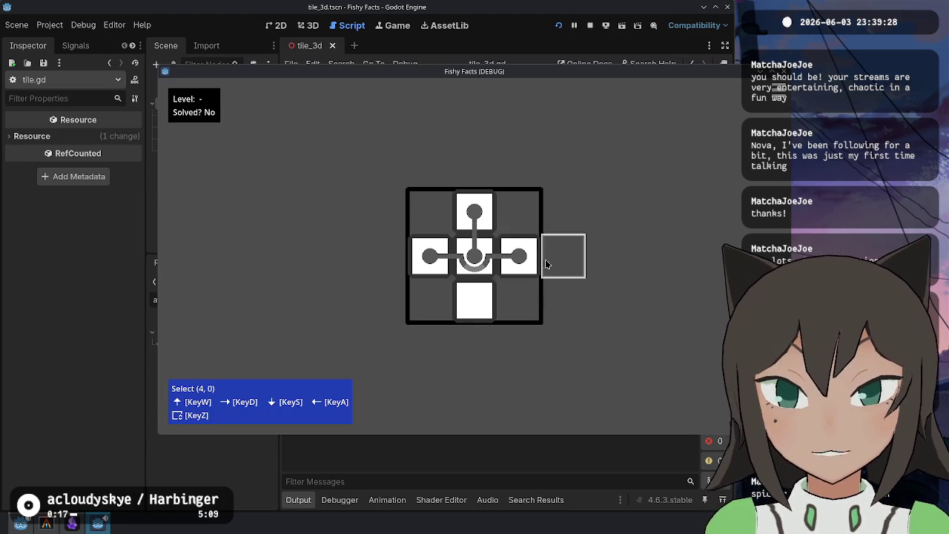
# Make the left and right tiles' features red and re-drop the right tile to link the path
pyautogui.rightClick(491, 244)
pyautogui.click(516, 245)
pyautogui.rightClick(506, 243)
pyautogui.click(528, 263)
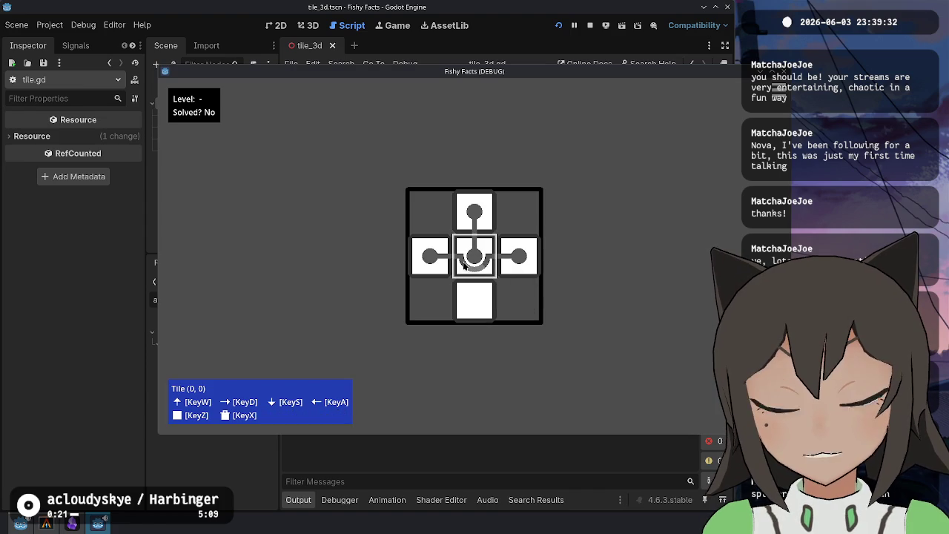
pyautogui.moveTo(519, 259)
pyautogui.mouseDown()
pyautogui.moveTo(593, 312)
pyautogui.moveTo(518, 263)
pyautogui.mouseUp()
pyautogui.rightClick(519, 263)
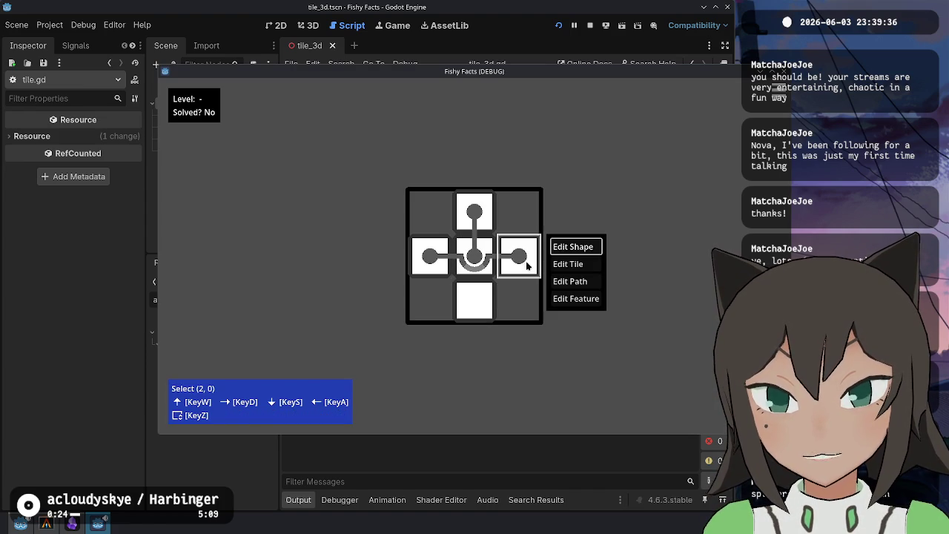
pyautogui.click(571, 301)
pyautogui.click(430, 257)
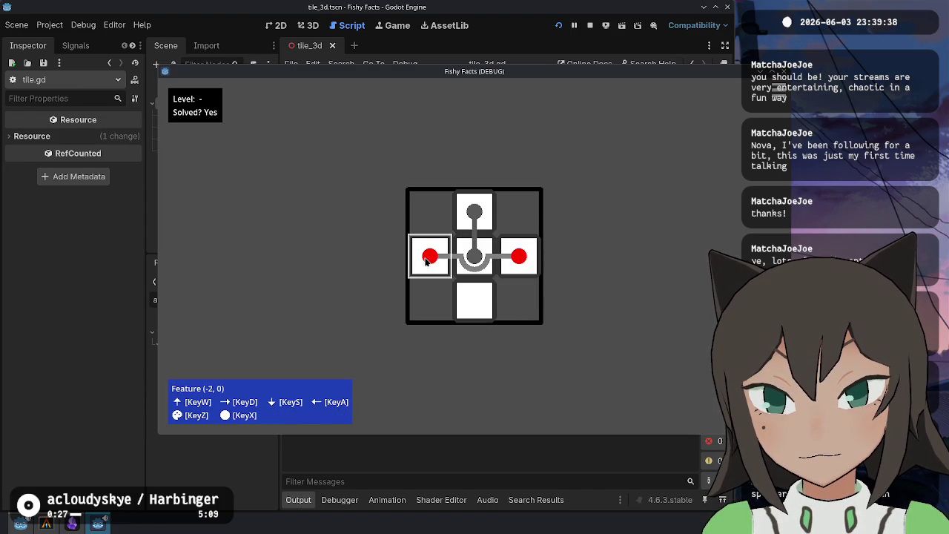
pyautogui.rightClick(519, 265)
pyautogui.click(572, 262)
pyautogui.click(510, 276)
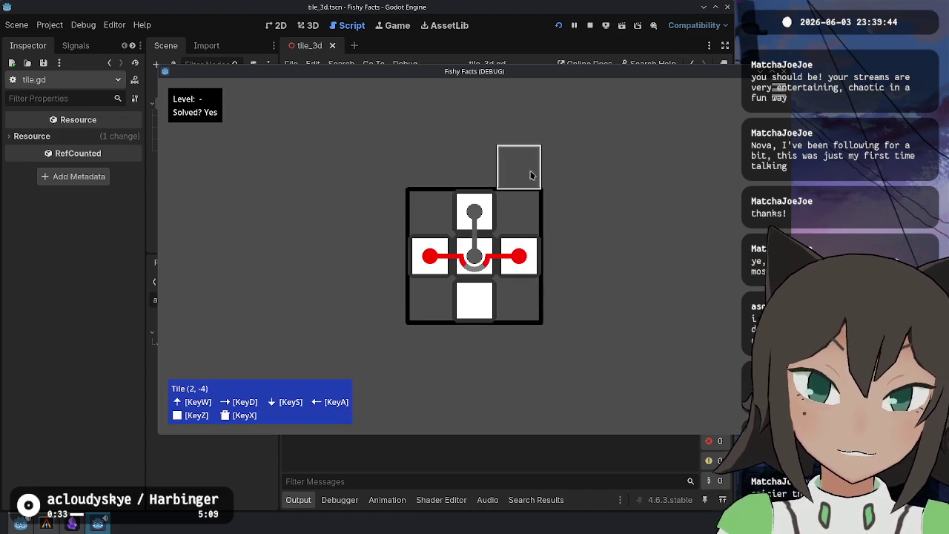
pyautogui.click(116, 331)
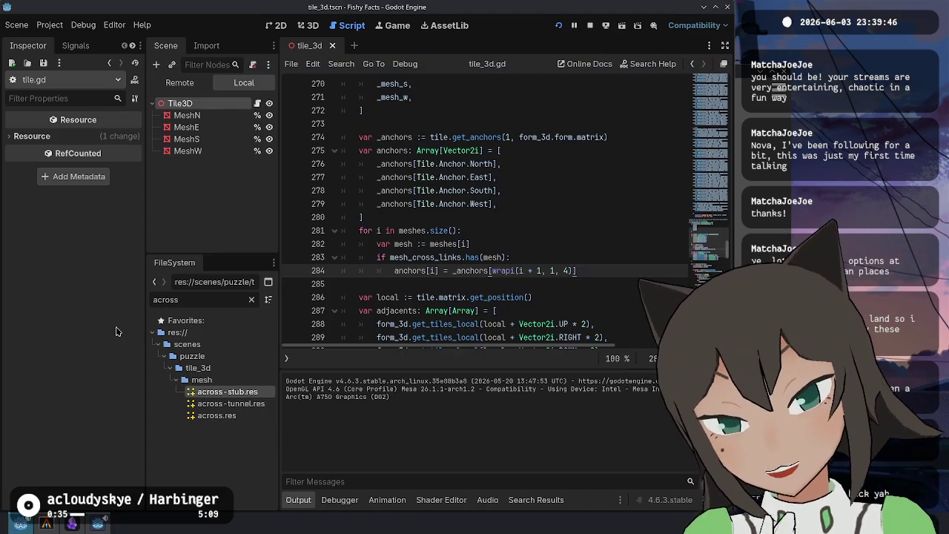
# Add a print("HELLO") debug line inside the cross-link branch
pyautogui.click(618, 256)
pyautogui.press('Return')
pyautogui.write('pri')
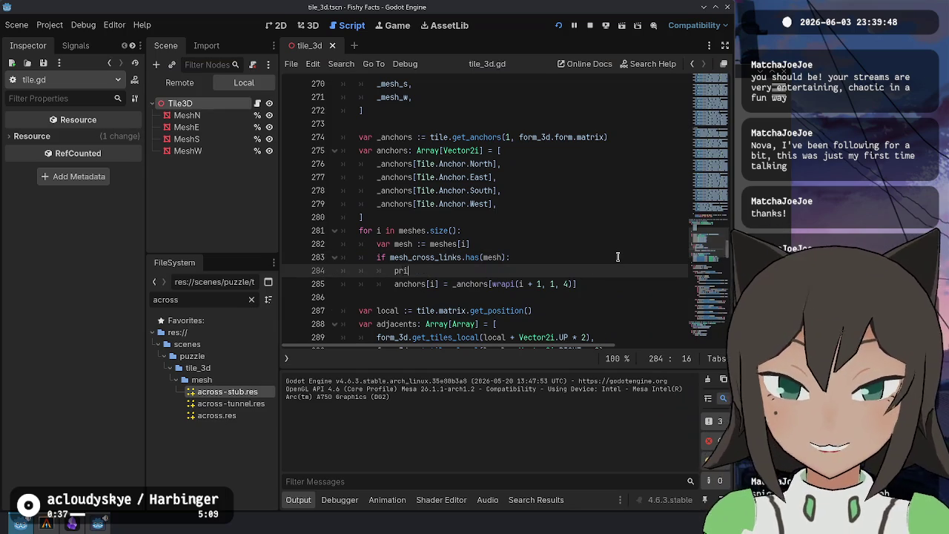
pyautogui.write('nt("ELLO')
pyautogui.press('F5')
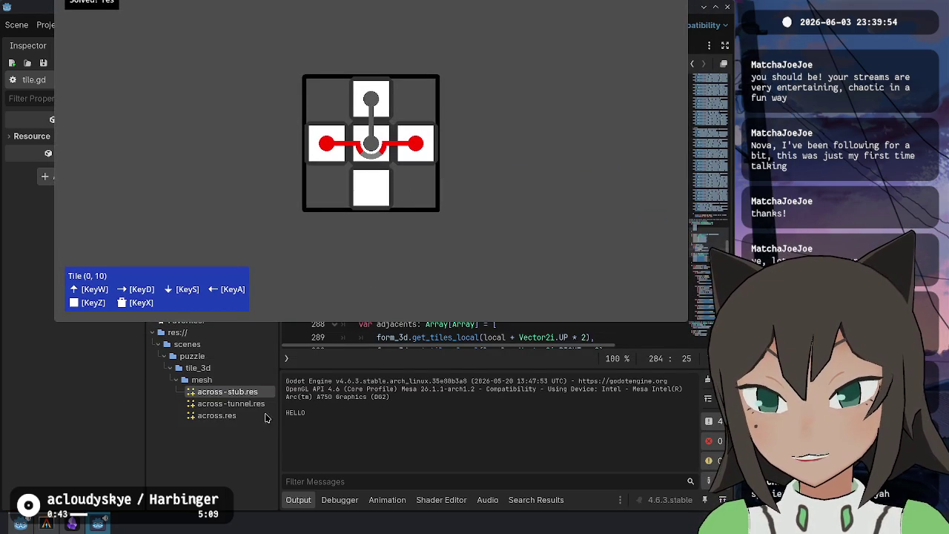
pyautogui.hotkey('alt', 'Tab')
pyautogui.write('")')
# Store 'var old := anchors[i]' before the assignment and add old to the print
pyautogui.press('Down')
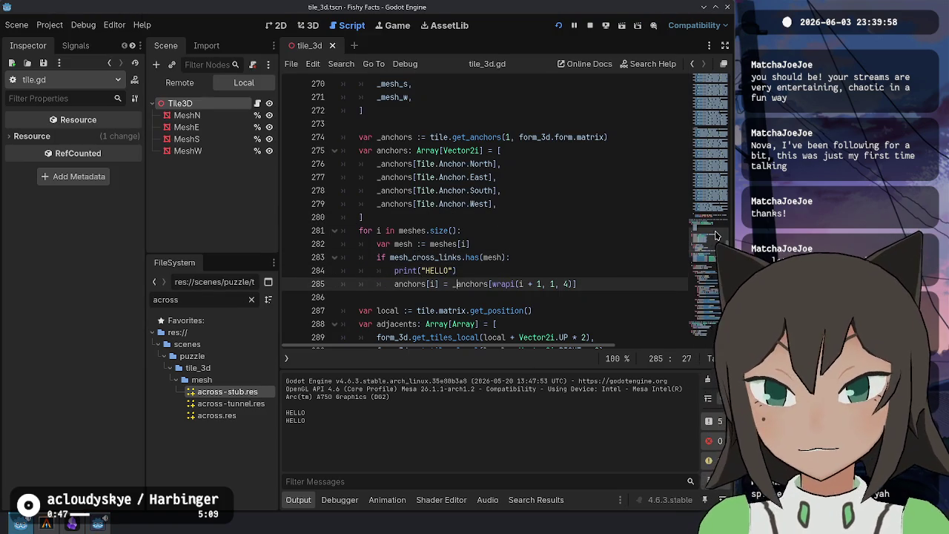
pyautogui.press('Left')
pyautogui.press('Left')
pyautogui.press('Left')
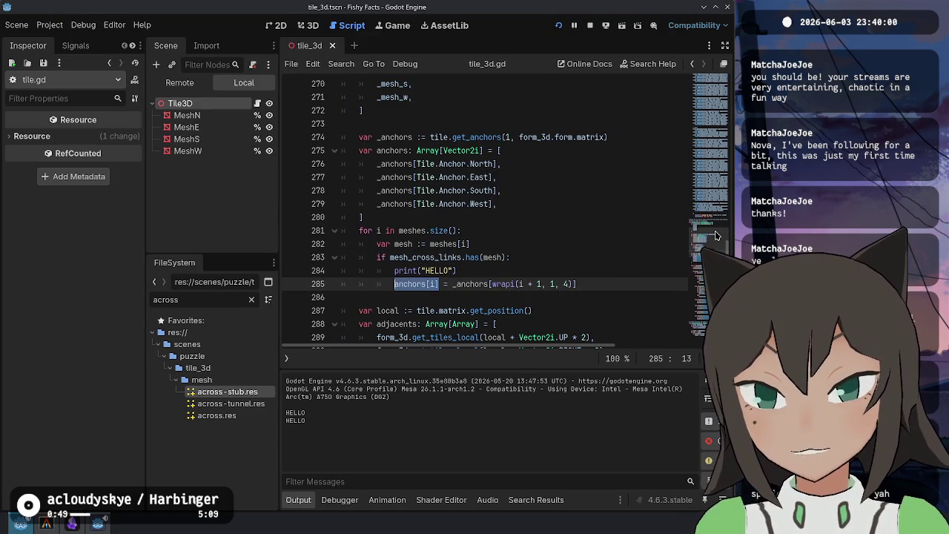
pyautogui.press('Up')
pyautogui.press('Right')
pyautogui.press('Right')
pyautogui.press('Right')
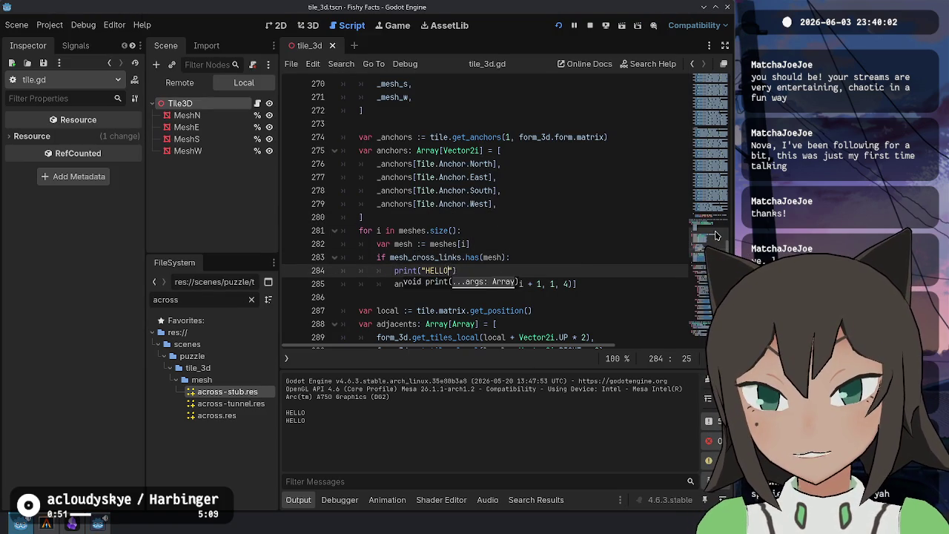
pyautogui.hotkey('ctrl', 'shift', 'Return')
pyautogui.write('var old := anchors[i]')
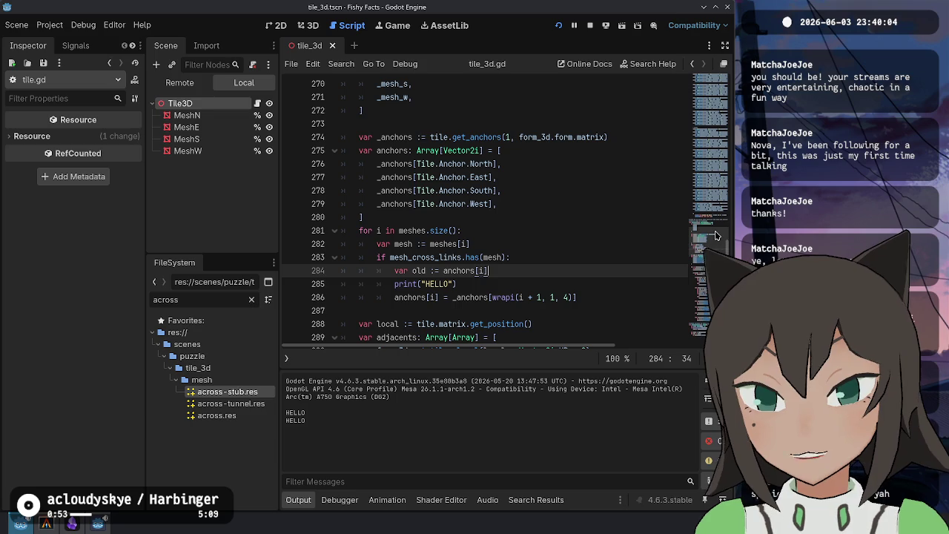
pyautogui.press('Down')
pyautogui.write('", old, " "')
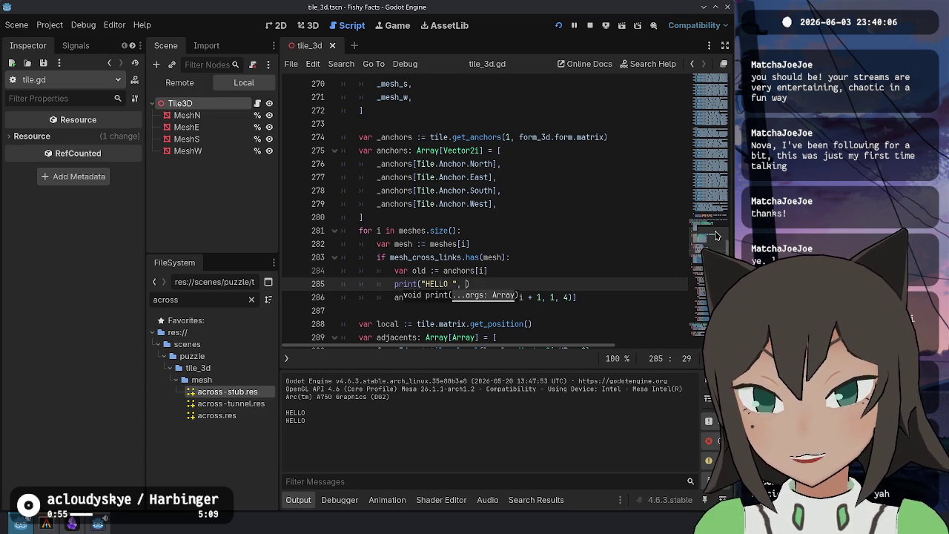
pyautogui.press('Left')
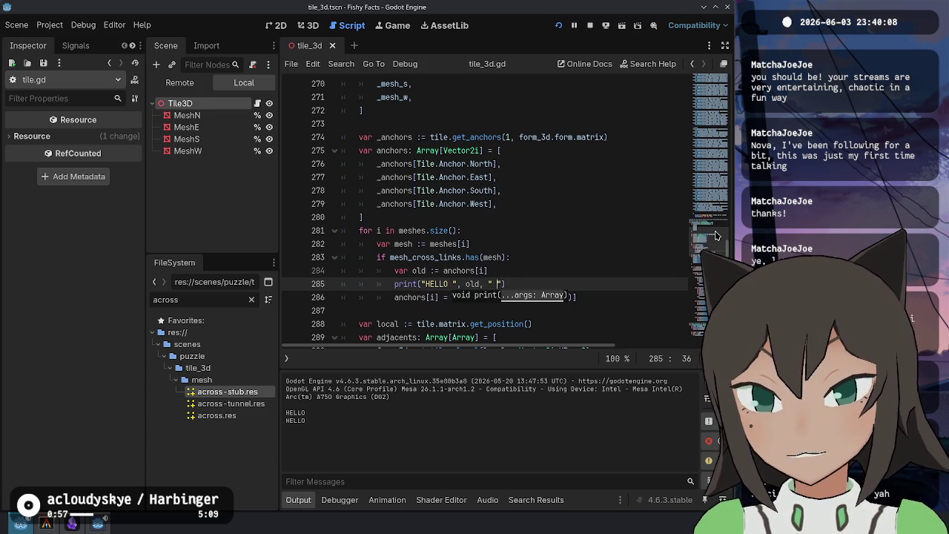
# Move the print below the assignment, append anchors[i], and rerun the game on the centre tile
pyautogui.hotkey('ctrl', 'x')
pyautogui.press('Down')
pyautogui.hotkey('ctrl', 'v')
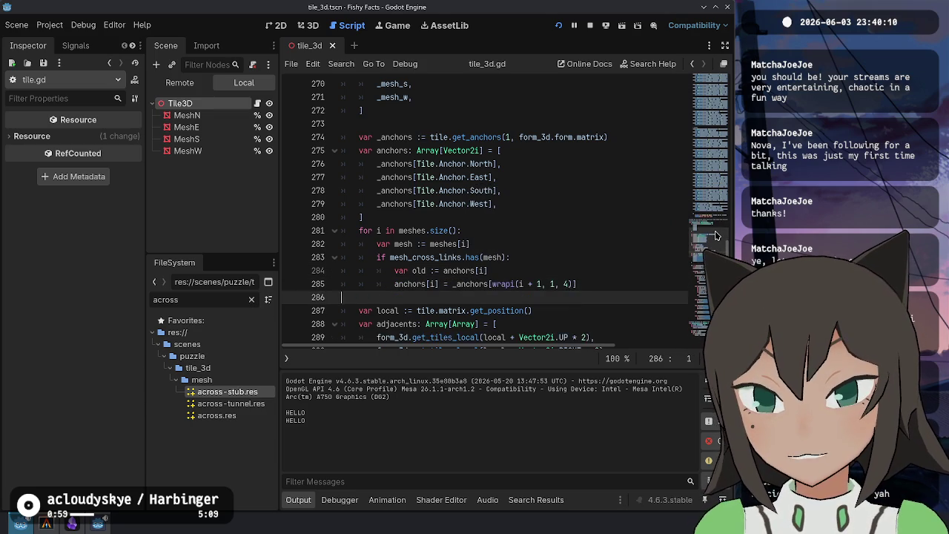
pyautogui.press('End')
pyautogui.press('Left')
pyautogui.write(', anchor')
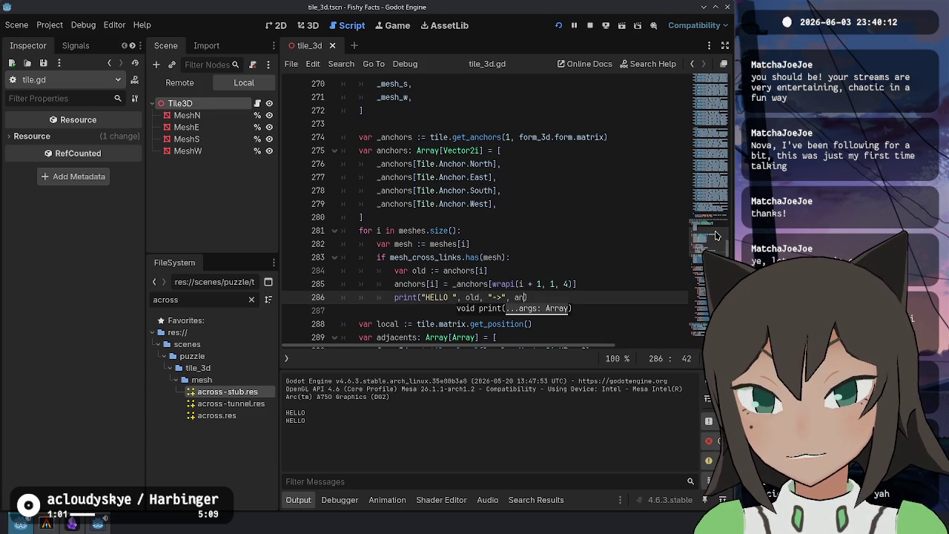
pyautogui.write('s[i')
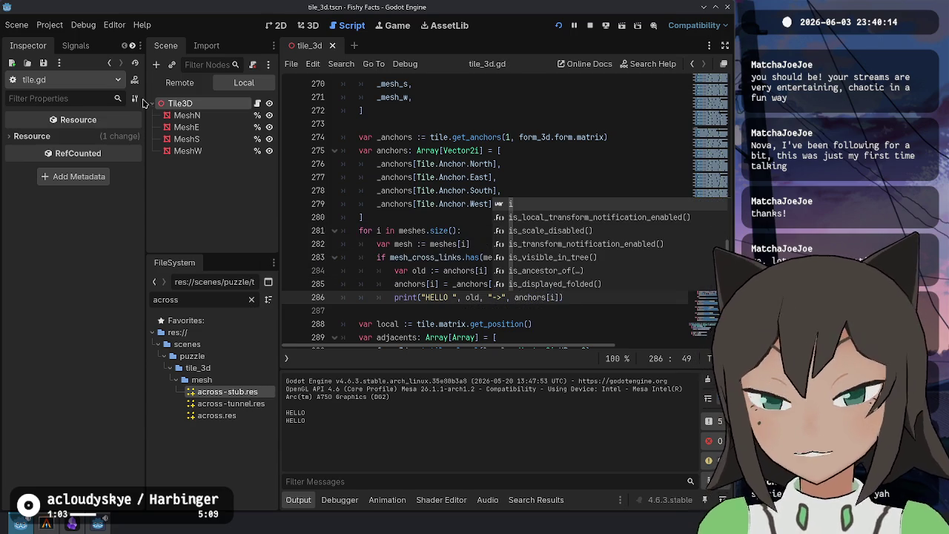
pyautogui.press('F5')
pyautogui.click(373, 124)
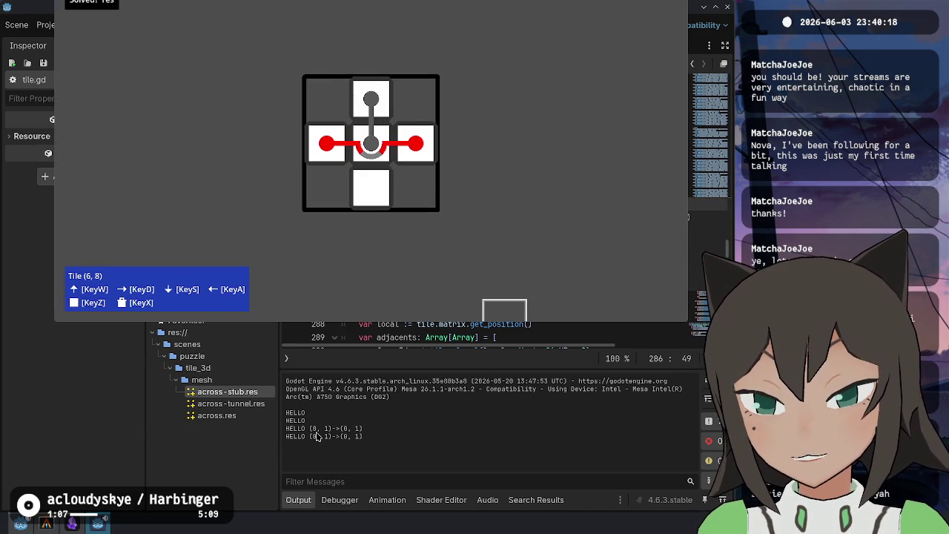
# Try wrapi offset i + 2 on line 285 and test moving the centre tile in the game
pyautogui.click(347, 435)
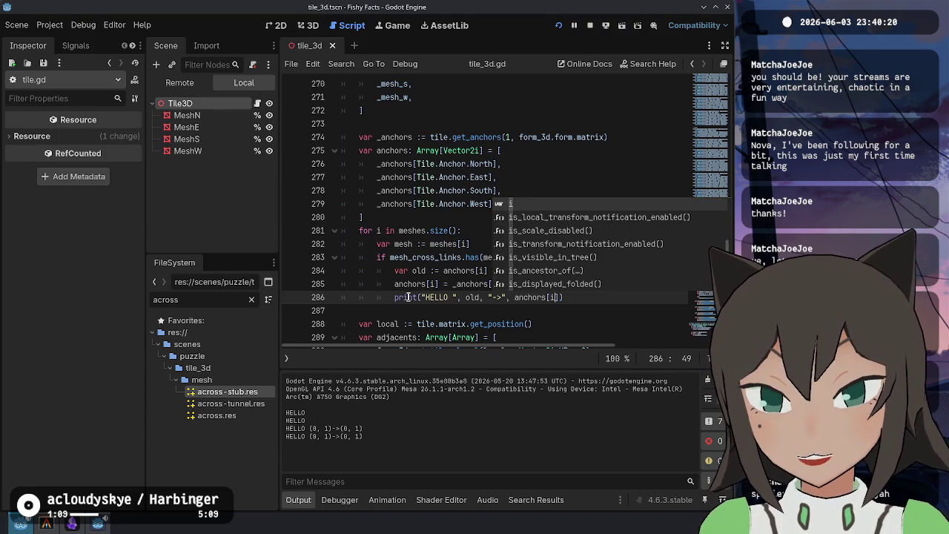
pyautogui.click(402, 298)
pyautogui.click(522, 283)
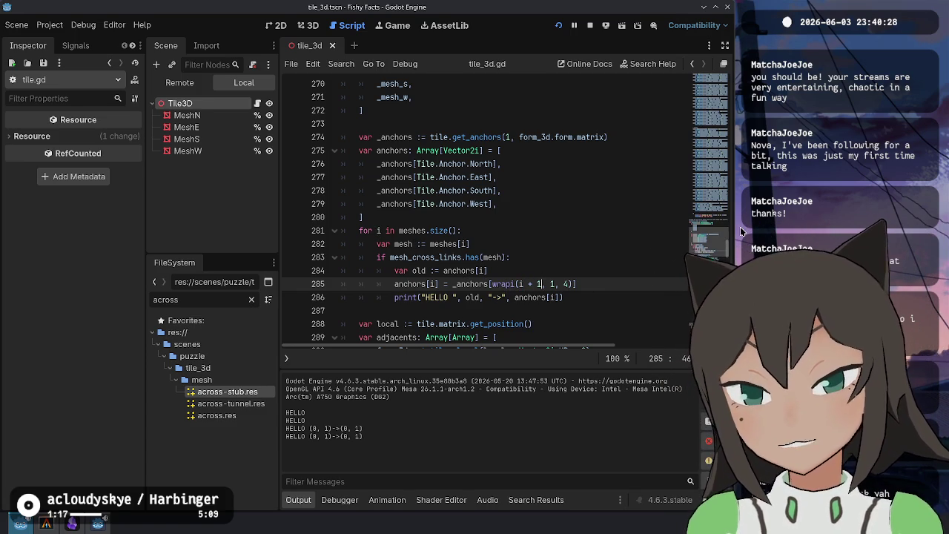
pyautogui.hotkey('alt', 'Tab')
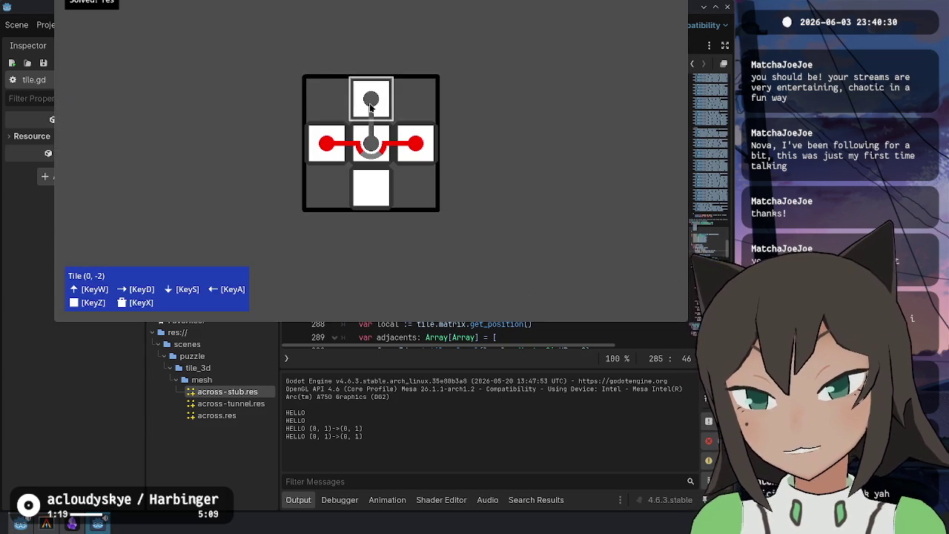
pyautogui.moveTo(386, 170)
pyautogui.mouseDown()
pyautogui.moveTo(404, 167)
pyautogui.moveTo(366, 144)
pyautogui.mouseUp()
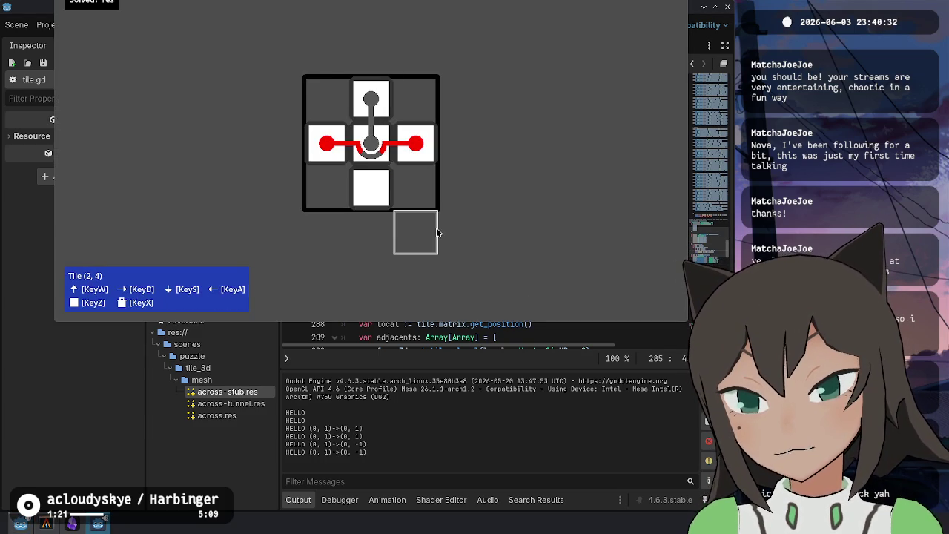
pyautogui.hotkey('alt', 'Tab')
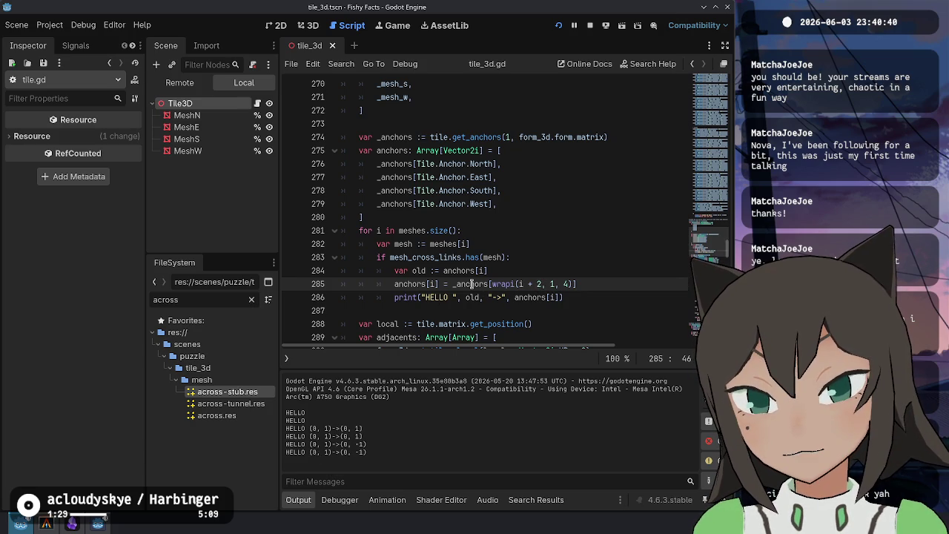
# Restore offset i + 1, save to reload the script, and retest the tile drop
pyautogui.moveTo(471, 284)
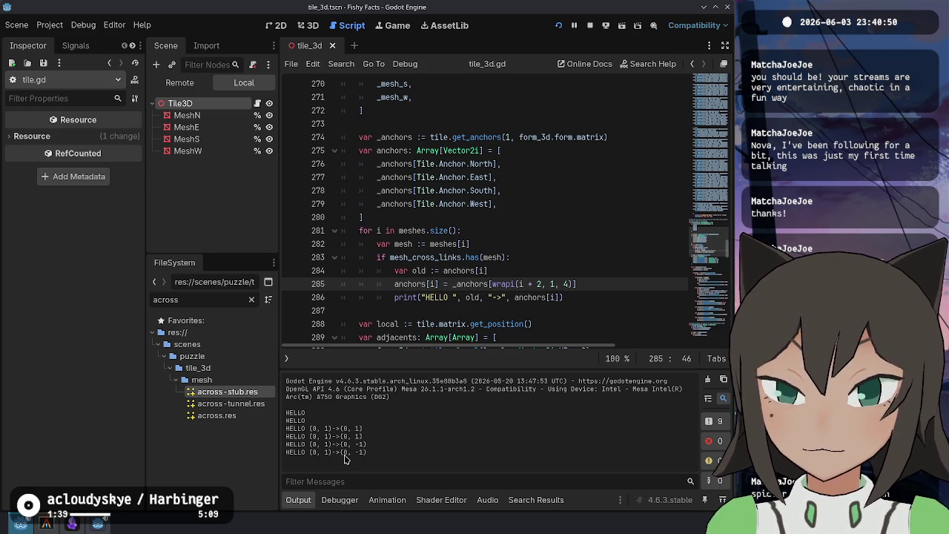
pyautogui.click(480, 270)
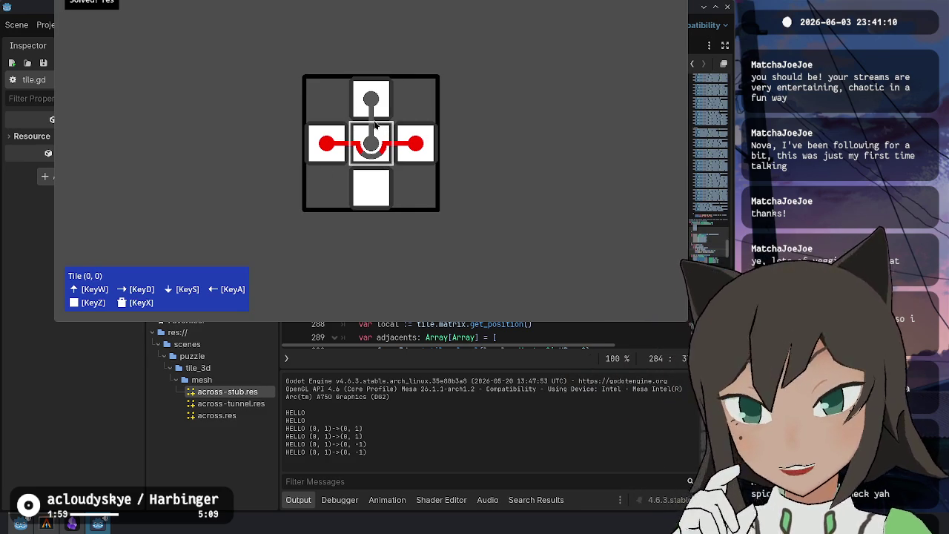
pyautogui.hotkey('alt', 'Tab')
pyautogui.click(540, 284)
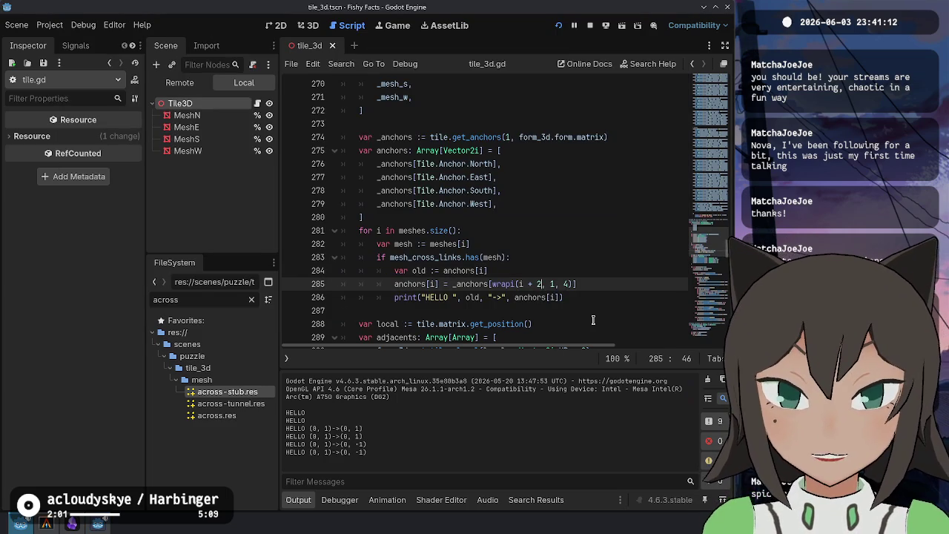
pyautogui.hotkey('ctrl', 's')
pyautogui.hotkey('alt', 'Tab')
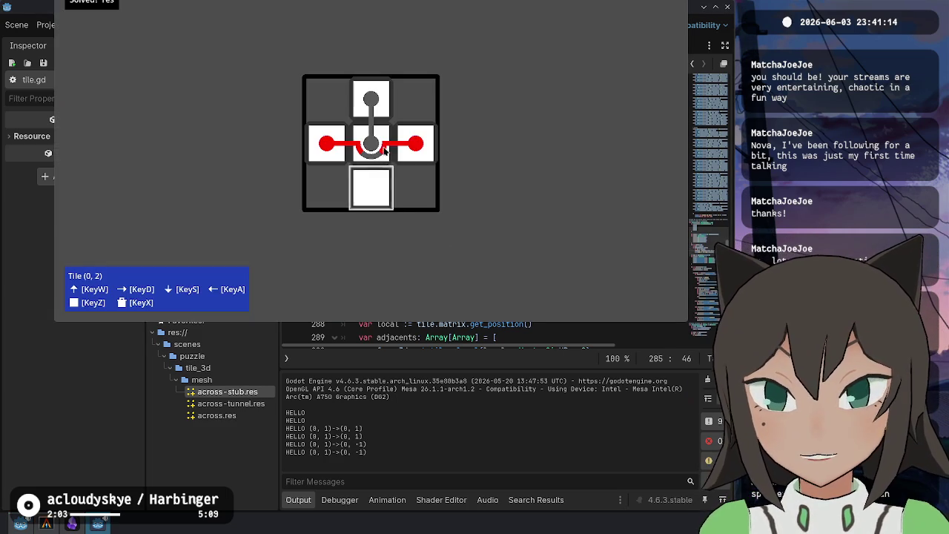
pyautogui.click(374, 129)
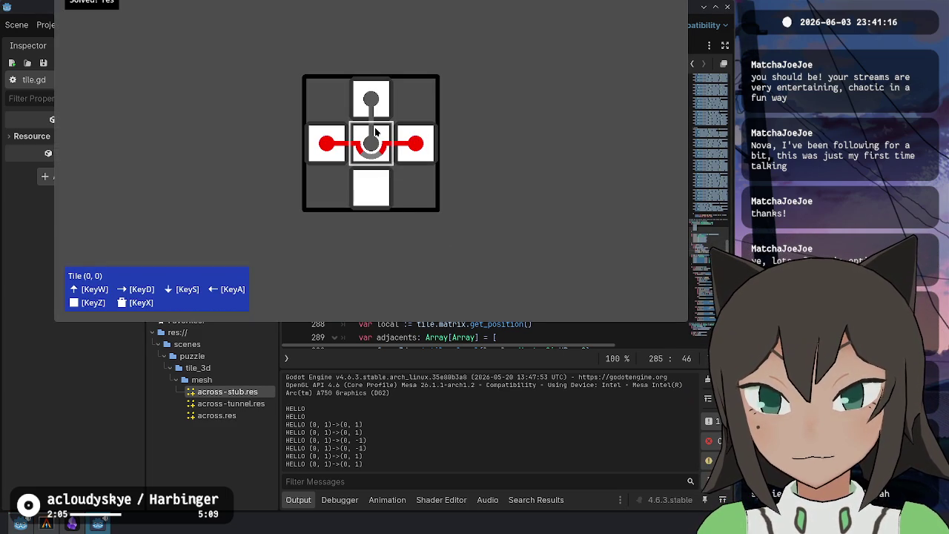
pyautogui.hotkey('alt', 'Tab')
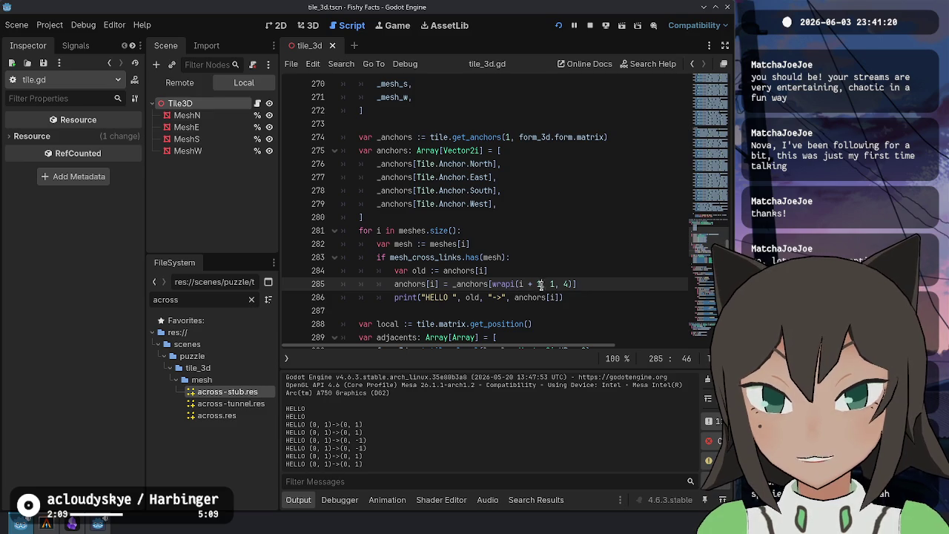
# Copy wrapi(i + 1, 1, 4) from line 285 and paste it into the HELLO print call
pyautogui.doubleClick(455, 284)
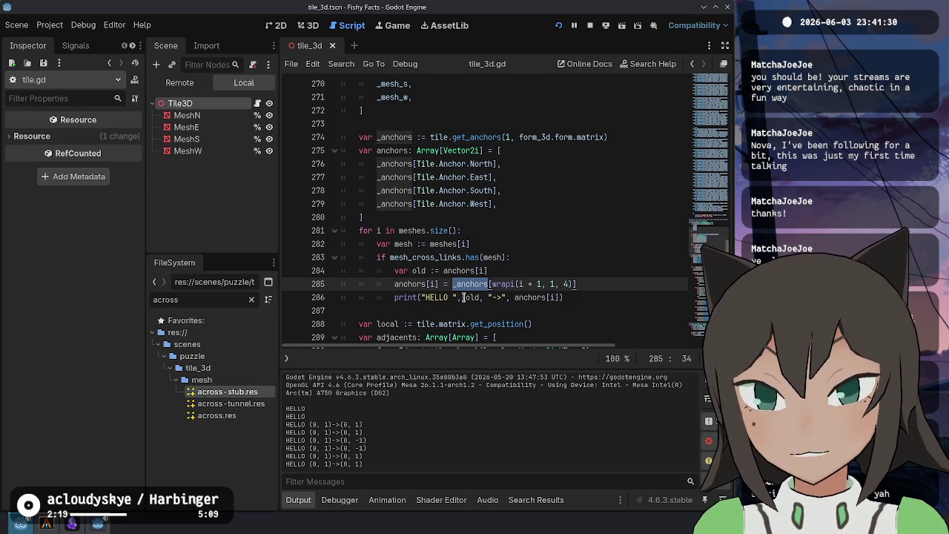
pyautogui.doubleClick(498, 284)
pyautogui.moveTo(525, 283); pyautogui.dragTo(573, 284)
pyautogui.hotkey('ctrl', 'c')
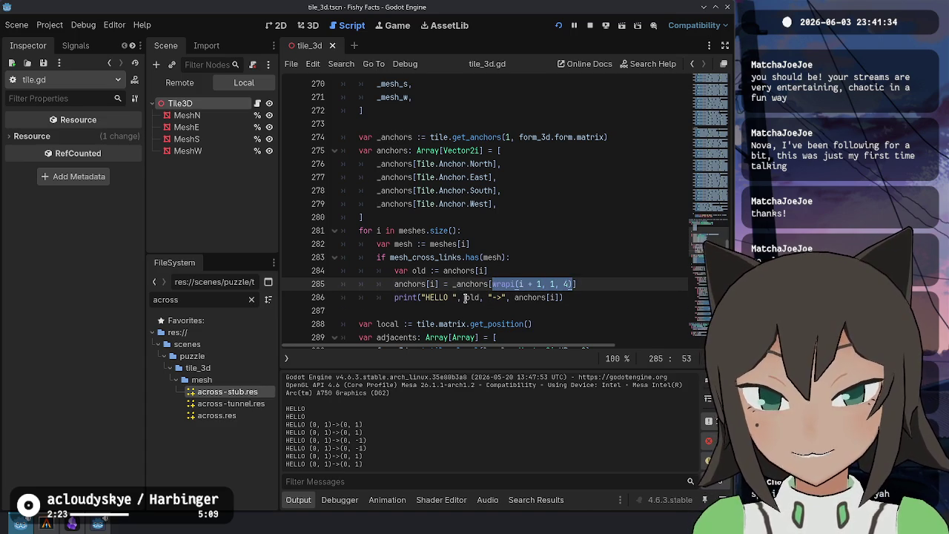
pyautogui.click(466, 298)
pyautogui.hotkey('ctrl', 'v')
pyautogui.write(', " ')
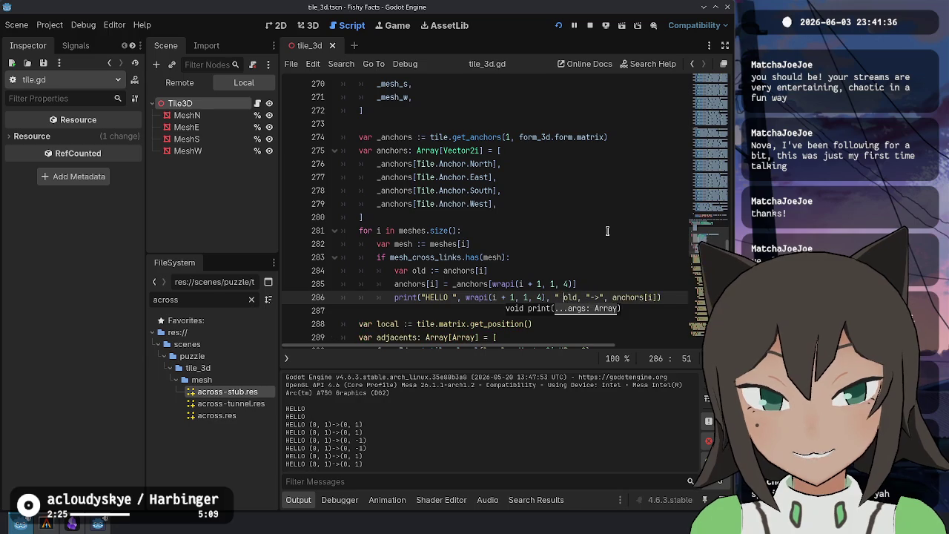
pyautogui.write('",')
# Break the print call onto two lines and add ":" separators between the values
pyautogui.hotkey('ctrl', 'z')
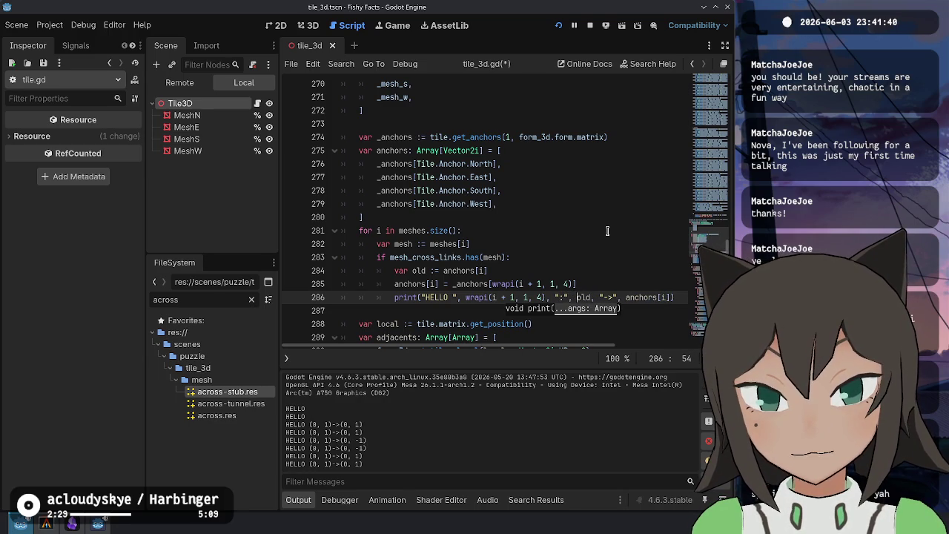
pyautogui.press('Return')
pyautogui.hotkey('ctrl', 'Right')
pyautogui.hotkey('ctrl', 'Right')
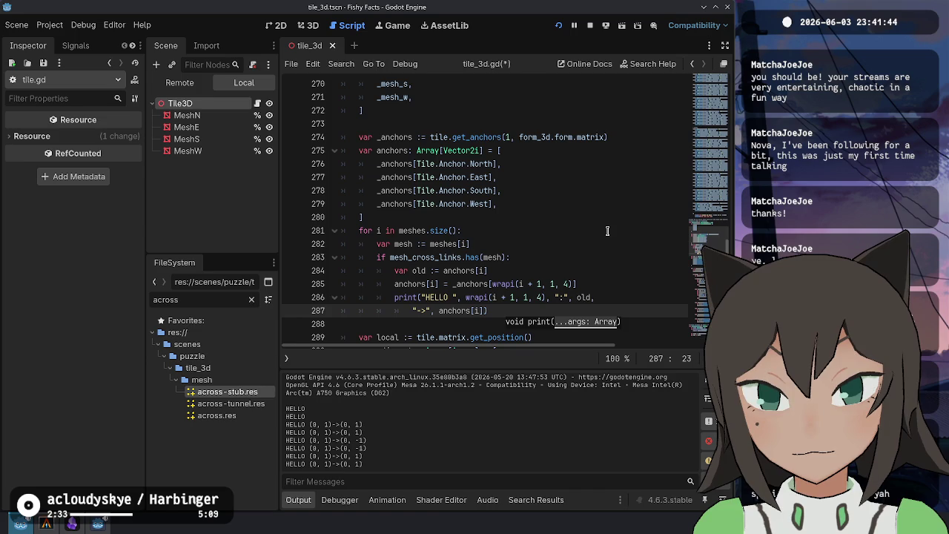
pyautogui.press('Up')
pyautogui.write(', ":",')
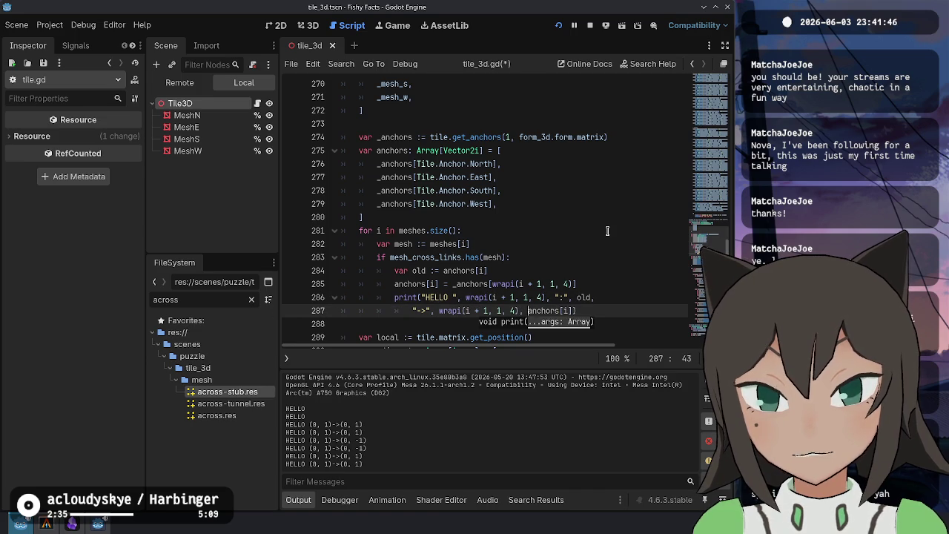
# Replace the first-line wrapi expression with the loop index i, save, and rerun the game
pyautogui.press('Up')
pyautogui.press('Left')
pyautogui.press('BackSpace')
pyautogui.press('BackSpace')
pyautogui.press('BackSpace')
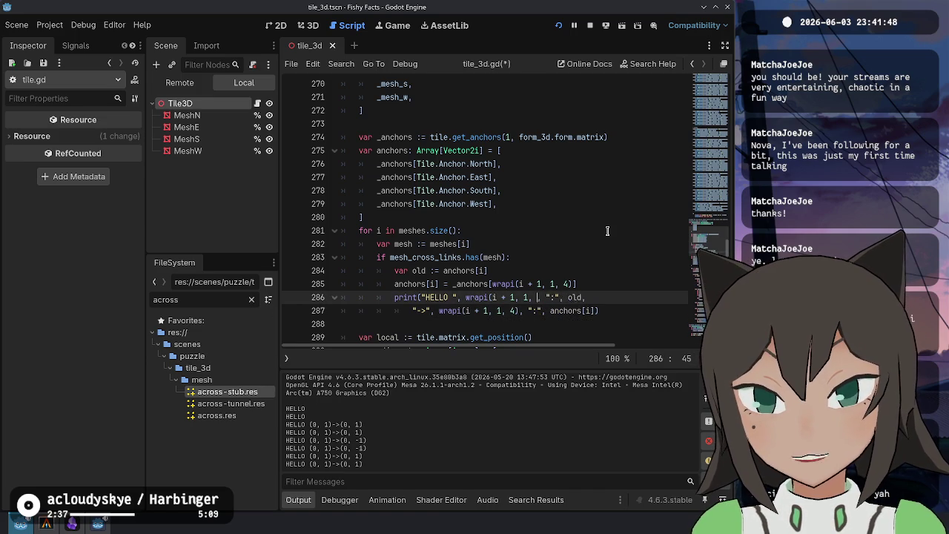
pyautogui.write('i')
pyautogui.hotkey('ctrl', 's')
pyautogui.press('F6')
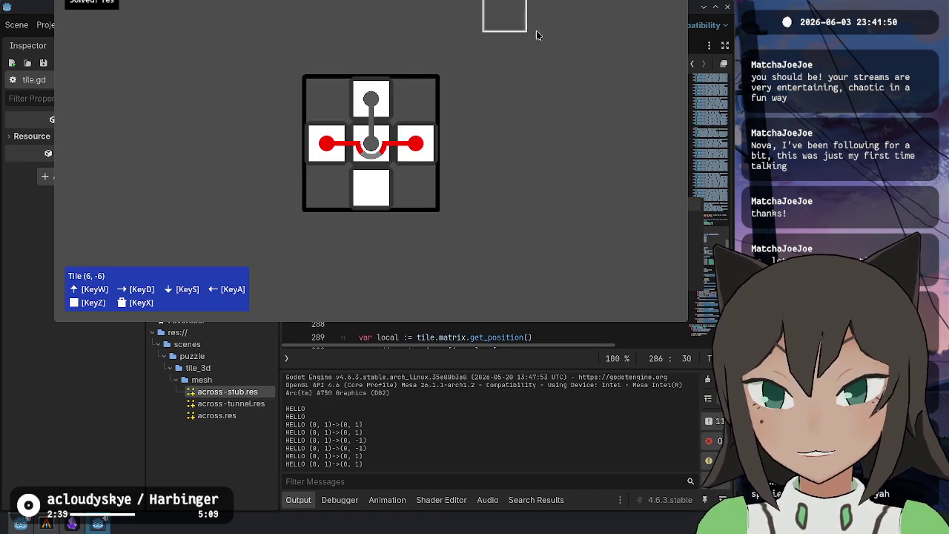
pyautogui.click(527, 347)
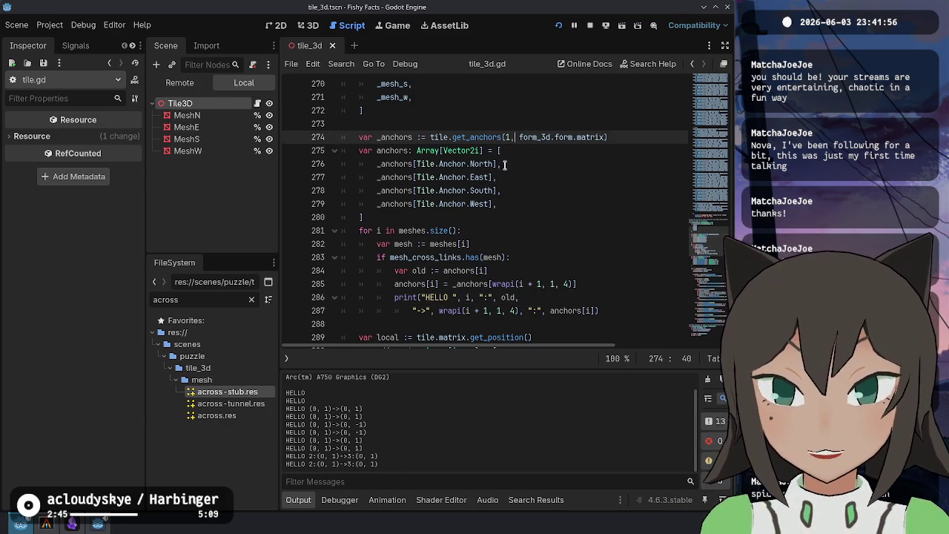
# Review the anchor code on lines 274–285, checking uses of _anchors and the Array type
pyautogui.click(515, 170)
pyautogui.click(494, 137)
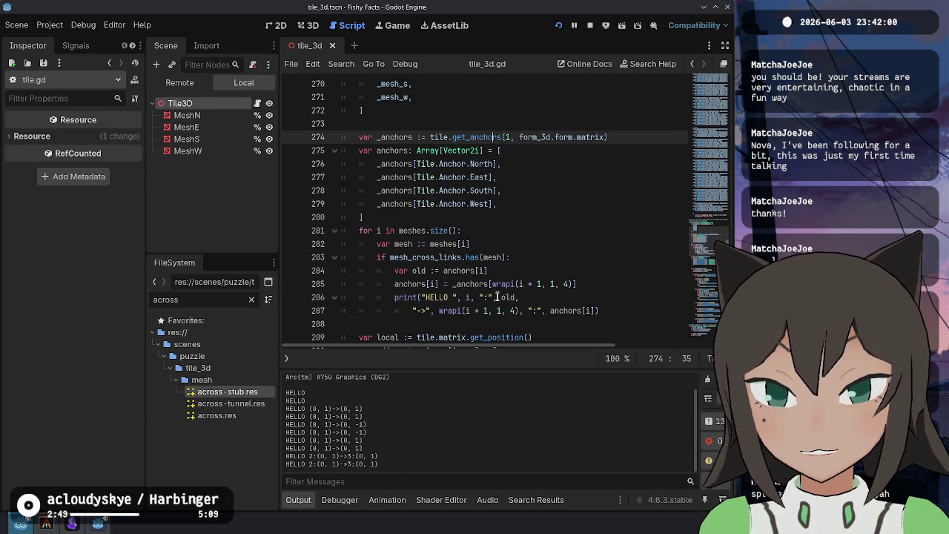
pyautogui.click(436, 270)
pyautogui.click(487, 270)
pyautogui.doubleClick(474, 284)
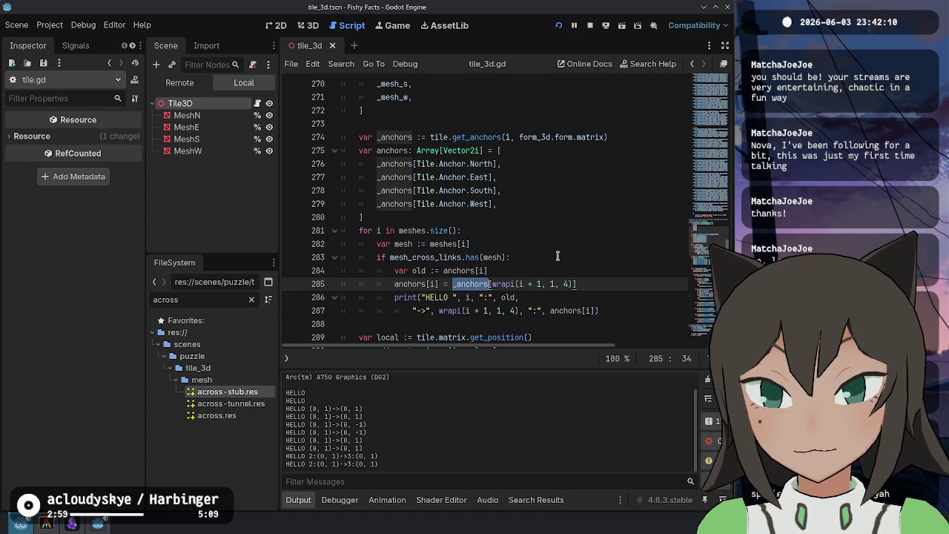
pyautogui.doubleClick(430, 150)
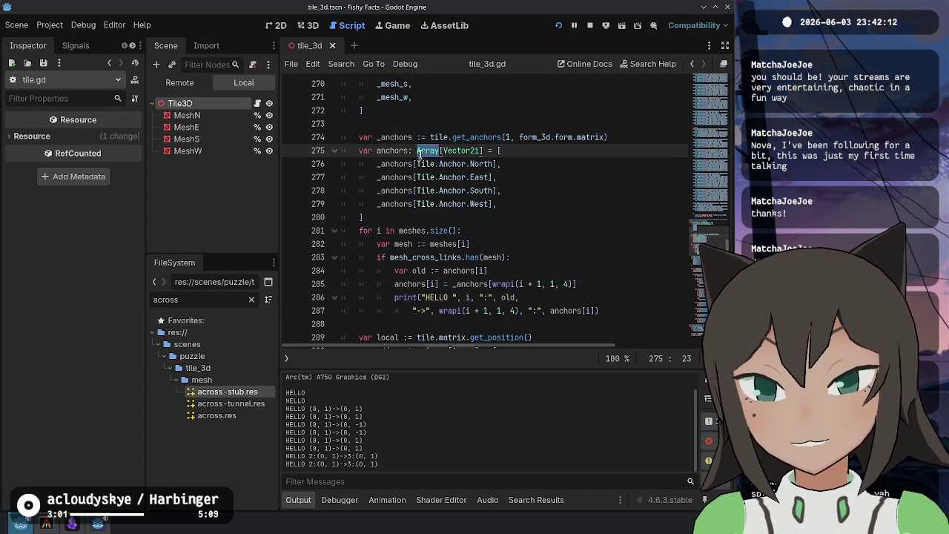
pyautogui.click(452, 271)
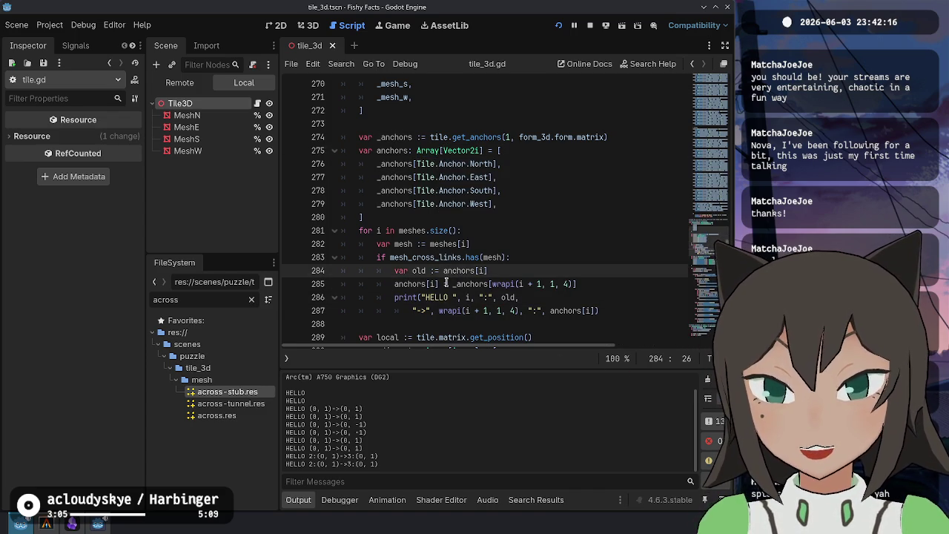
# Briefly make line 284 read from _anchors, then revert it to anchors[i]
pyautogui.press('Left')
pyautogui.press('Left')
pyautogui.write('_')
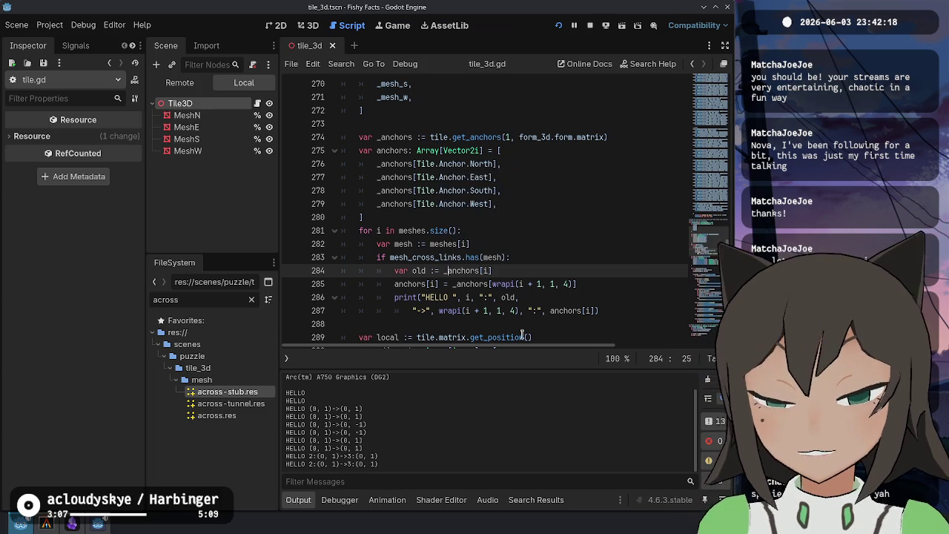
pyautogui.click(555, 311)
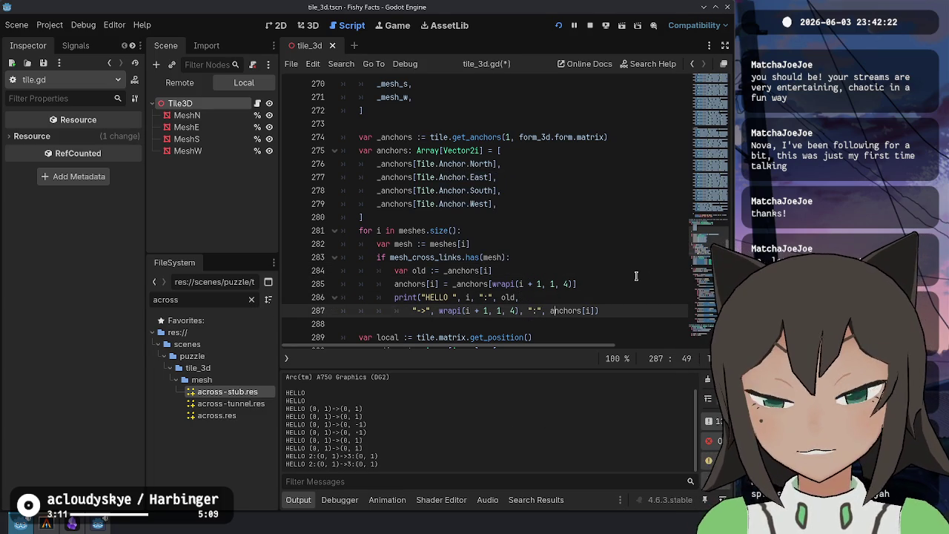
pyautogui.press('Up')
pyautogui.press('Up')
pyautogui.press('Up')
pyautogui.press('Down')
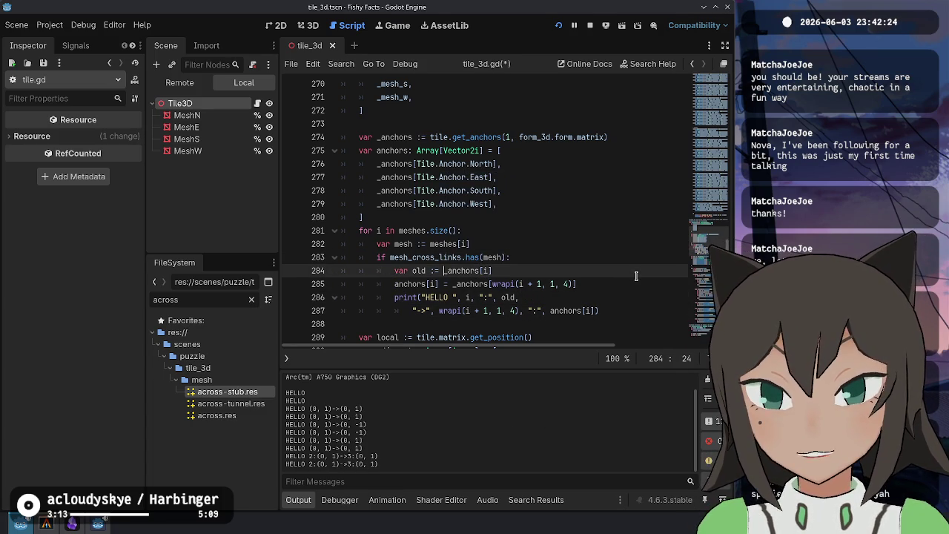
pyautogui.press('Delete')
# Select anchors[i] on line 287, then the _anchors name on line 285
pyautogui.press('Down')
pyautogui.press('Down')
pyautogui.press('Down')
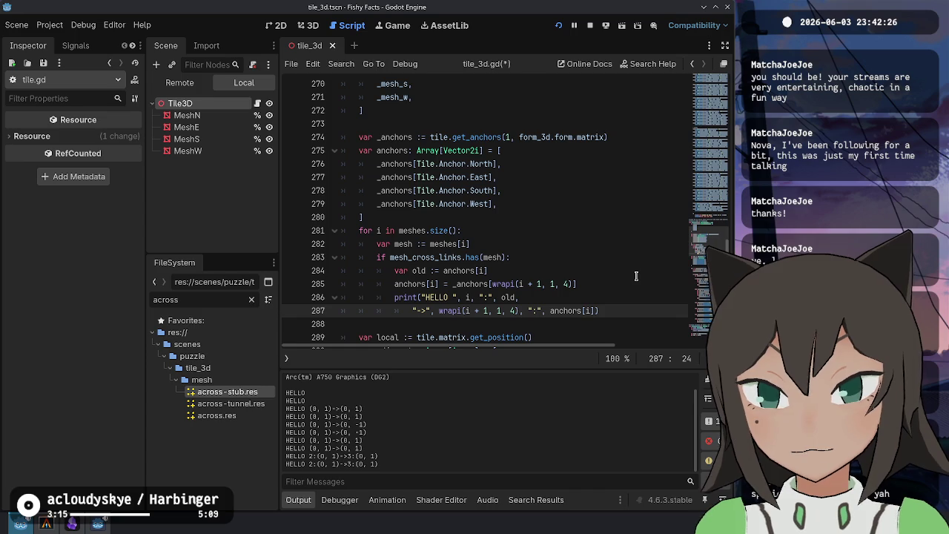
pyautogui.hotkey('ctrl', 'shift', 'Left')
pyautogui.hotkey('ctrl', 'shift', 'Left')
pyautogui.press('Up')
pyautogui.press('Up')
pyautogui.press('Up')
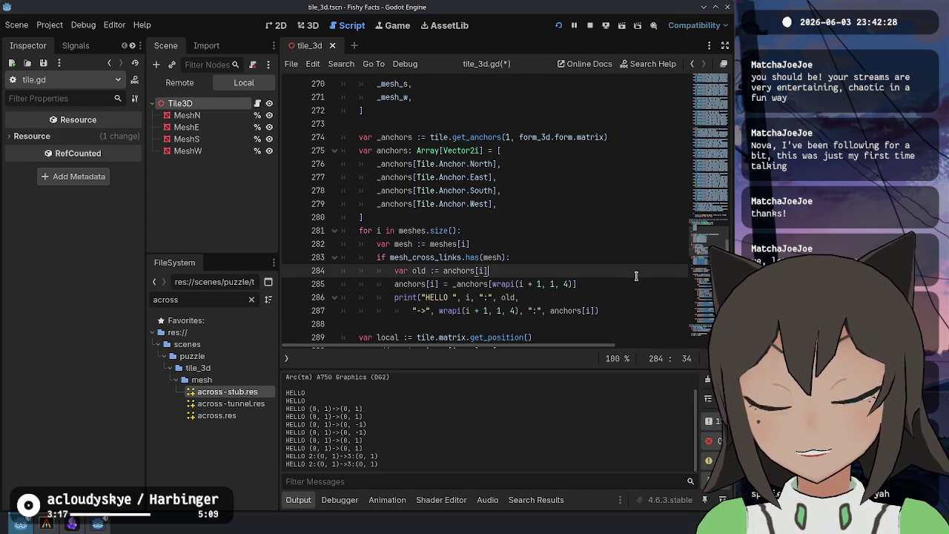
pyautogui.press('Down')
pyautogui.press('Down')
pyautogui.press('Down')
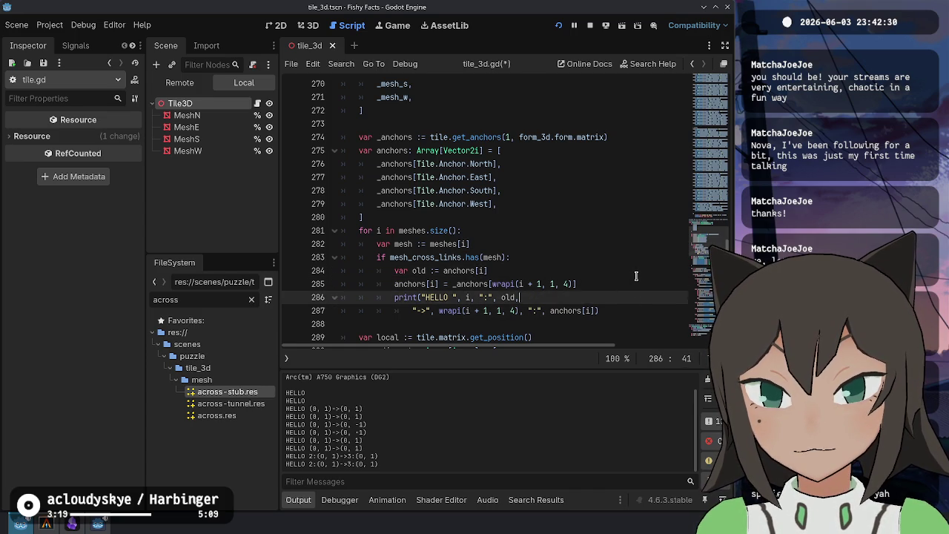
pyautogui.press('Up')
pyautogui.press('Up')
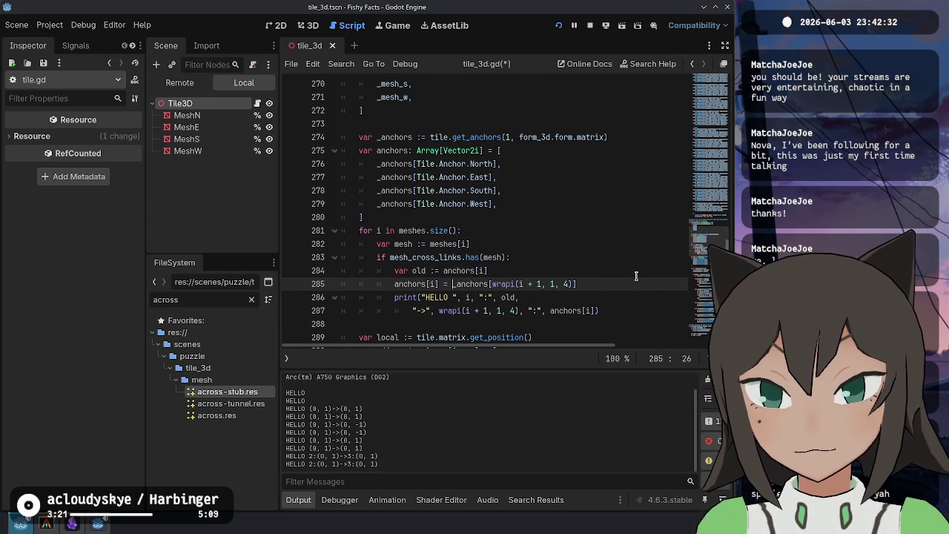
pyautogui.hotkey('ctrl', 'shift', 'Right')
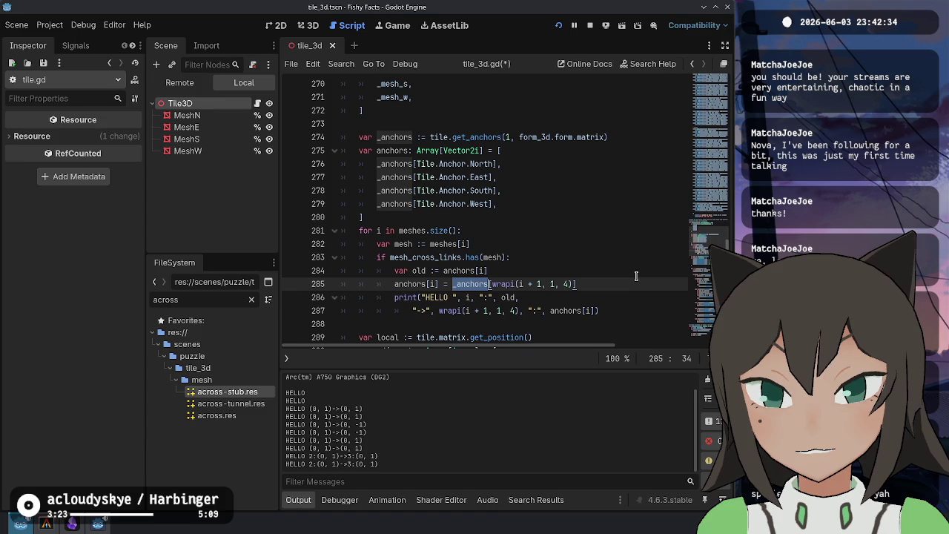
# Save tile_3d.gd and run the puzzle game twice to test the cross-link change
pyautogui.press('Right')
pyautogui.hotkey('ctrl', 's')
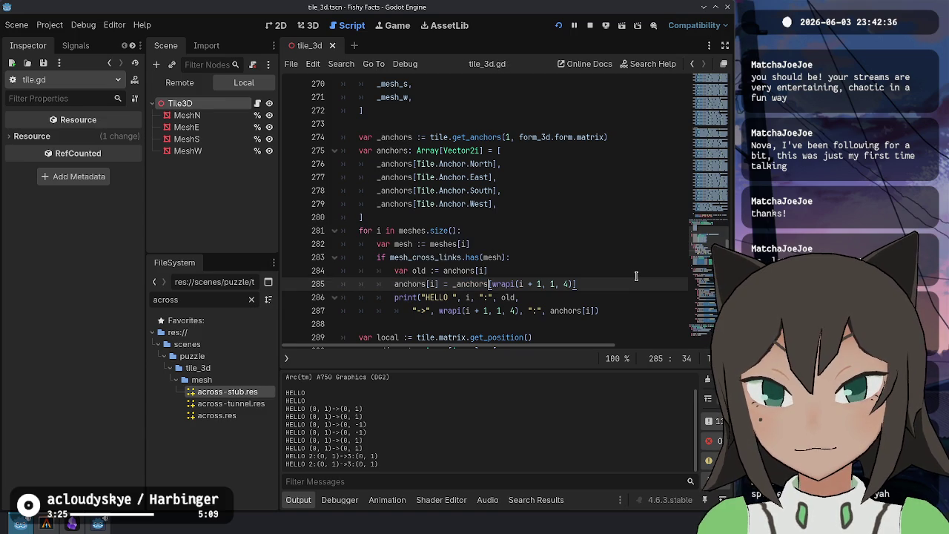
pyautogui.press('F5')
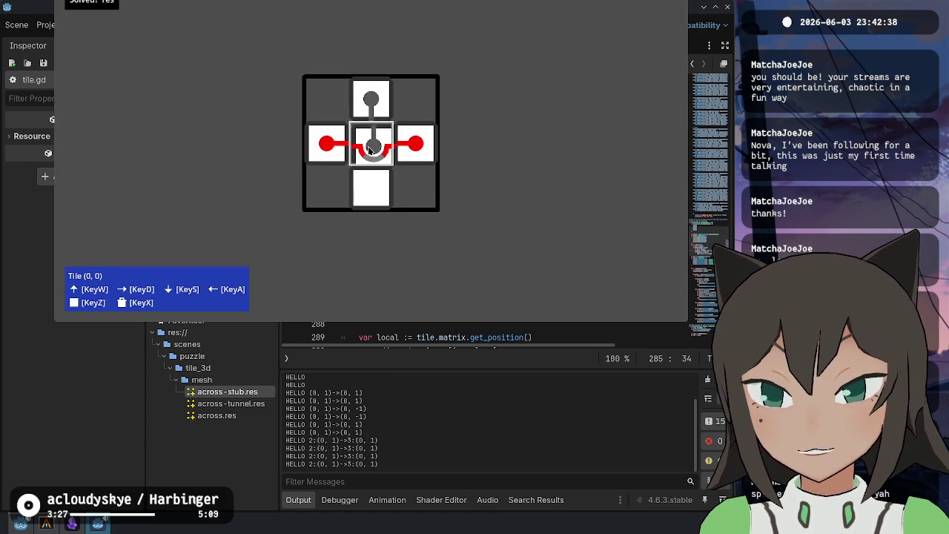
pyautogui.press('Escape')
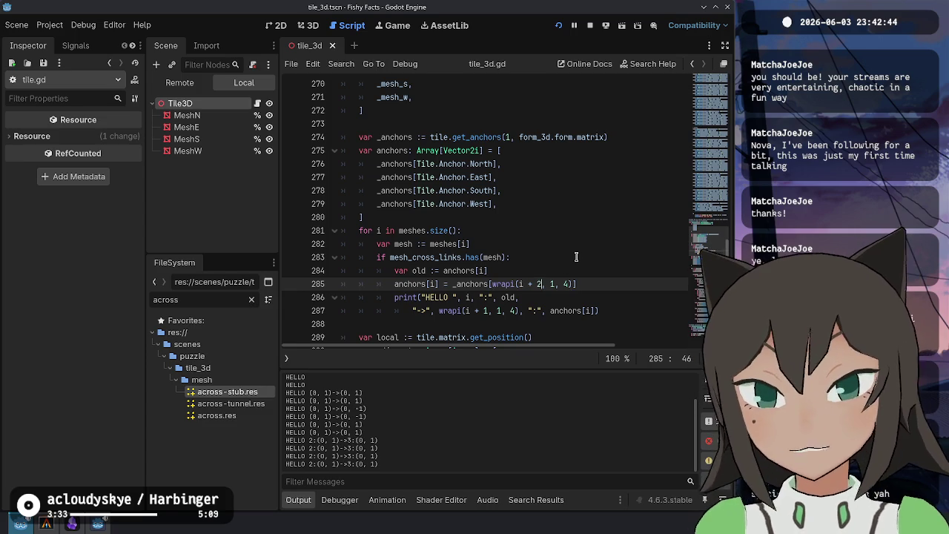
pyautogui.press('F5')
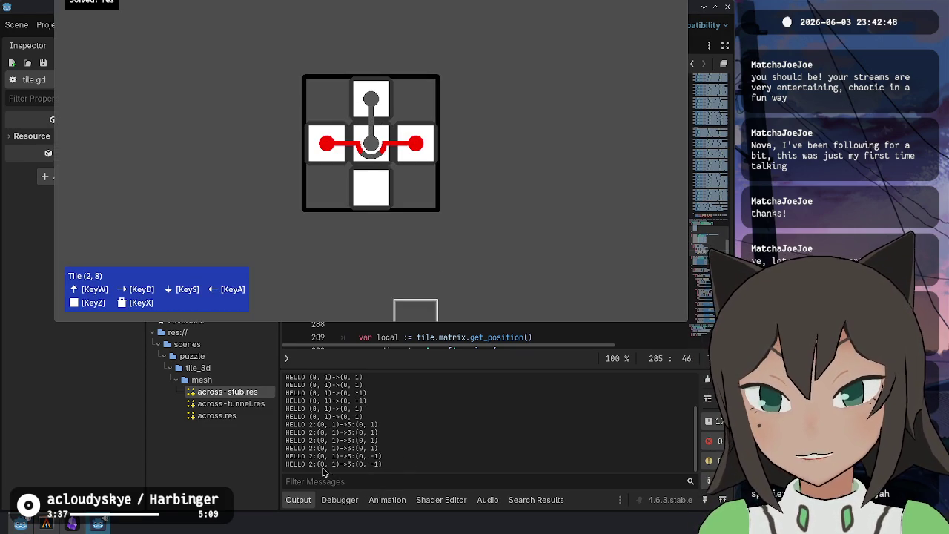
# Return to the script and jump from Tile.Anchor.South to tile.gd's Anchor enum definition
pyautogui.click(382, 470)
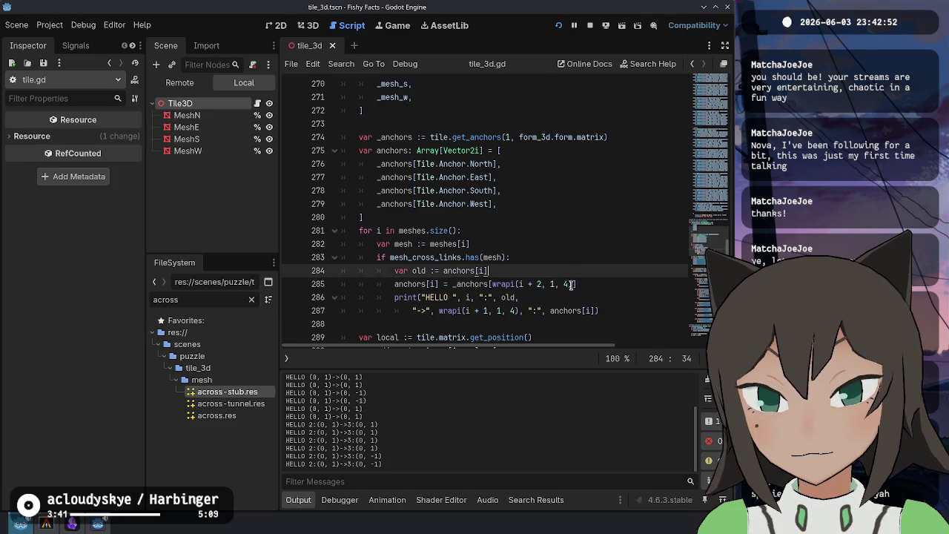
pyautogui.click(574, 295)
pyautogui.click(492, 282)
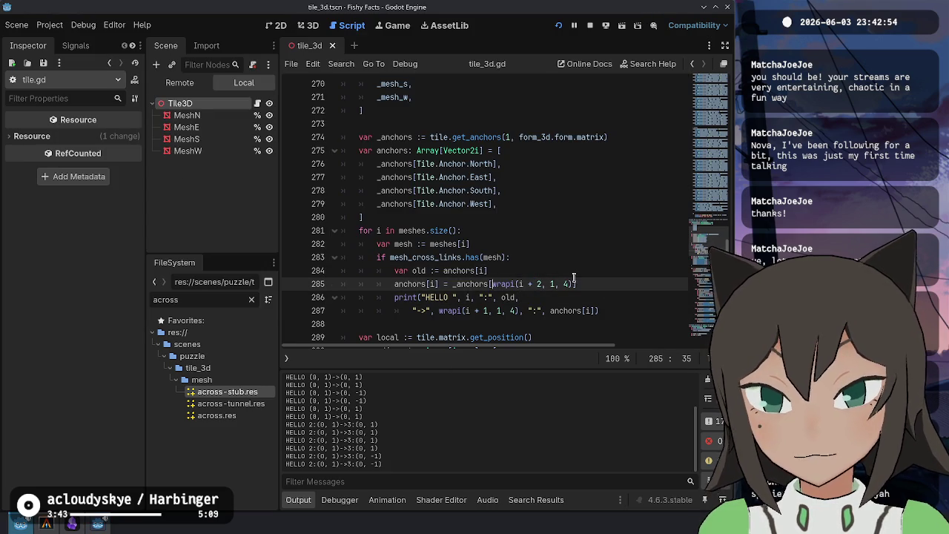
pyautogui.click(573, 274)
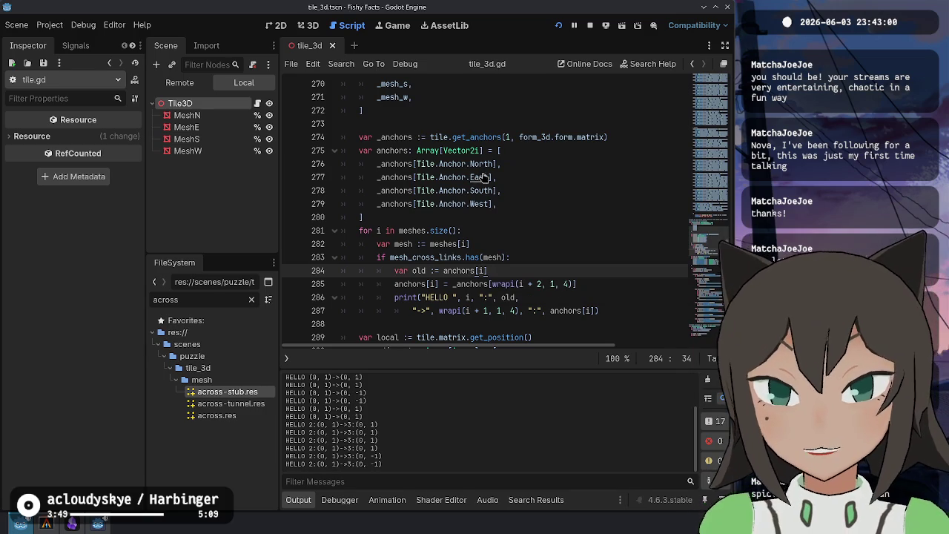
pyautogui.click(488, 190)
pyautogui.keyDown('ctrl'); pyautogui.click(488, 190); pyautogui.keyUp('ctrl')
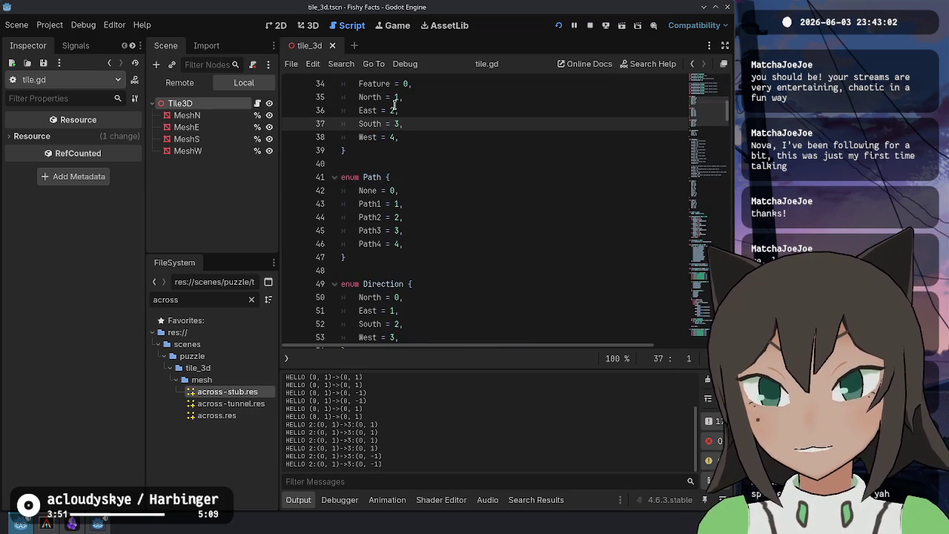
# Back in tile_3d.gd, add print(anchors) after the anchors array and delete the old HELLO print
pyautogui.click(394, 110)
pyautogui.hotkey('alt', 'Left')
pyautogui.click(545, 284)
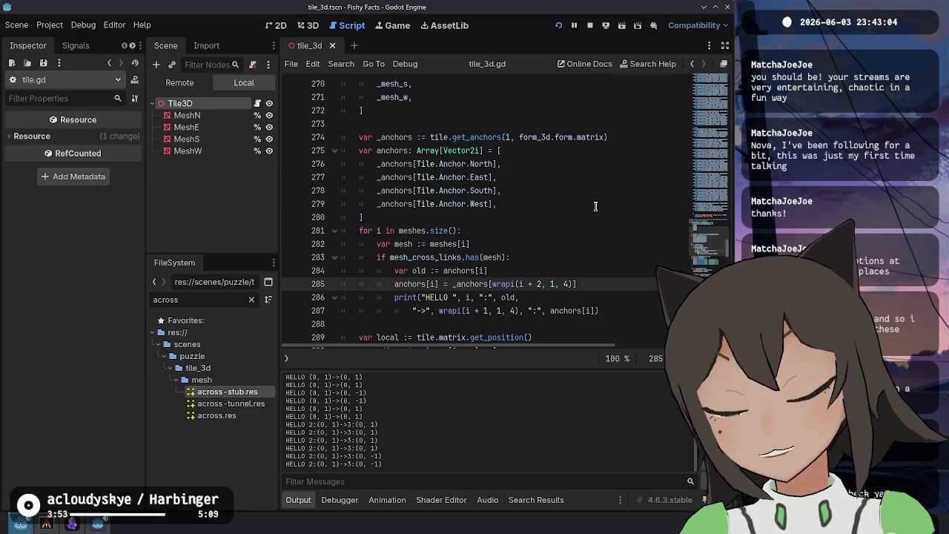
pyautogui.press('Up')
pyautogui.press('Up')
pyautogui.press('Up')
pyautogui.press('Return')
pyautogui.write('print(')
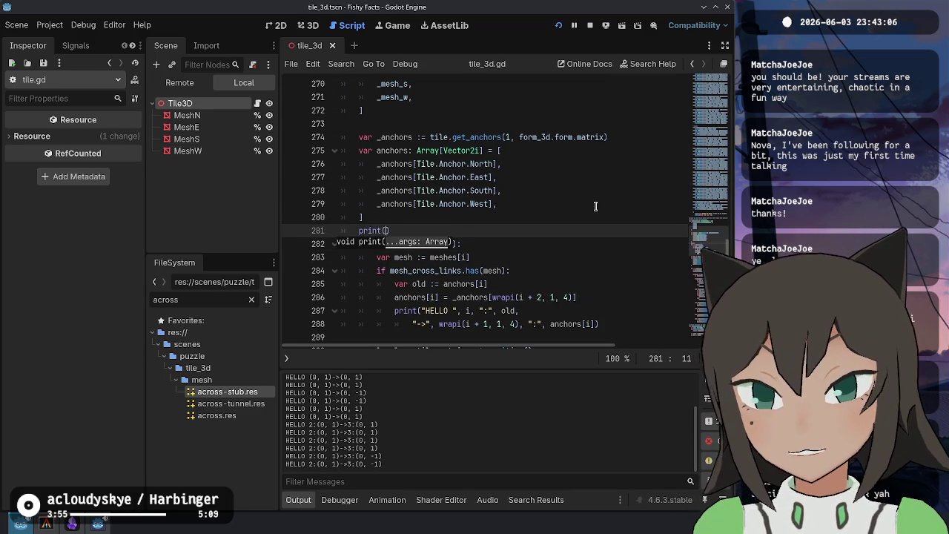
pyautogui.write('anchors')
pyautogui.press('Escape')
pyautogui.press('Down')
pyautogui.press('Down')
pyautogui.press('Down')
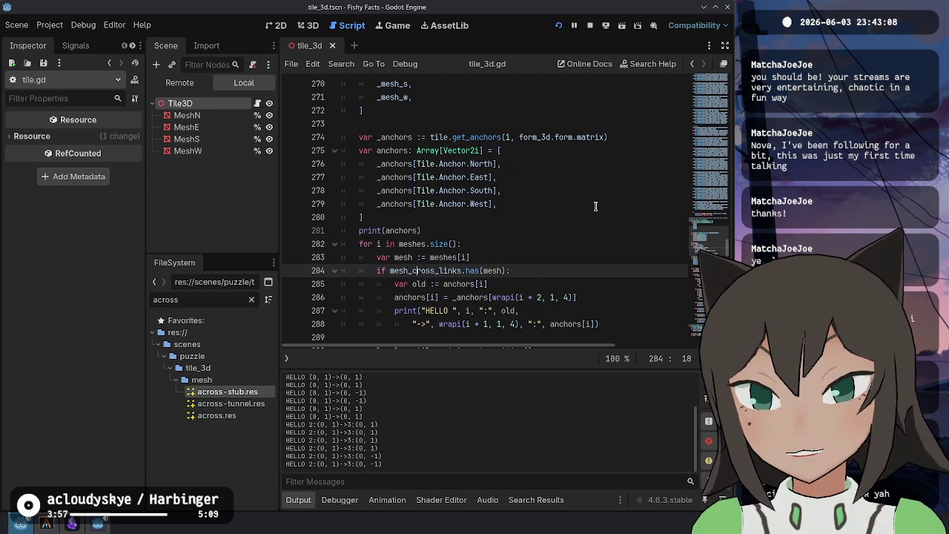
pyautogui.hotkey('ctrl', 'shift', 'k')
pyautogui.hotkey('ctrl', 'shift', 'k')
# Add a line after the anchor assignment and insert a "\t" separator in the print call
pyautogui.click(579, 298)
pyautogui.press('Return')
pyautogui.write('print(anchors')
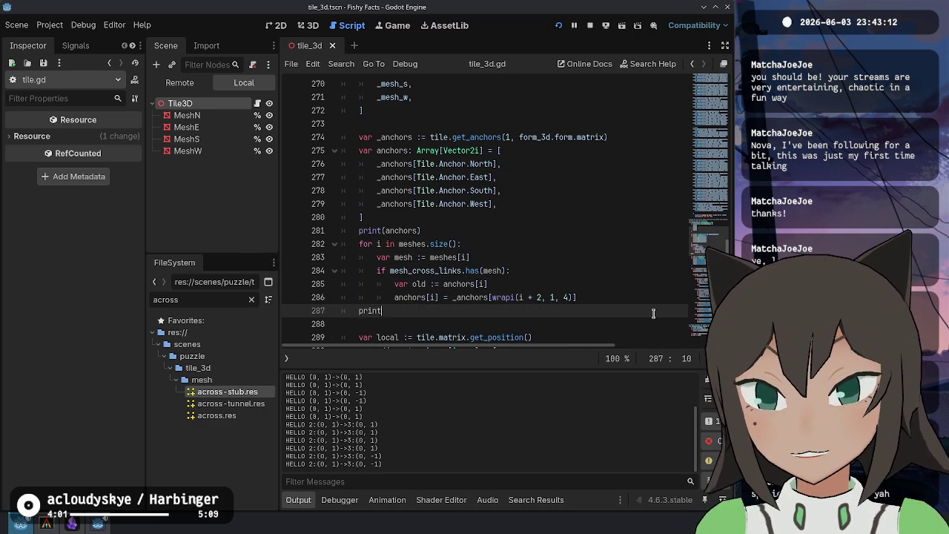
pyautogui.hotkey('ctrl', 'Left')
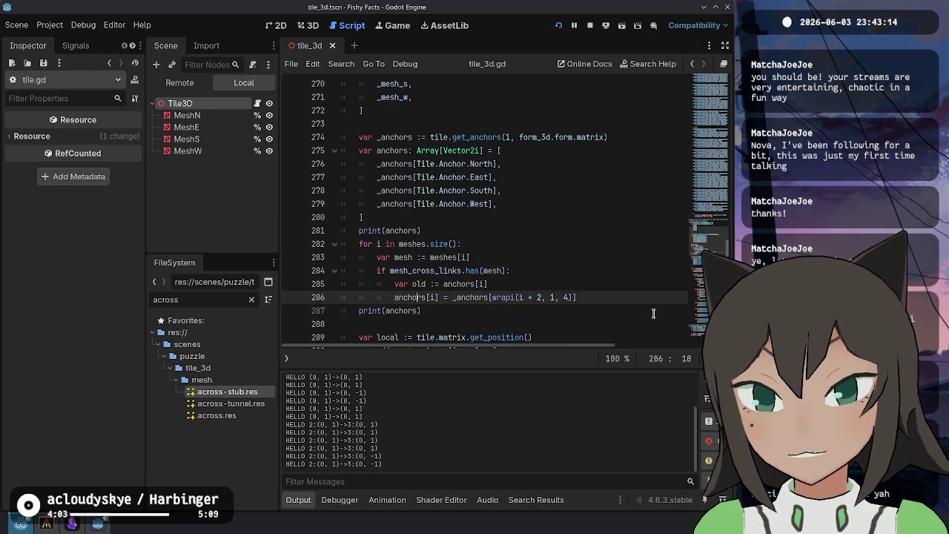
pyautogui.write('"\\')
pyautogui.write('t",')
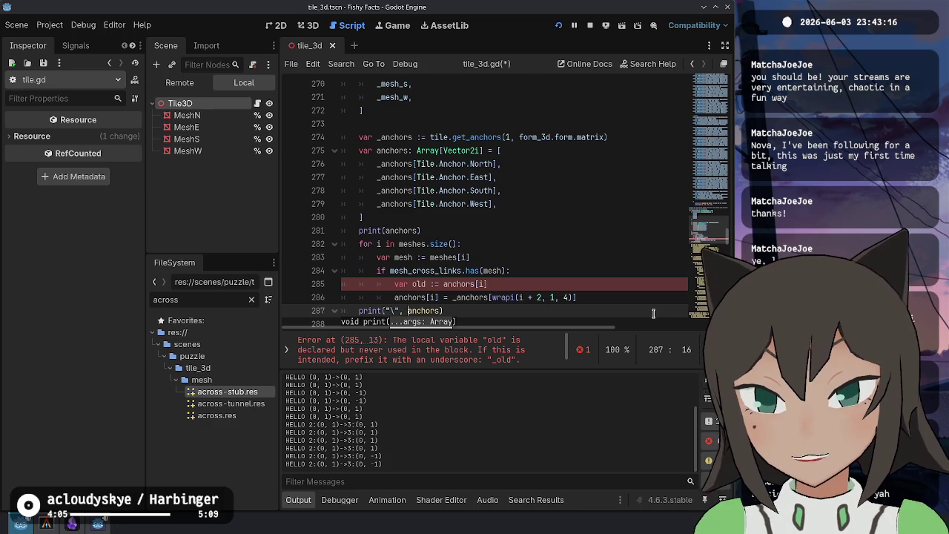
pyautogui.press('Up')
pyautogui.press('Up')
pyautogui.press('Down')
pyautogui.hotkey('ctrl', 'Right')
pyautogui.hotkey('ctrl', 'Right')
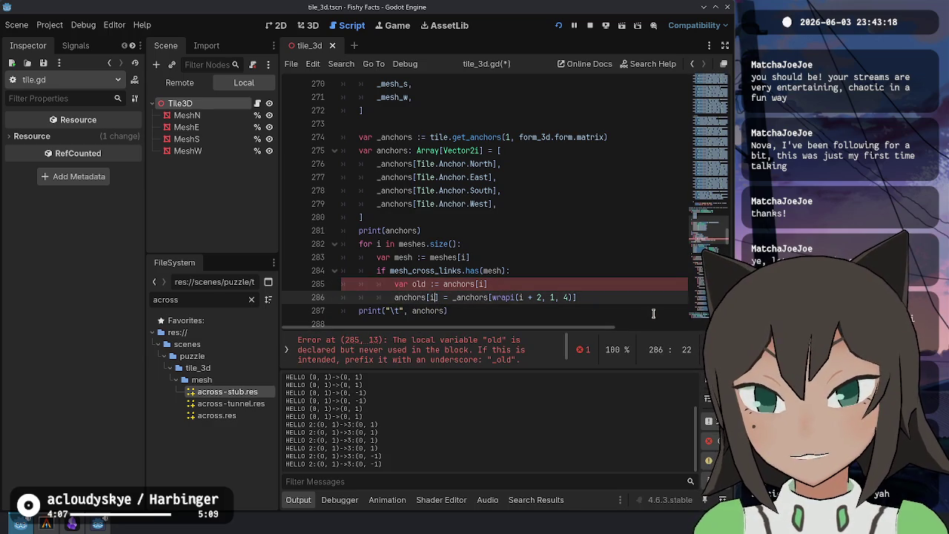
# Delete the unused 'old' variable line from the surface loop
pyautogui.press('Up')
pyautogui.hotkey('ctrl', 'shift', 'k')
pyautogui.hotkey('ctrl', 'Right')
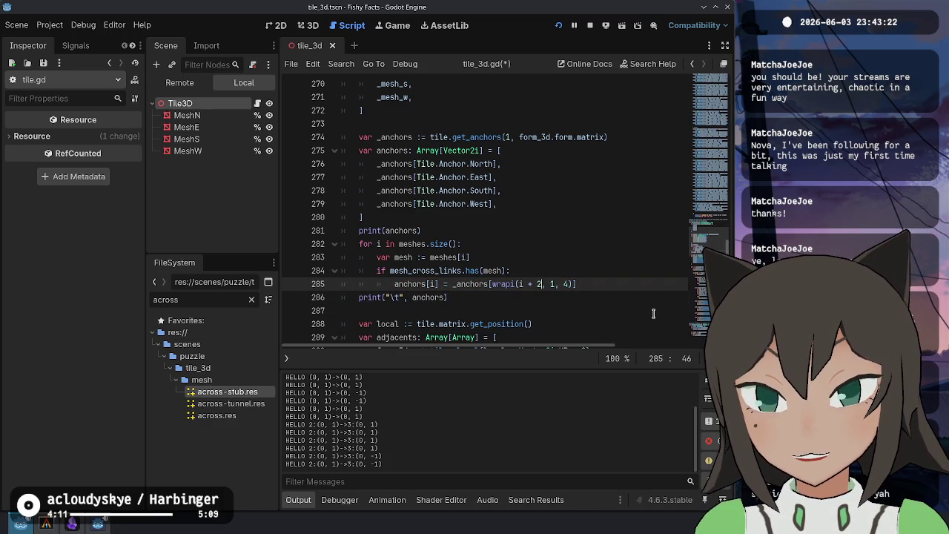
pyautogui.press('Up')
pyautogui.press('Up')
pyautogui.press('Up')
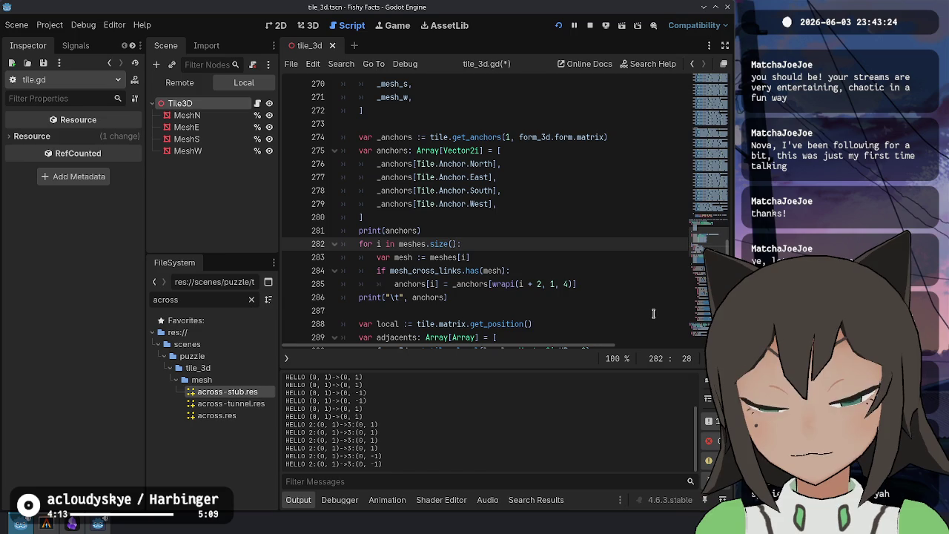
pyautogui.press('Down')
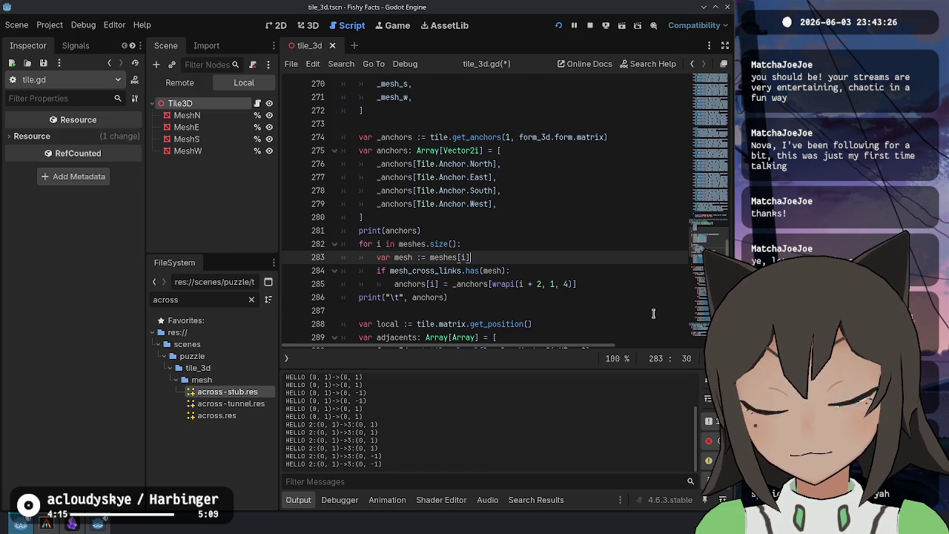
pyautogui.press('Down')
pyautogui.press('Down')
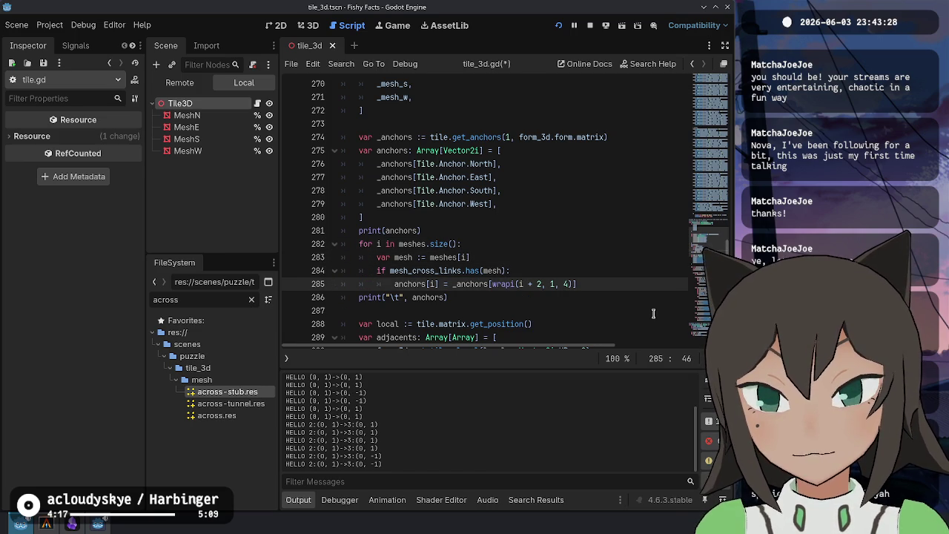
pyautogui.press('Up')
pyautogui.press('Up')
pyautogui.press('Up')
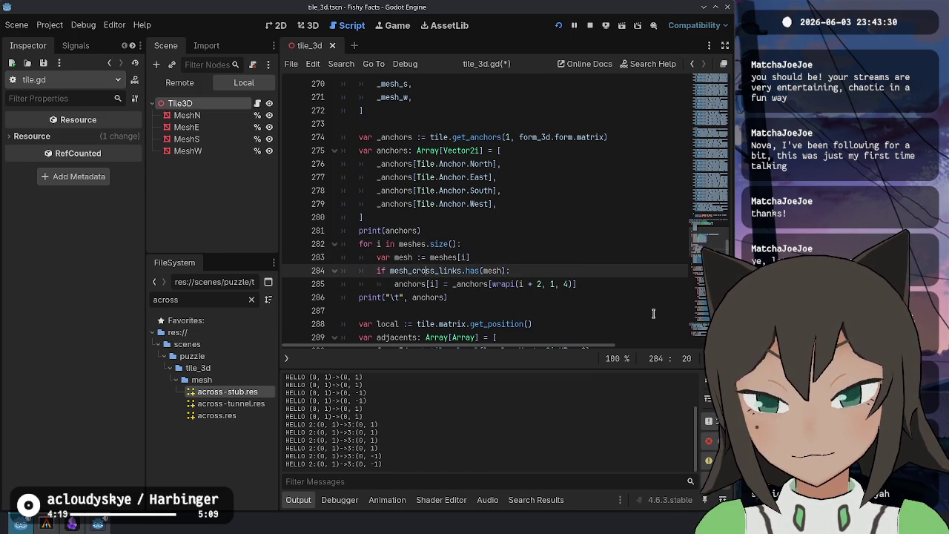
# Declare if_crossed as false and set it to true inside the cross-link check
pyautogui.press('Down')
pyautogui.press('Down')
pyautogui.press('Up')
pyautogui.press('Up')
pyautogui.hotkey('ctrl', 'shift', 'Return')
pyautogui.write('var ')
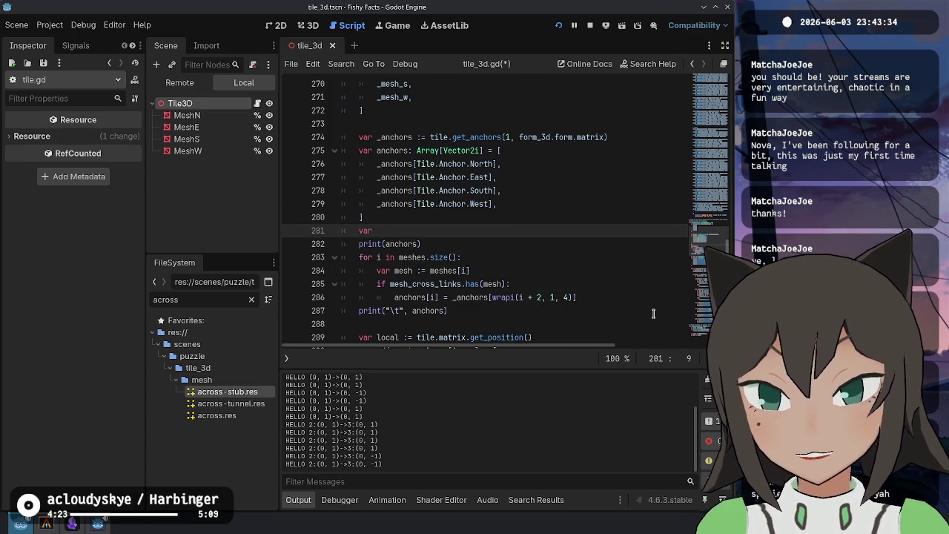
pyautogui.write('b')
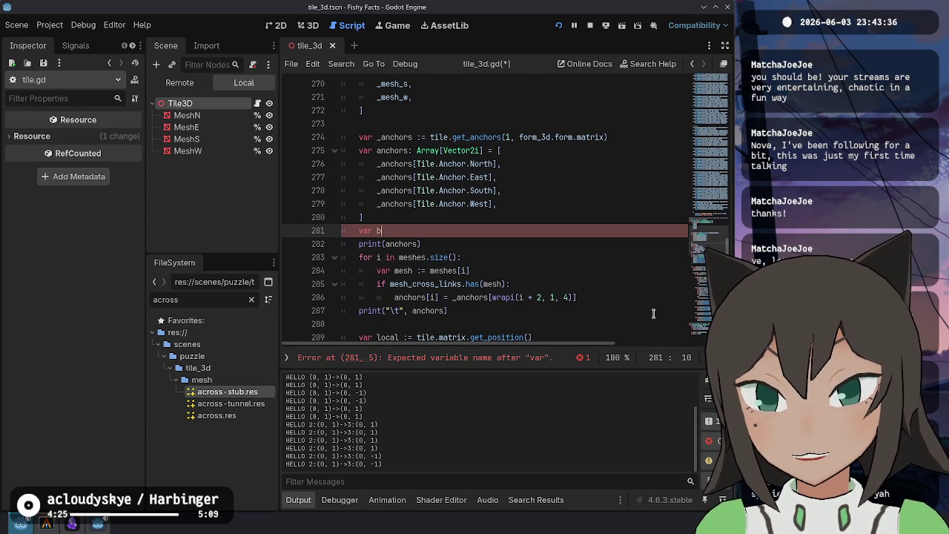
pyautogui.write('_cr')
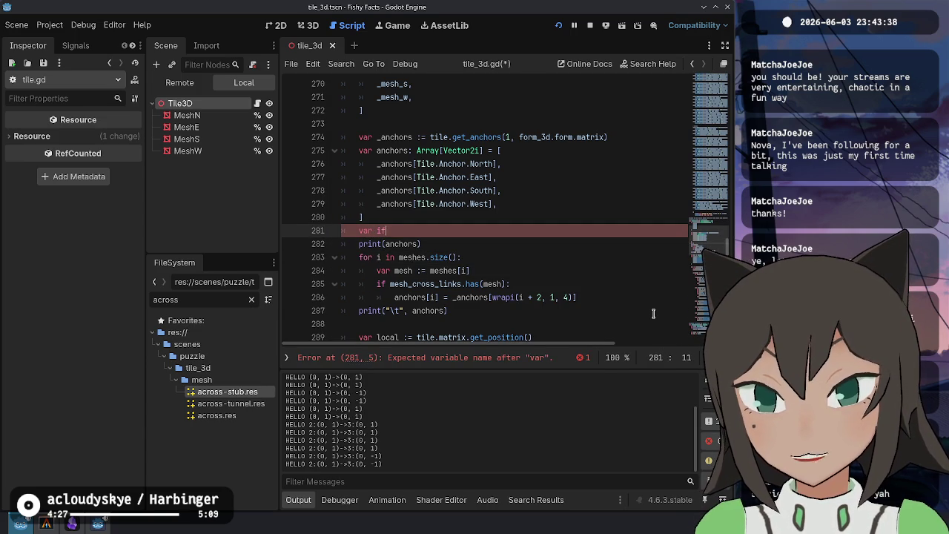
pyautogui.write('crossed := false')
pyautogui.press('Down')
pyautogui.press('Down')
pyautogui.press('Down')
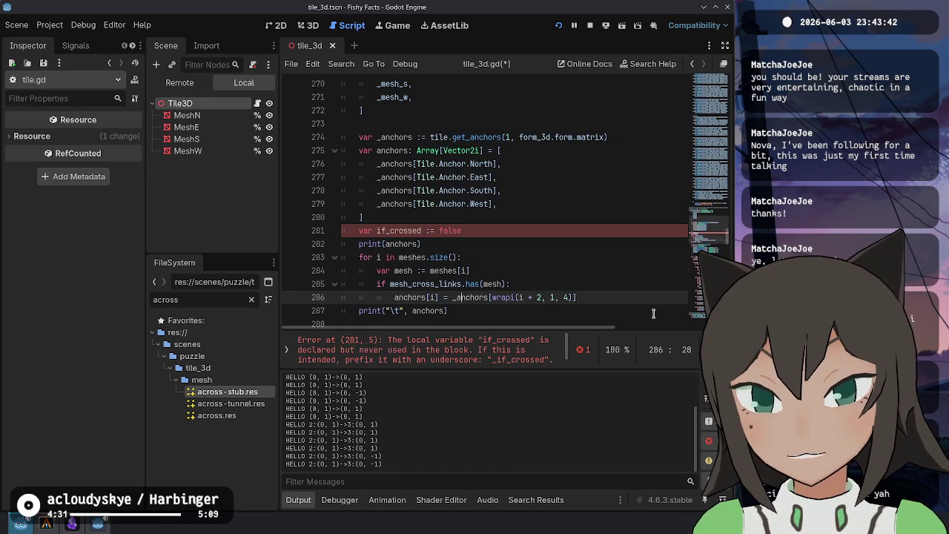
pyautogui.press('End')
pyautogui.press('Return')
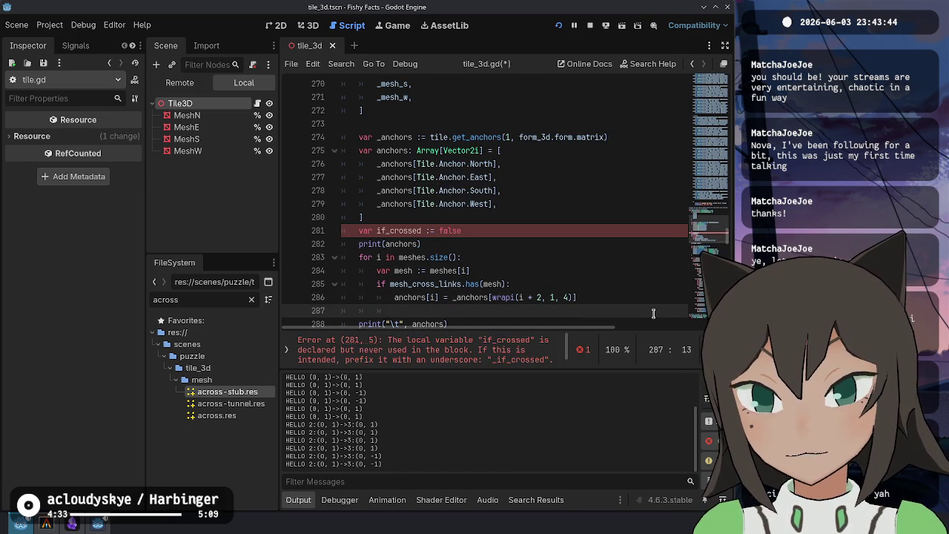
pyautogui.hotkey('alt', 'Up')
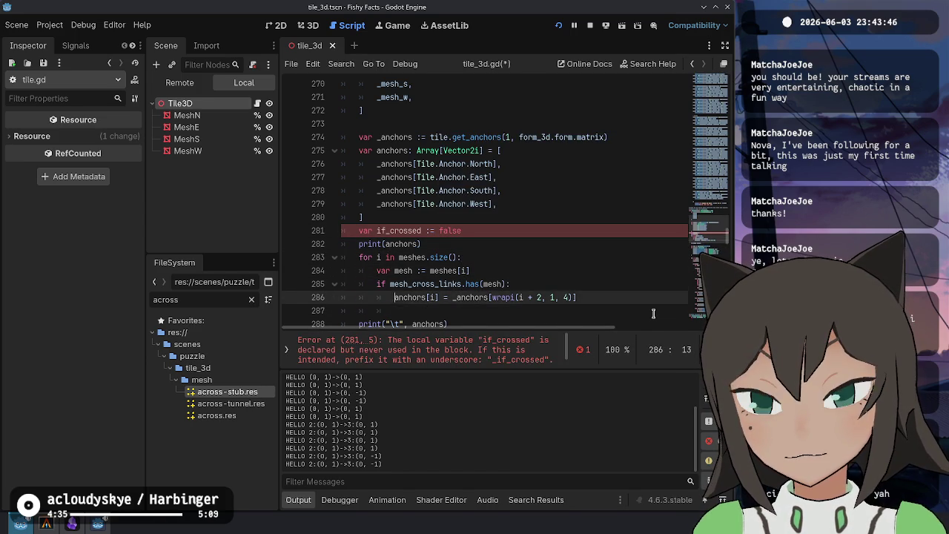
pyautogui.write('if_crossed = ')
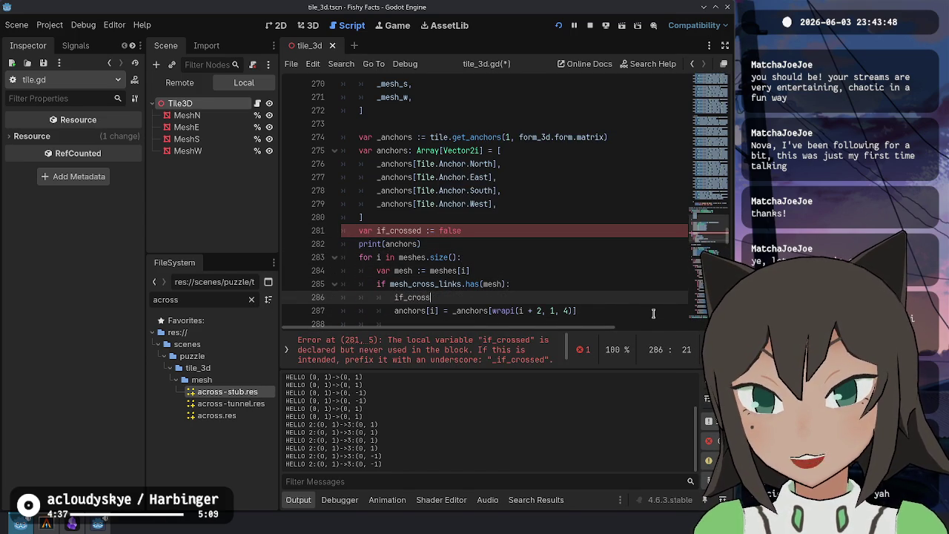
pyautogui.write('true')
pyautogui.press('Down')
pyautogui.press('Down')
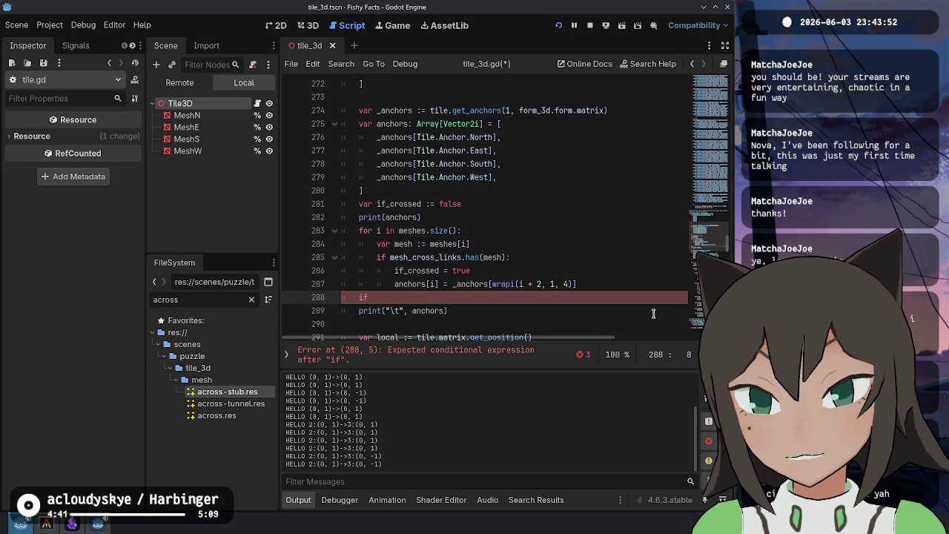
# Make the line an 'if if_crossed:' check, indent print(anchors) under it, save, and run
pyautogui.write(' if_crossed:')
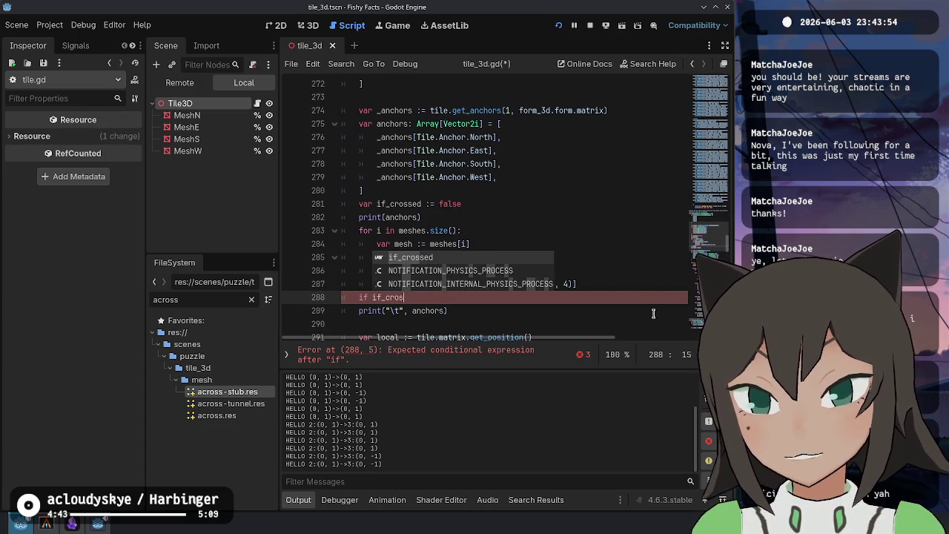
pyautogui.press('Down')
pyautogui.press('Home')
pyautogui.press('Tab')
pyautogui.press('Up')
pyautogui.press('Up')
pyautogui.hotkey('ctrl', 's')
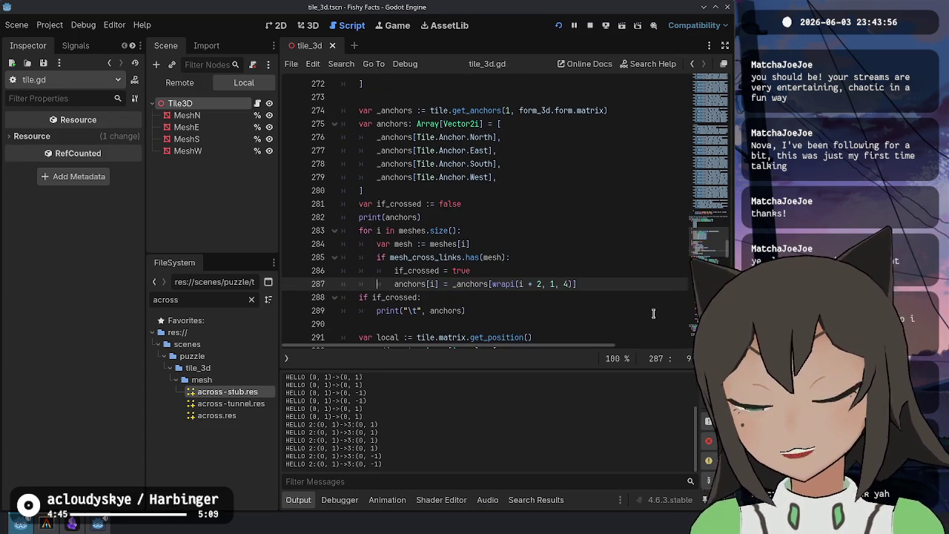
pyautogui.click(527, 307)
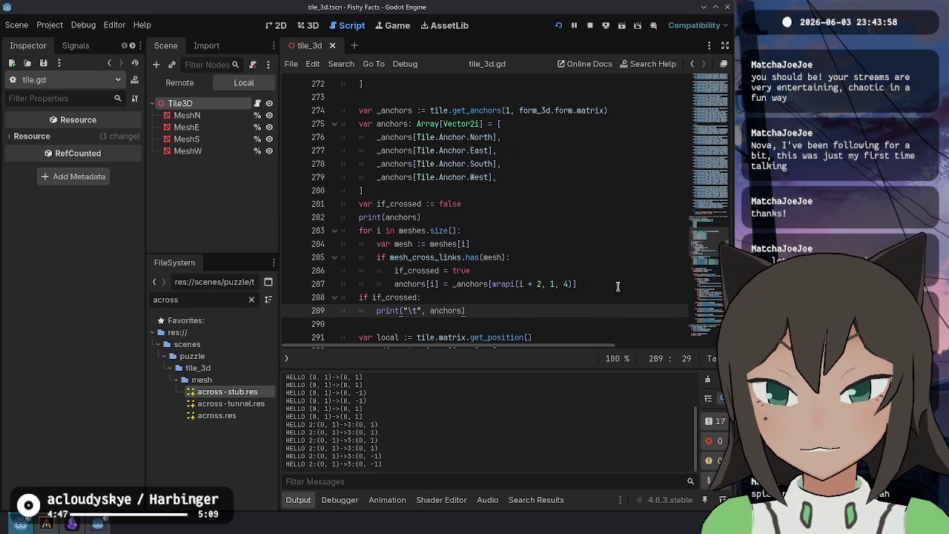
pyautogui.press('F6')
# Run the puzzle, place a piece on the centre tile, then close and rerun the game
pyautogui.click(552, 269)
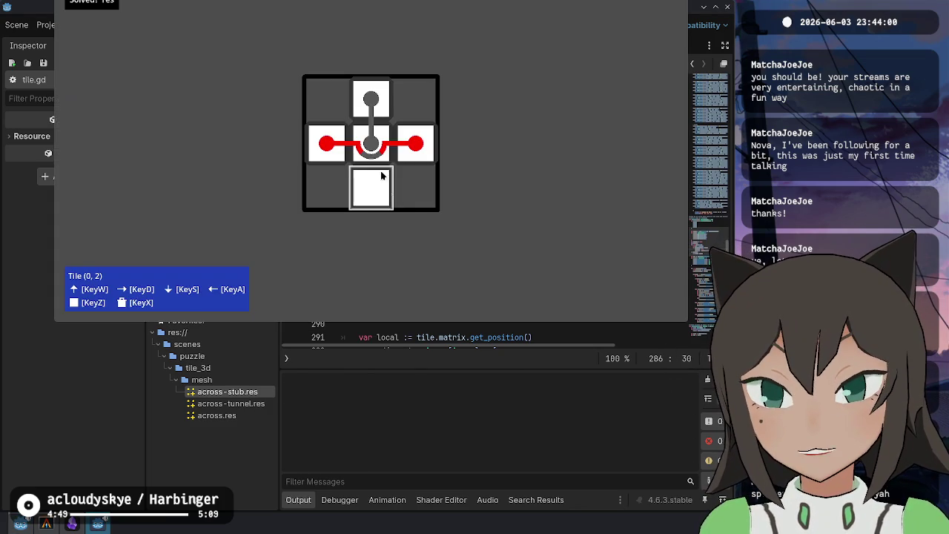
pyautogui.click(375, 154)
pyautogui.press('F8')
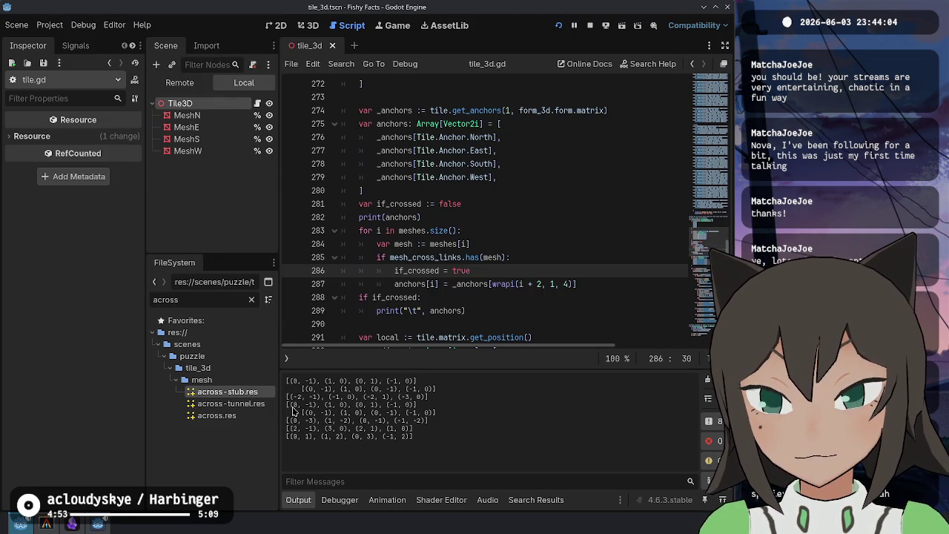
pyautogui.press('F6')
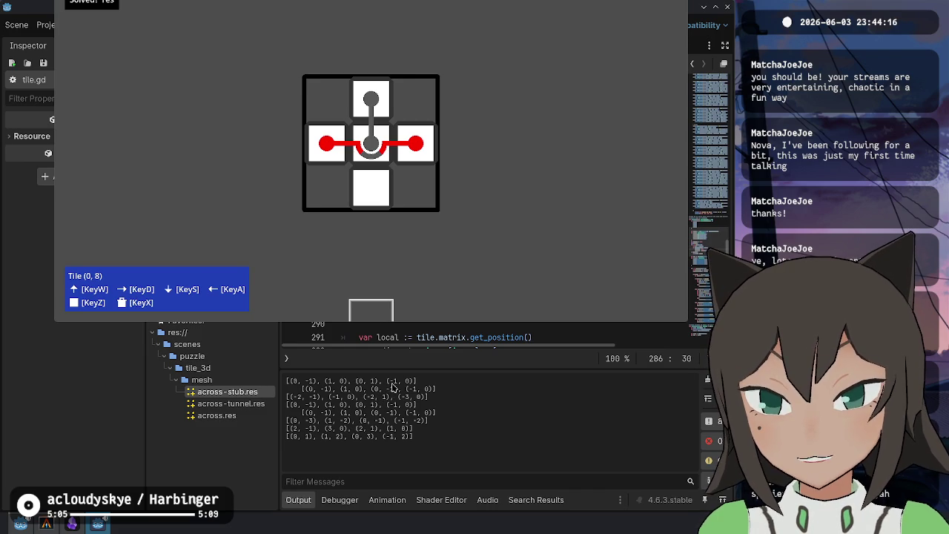
# Return to line 287 and delete the old wrapi maximum of 4
pyautogui.click(642, 284)
pyautogui.press('Left')
pyautogui.press('Left')
pyautogui.press('Left')
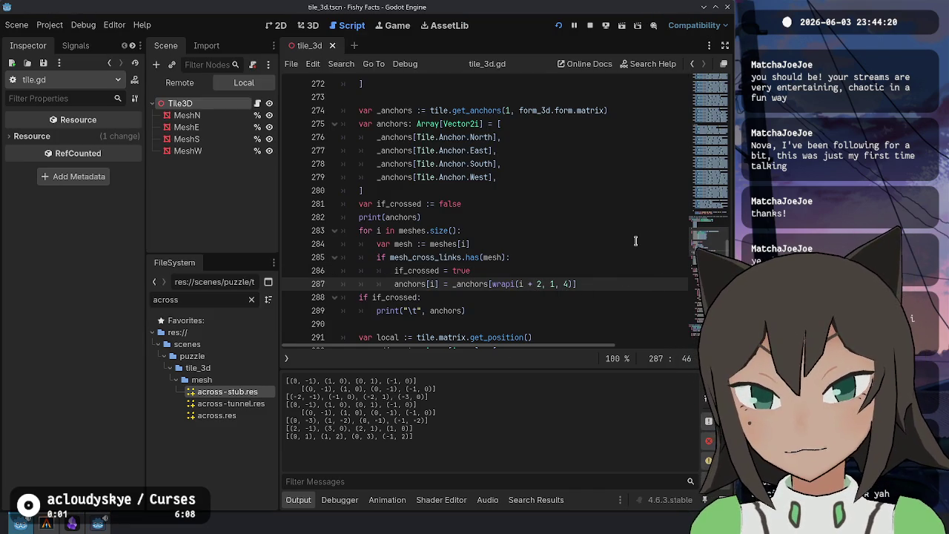
pyautogui.press('BackSpace')
# Set the wrapi maximum on line 287 to 5, then run and rerun the puzzle
pyautogui.write('2')
pyautogui.write('5')
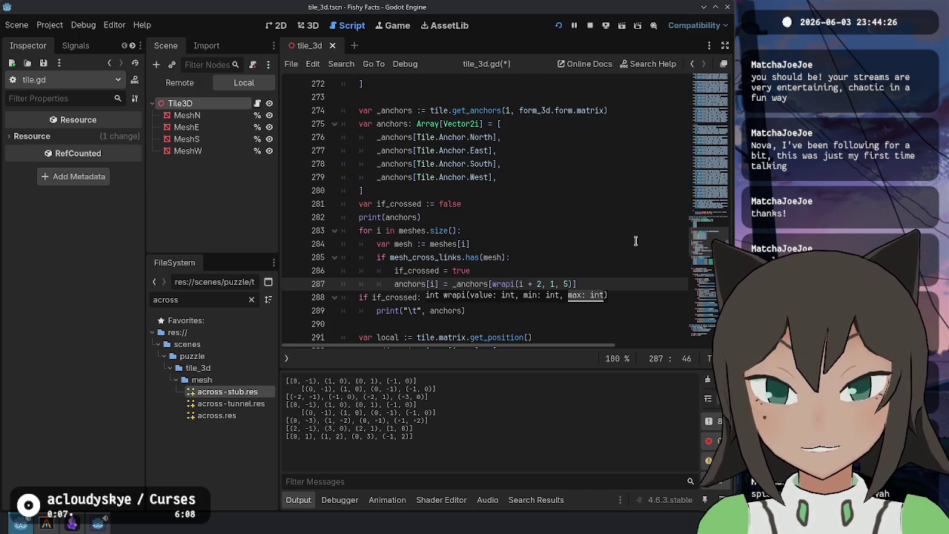
pyautogui.press('F5')
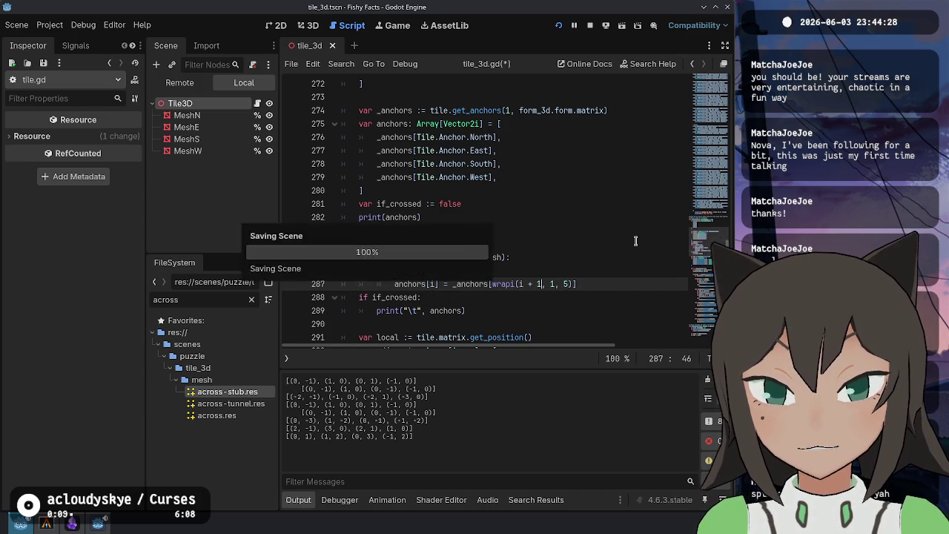
pyautogui.click(378, 150)
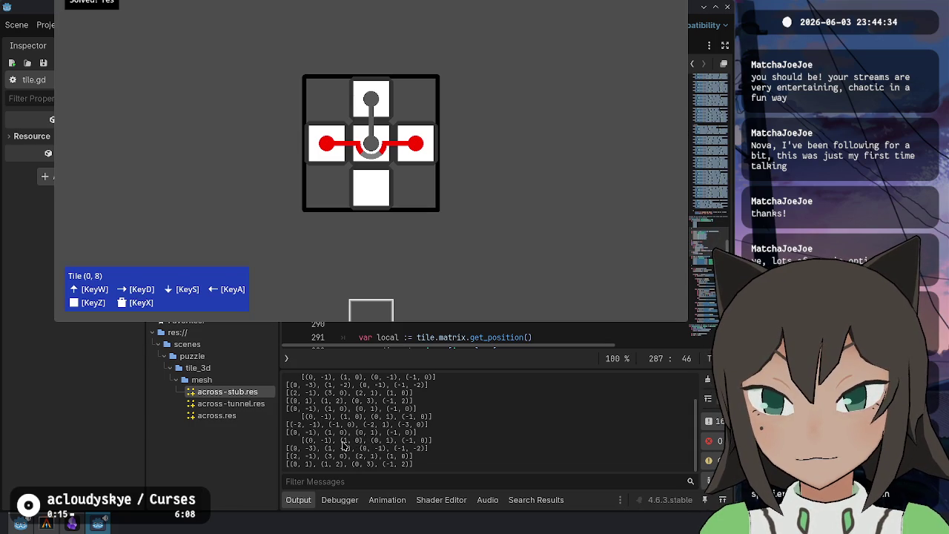
pyautogui.press('F8')
pyautogui.press('F5')
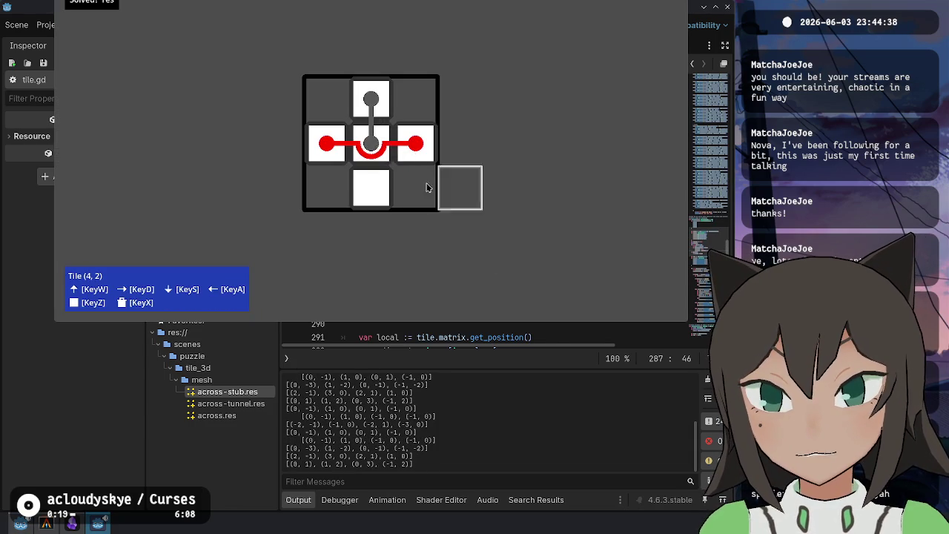
# Flip and lift the centre tile, then straighten its path and remove the stem to the top tile
pyautogui.press('s')
pyautogui.press('d')
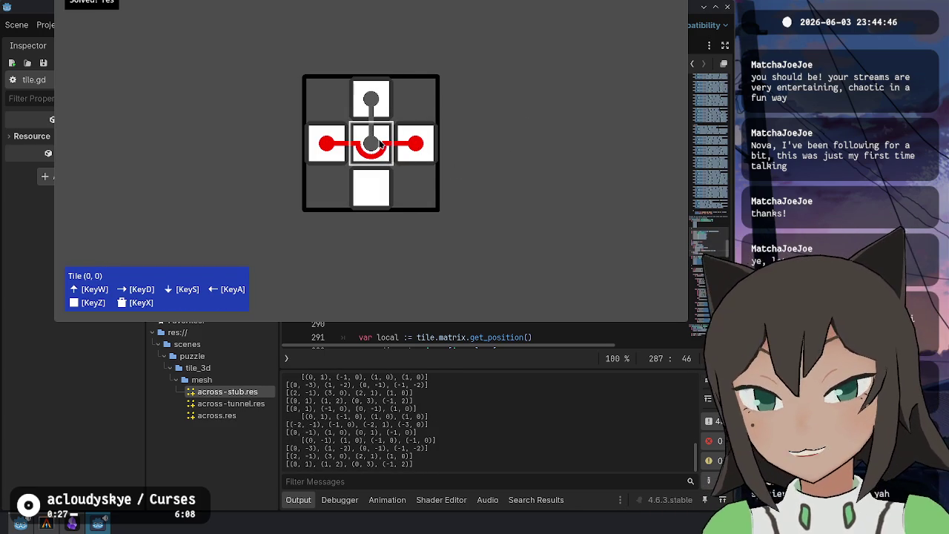
pyautogui.rightClick(399, 126)
pyautogui.click(424, 169)
pyautogui.click(373, 145)
pyautogui.click(375, 130)
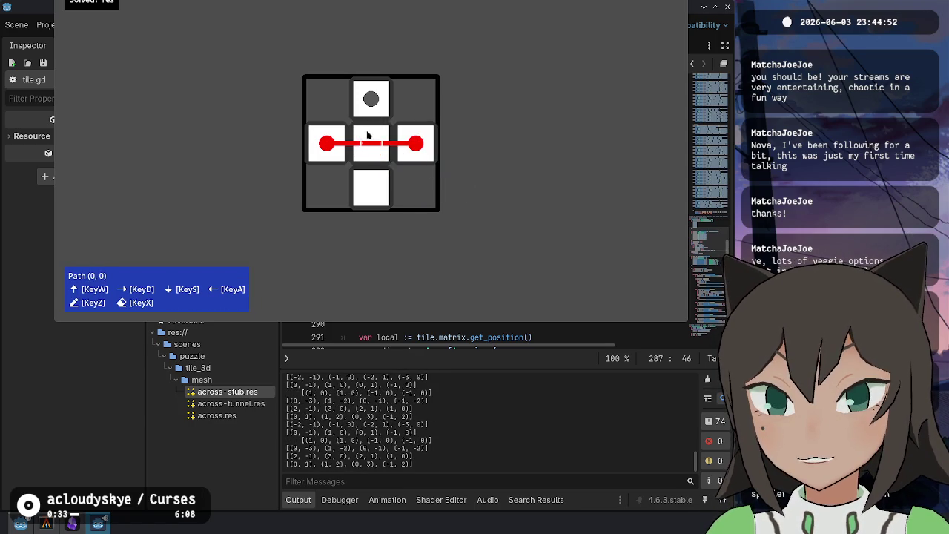
# In shape editing, add a tile right of the centre, re-place the centre tile, and close the game
pyautogui.rightClick(391, 124)
pyautogui.rightClick(399, 125)
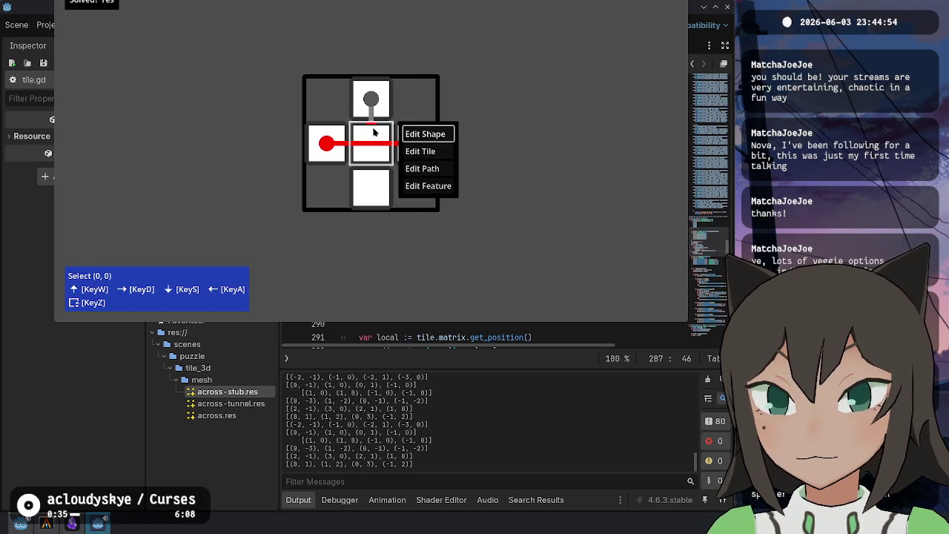
pyautogui.click(405, 133)
pyautogui.click(415, 143)
pyautogui.click(364, 141)
pyautogui.click(366, 143)
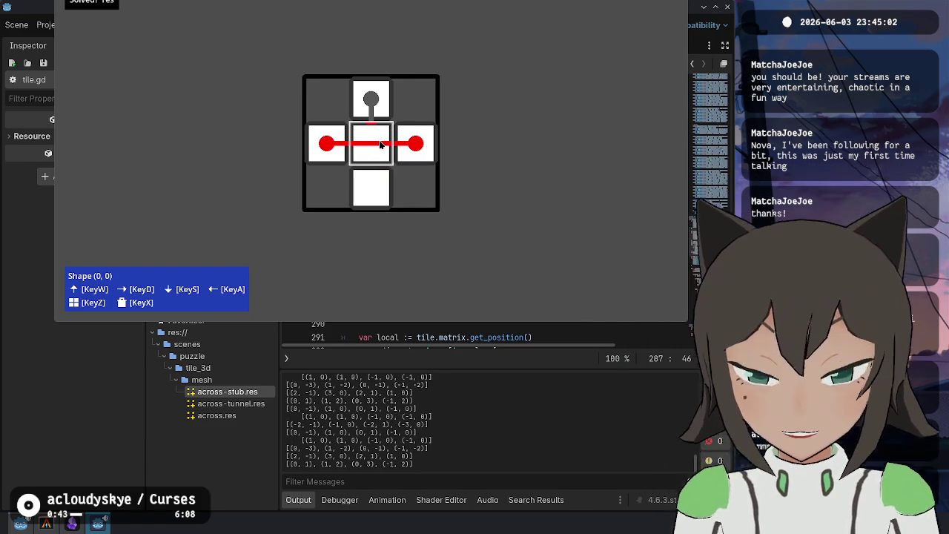
pyautogui.press('Escape')
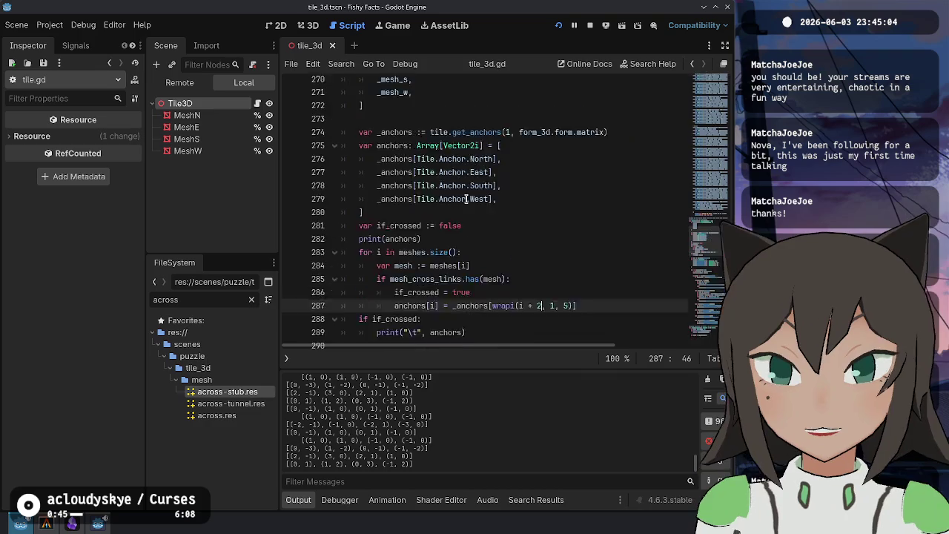
# Change the mesh_cross_links declaration on line 80 from var to const
pyautogui.scroll(5, 518, 193)
pyautogui.moveTo(697, 141)
pyautogui.mouseDown()
pyautogui.moveTo(698, 118)
pyautogui.moveTo(701, 129)
pyautogui.mouseUp()
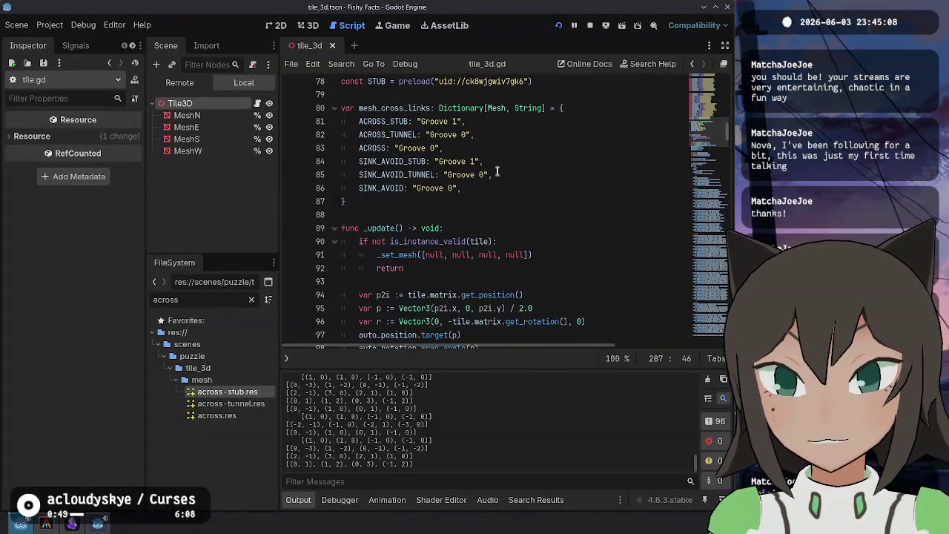
pyautogui.click(465, 175)
pyautogui.click(412, 108)
pyautogui.hotkey('shift', 'ctrl', 'Right')
pyautogui.write('const')
# Stop the game and locate ACROSS_STUB's groove value in the cross-links dictionary
pyautogui.click(589, 26)
pyautogui.click(516, 188)
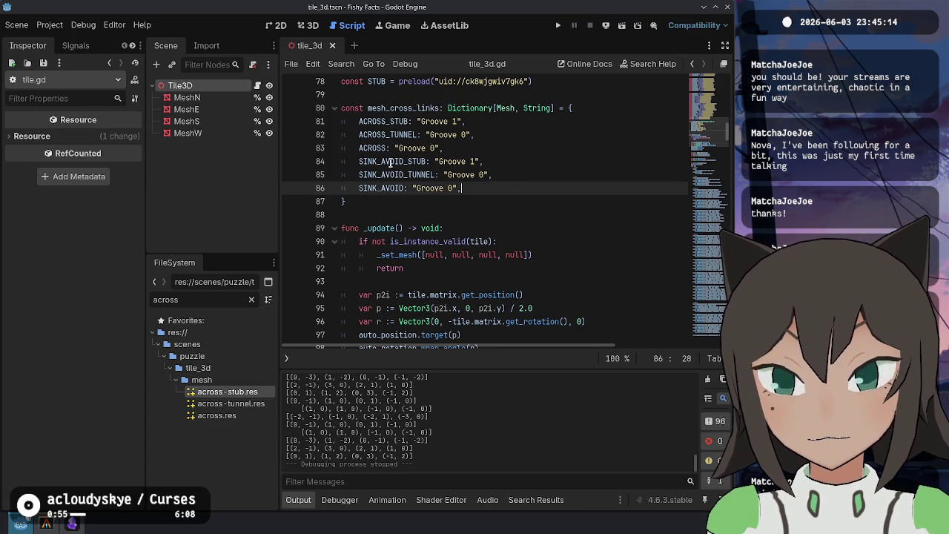
pyautogui.scroll(7, 327, 191)
pyautogui.doubleClick(397, 134)
pyautogui.scroll(-5, 445, 185)
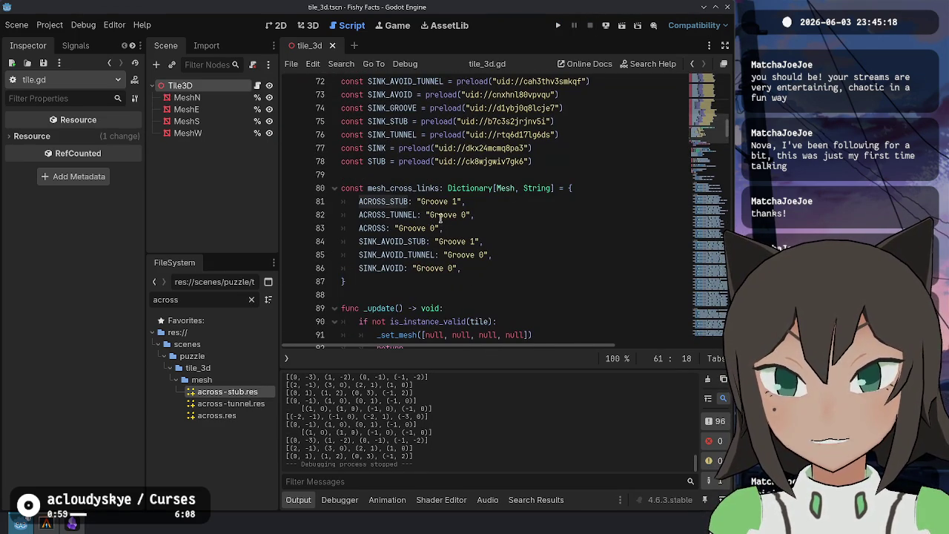
pyautogui.click(445, 202)
pyautogui.press('Right')
pyautogui.press('Right')
pyautogui.press('Right')
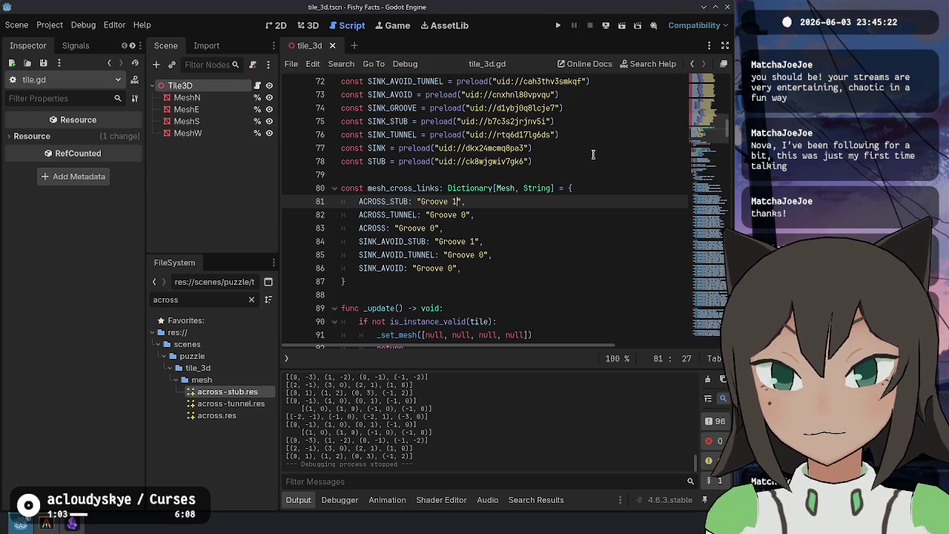
# Inspect the across-stub.res mesh in the Inspector, trying then undoing a magenta Surface 0 material
pyautogui.keyDown('ctrl'); pyautogui.click(386, 202); pyautogui.keyUp('ctrl')
pyautogui.keyDown('ctrl'); pyautogui.click(498, 295); pyautogui.keyUp('ctrl')
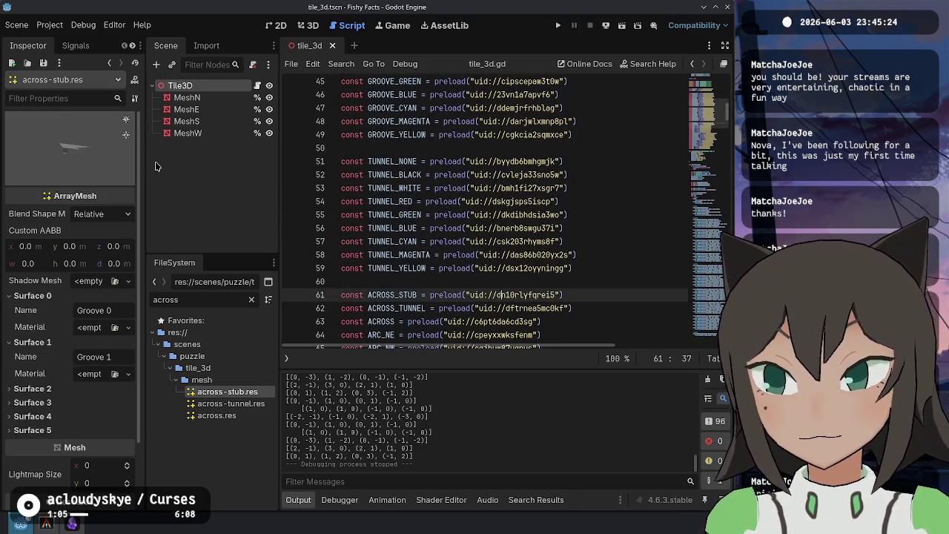
pyautogui.moveTo(80, 167); pyautogui.dragTo(74, 202)
pyautogui.click(114, 327)
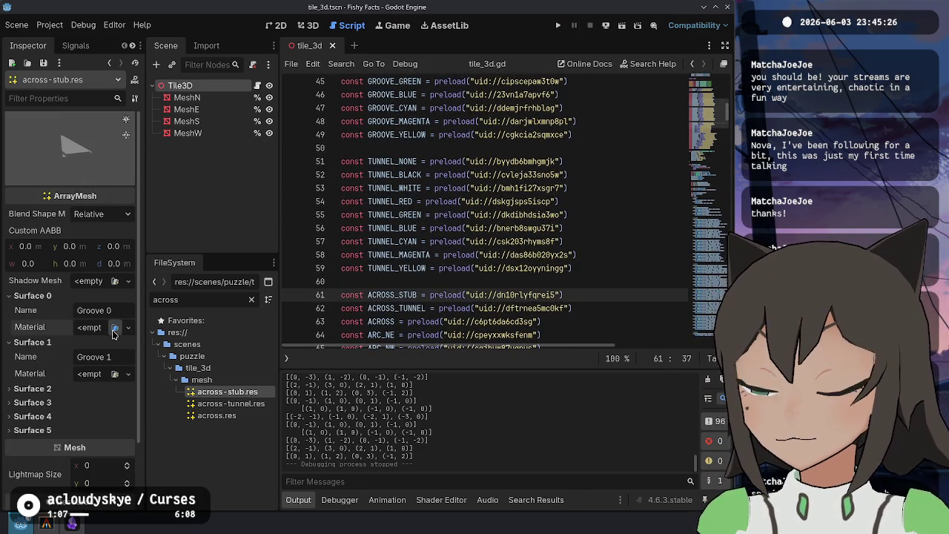
pyautogui.doubleClick(318, 299)
pyautogui.hotkey('ctrl', 'z')
pyautogui.scroll(-9, 483, 213)
# Map ACROSS_STUB to "Groove 0" and run the game
pyautogui.doubleClick(456, 201)
pyautogui.write('0')
pyautogui.click(558, 25)
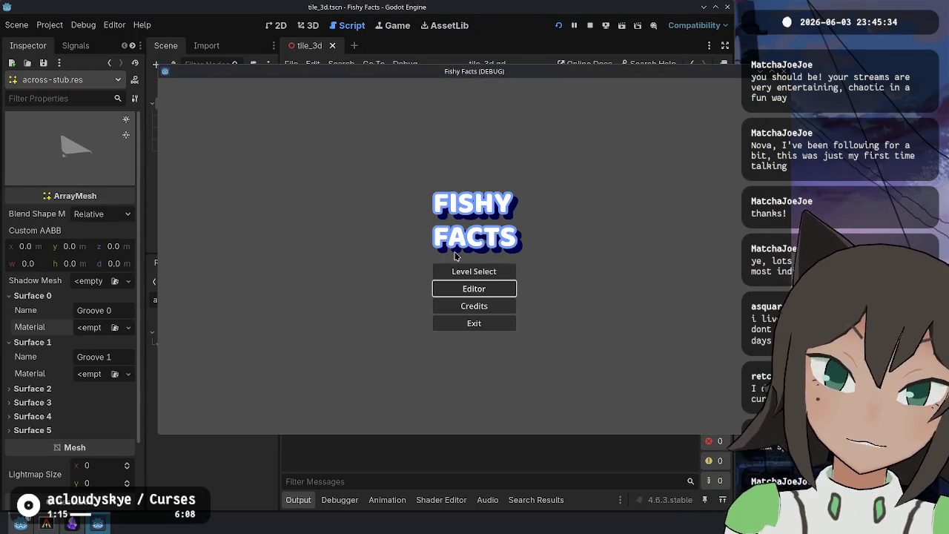
# Open the Fishy Facts level editor and save a 3×3 level size
pyautogui.click(478, 288)
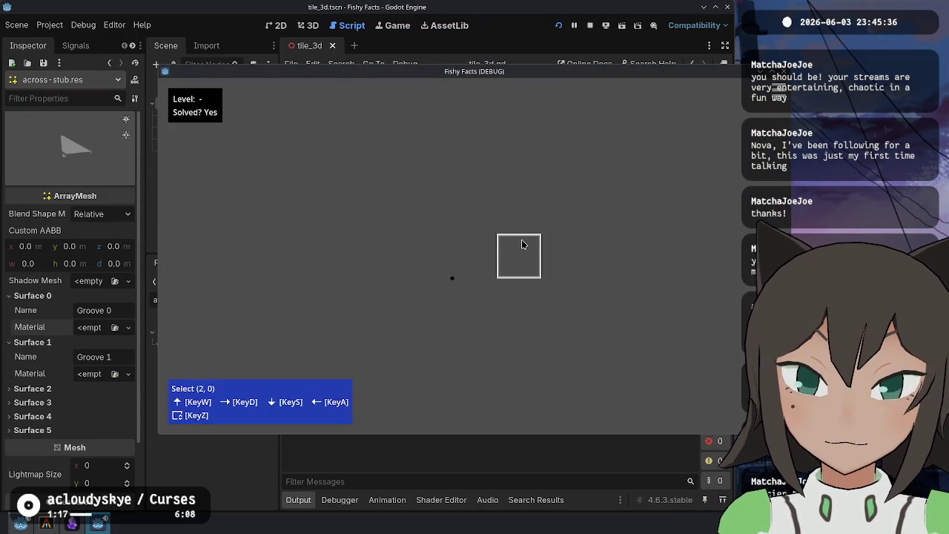
pyautogui.press('Escape')
pyautogui.doubleClick(513, 220)
pyautogui.doubleClick(515, 235)
pyautogui.doubleClick(514, 235)
pyautogui.click(515, 242)
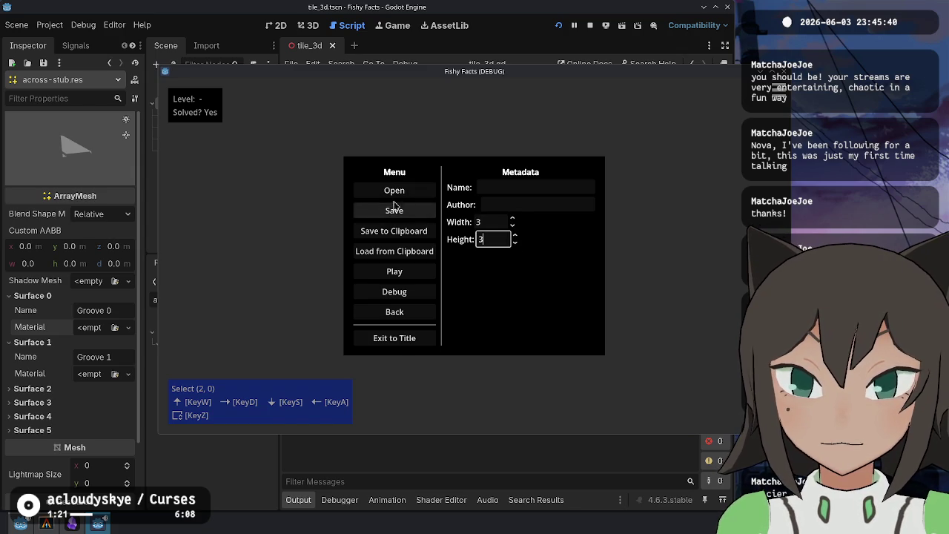
pyautogui.click(394, 210)
# Add a white cross shape and draw a path across its middle row
pyautogui.rightClick(475, 252)
pyautogui.click(512, 248)
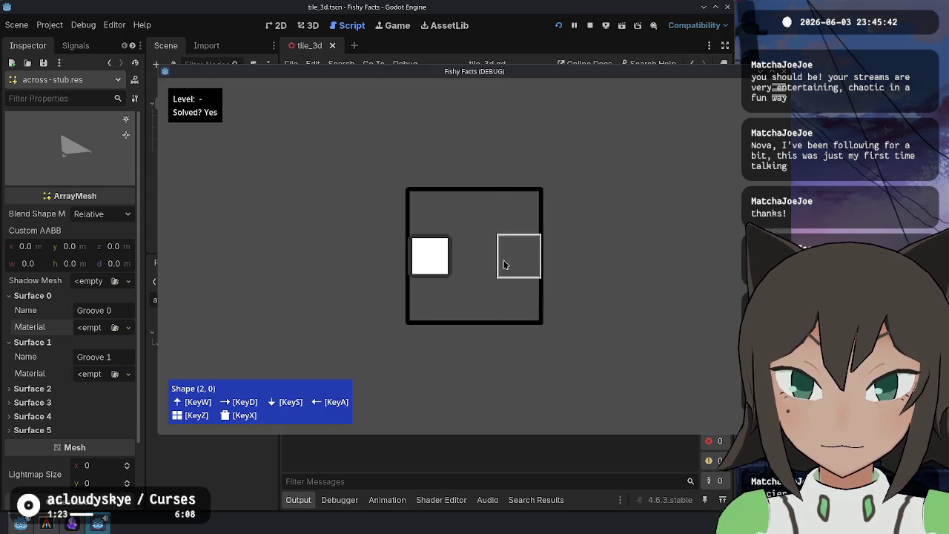
pyautogui.rightClick(518, 259)
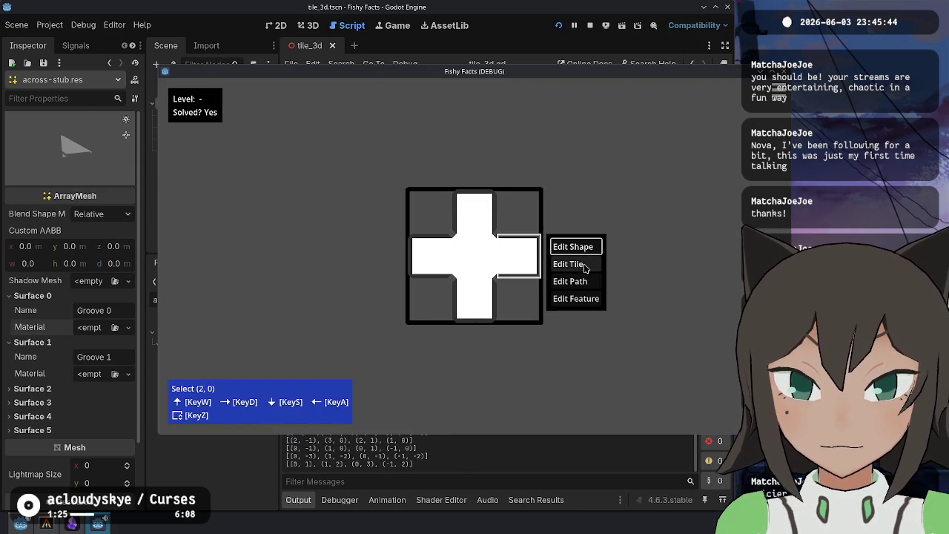
pyautogui.click(589, 281)
pyautogui.moveTo(503, 262)
pyautogui.mouseDown()
pyautogui.moveTo(396, 248)
pyautogui.moveTo(472, 257)
pyautogui.mouseUp()
pyautogui.press('Escape')
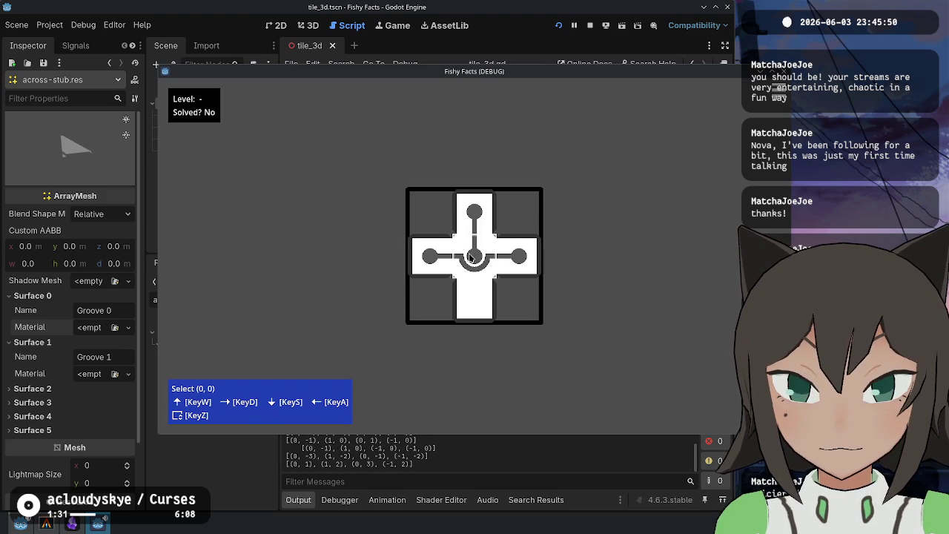
# Mark both the right and left path ends red with feature editing
pyautogui.click(482, 257)
pyautogui.click(519, 256)
pyautogui.click(519, 256)
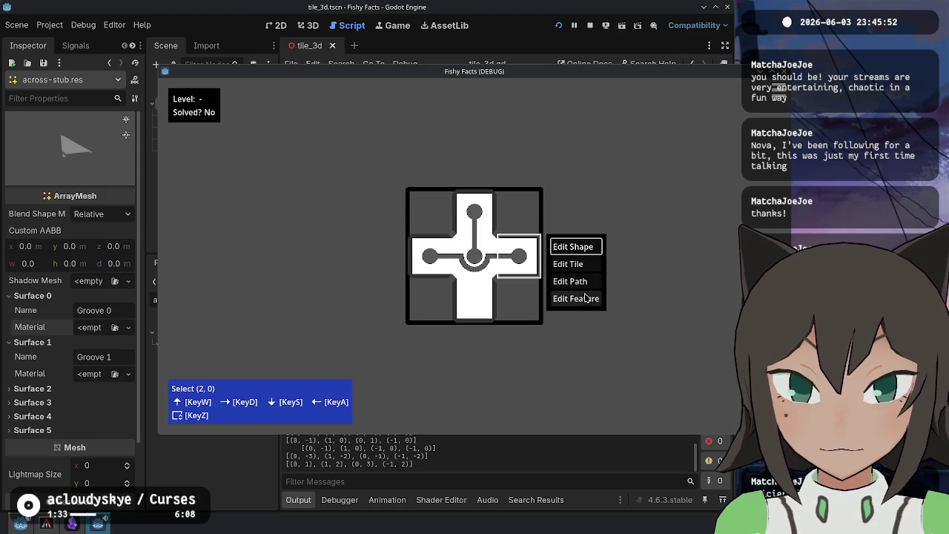
pyautogui.click(516, 268)
pyautogui.click(515, 269)
pyautogui.click(575, 298)
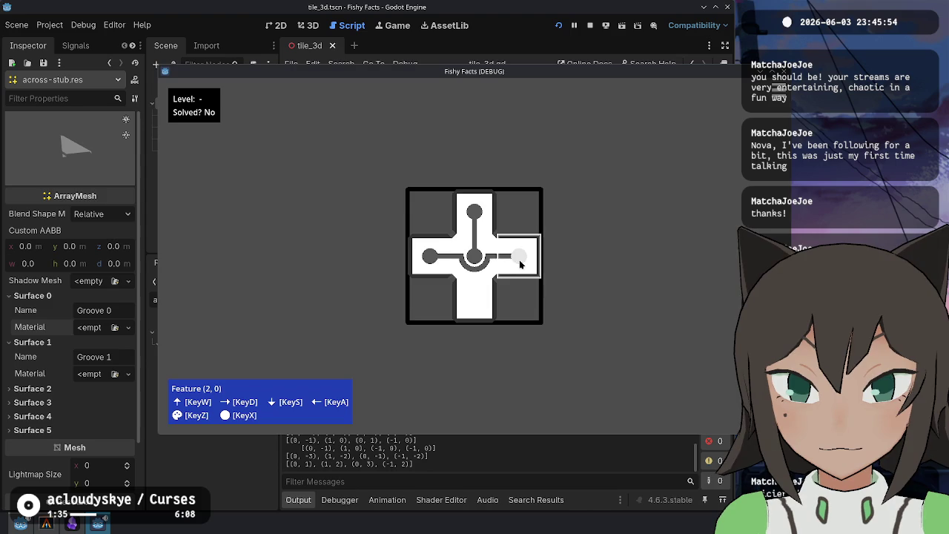
pyautogui.press('a')
pyautogui.press('x')
pyautogui.press('d')
# Put the lifted tile back in the right arm and remove the path stem toward the top arm
pyautogui.click(528, 264)
pyautogui.click(567, 262)
pyautogui.click(508, 258)
pyautogui.click(508, 227)
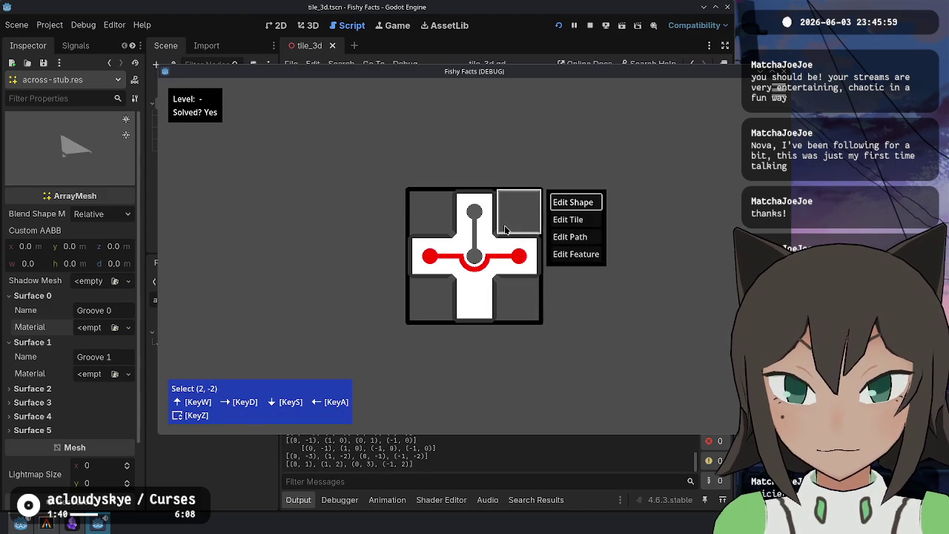
pyautogui.click(580, 238)
pyautogui.press('w')
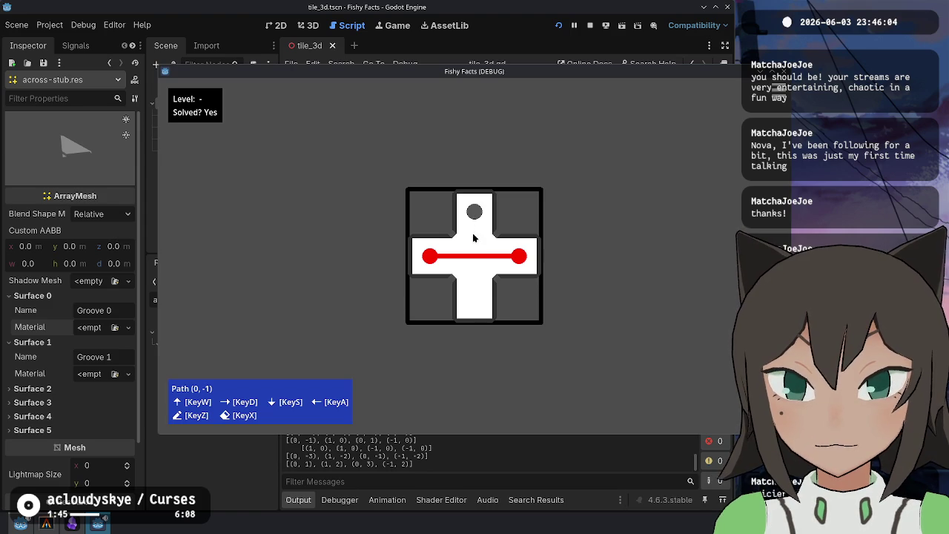
pyautogui.hotkey('alt', 'Tab')
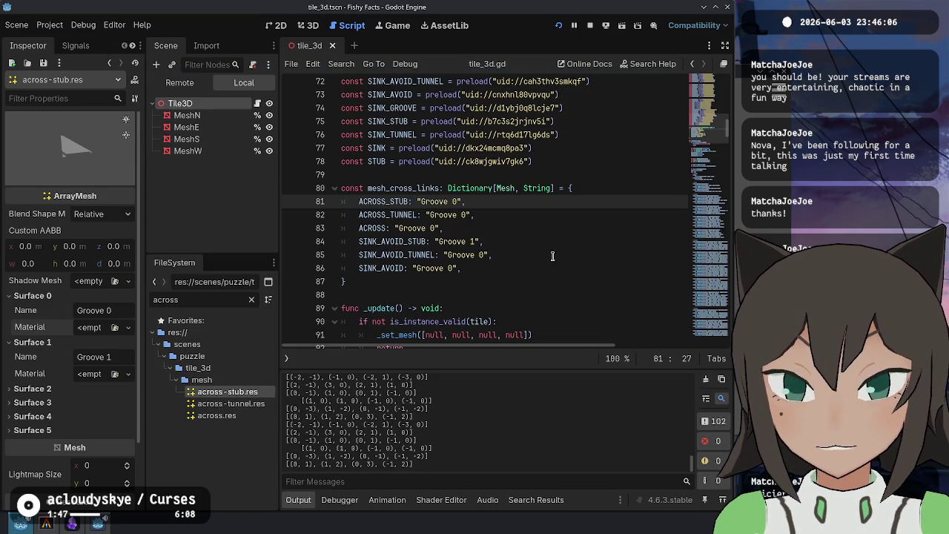
# Assign groove_magenta to across-stub's Surface 1 and check it in the mesh preview
pyautogui.doubleClick(400, 201)
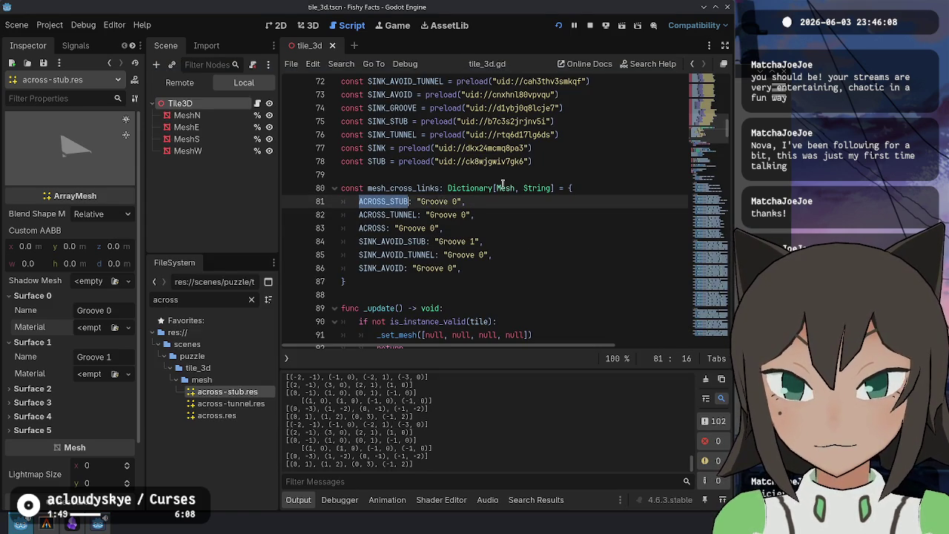
pyautogui.scroll(1, 536, 183)
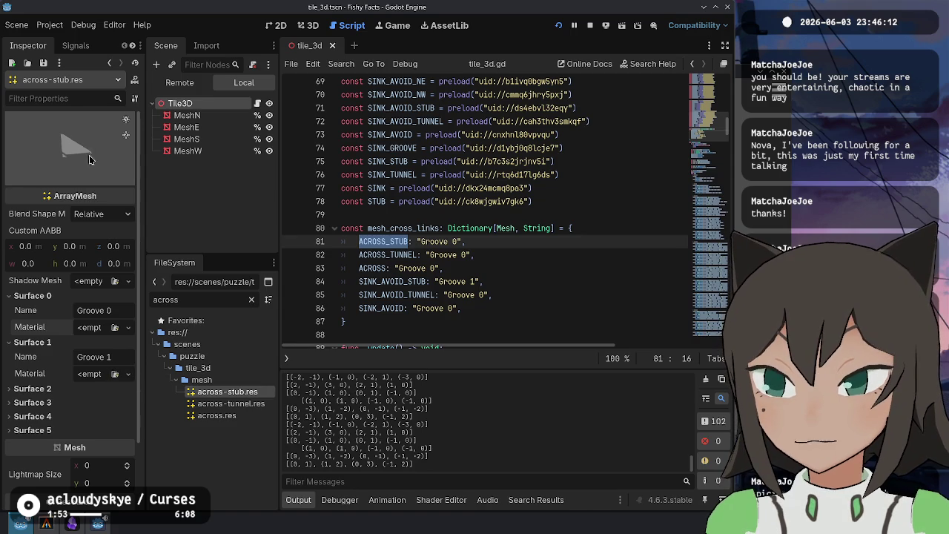
pyautogui.click(122, 374)
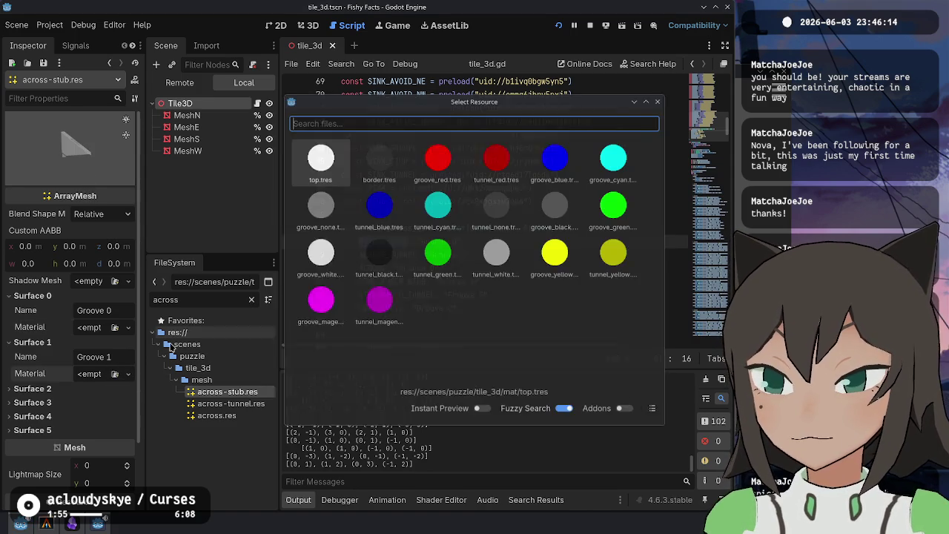
pyautogui.doubleClick(329, 296)
pyautogui.moveTo(86, 170); pyautogui.dragTo(94, 156)
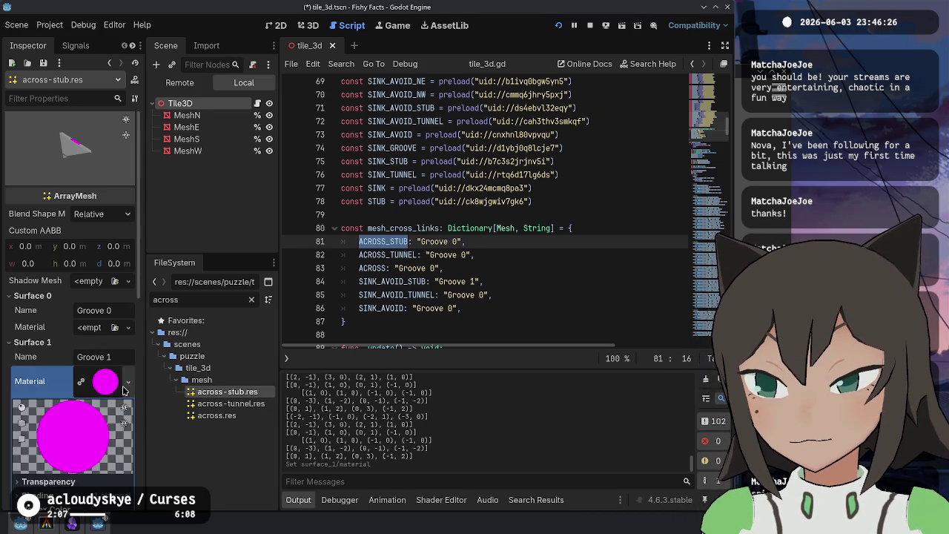
# Clear Surface 1's material again and save with Ctrl+S
pyautogui.rightClick(101, 391)
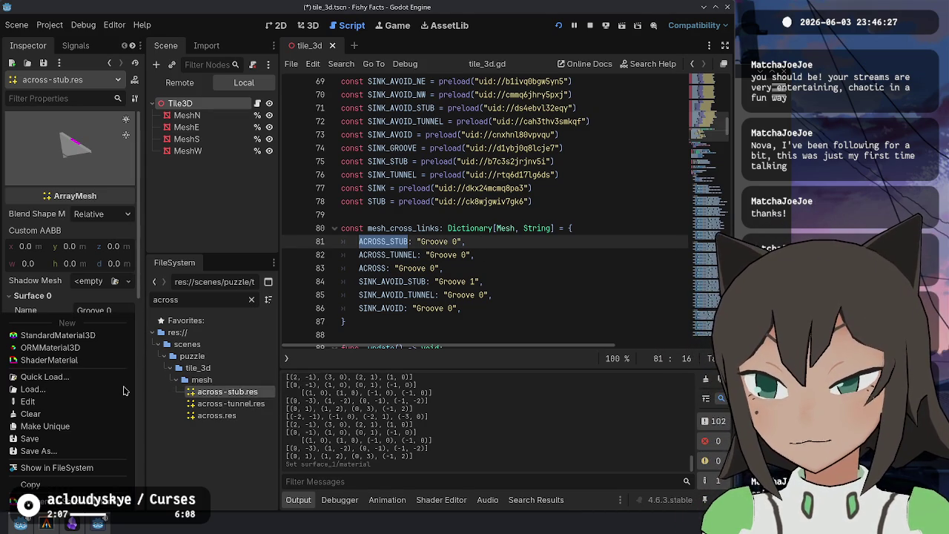
pyautogui.click(65, 414)
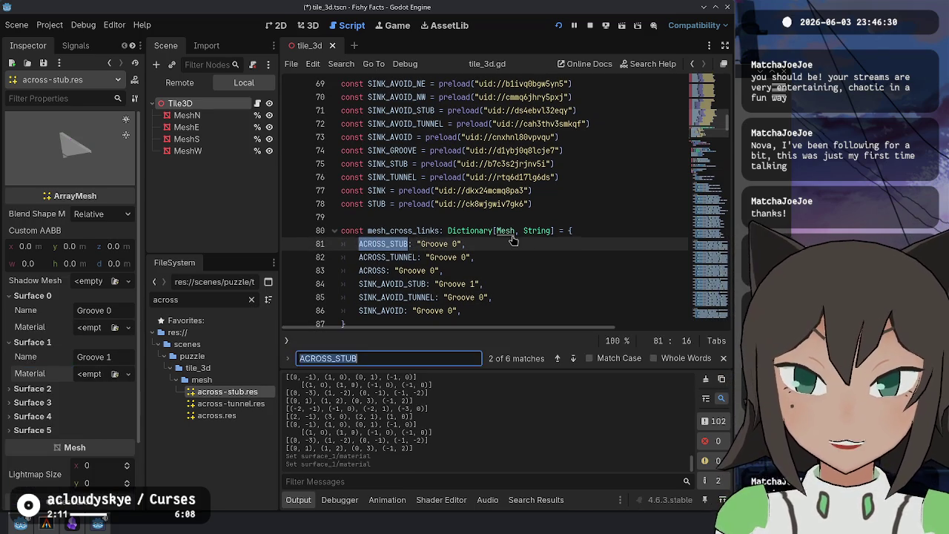
pyautogui.click(593, 228)
pyautogui.hotkey('ctrl', 's')
pyautogui.click(720, 293)
pyautogui.moveTo(721, 293)
pyautogui.mouseDown()
pyautogui.moveTo(722, 301)
pyautogui.moveTo(723, 283)
pyautogui.mouseUp()
# Review the adjacents array and its four get_tiles_local lines in tile_3d.gd
pyautogui.scroll(-3, 677, 282)
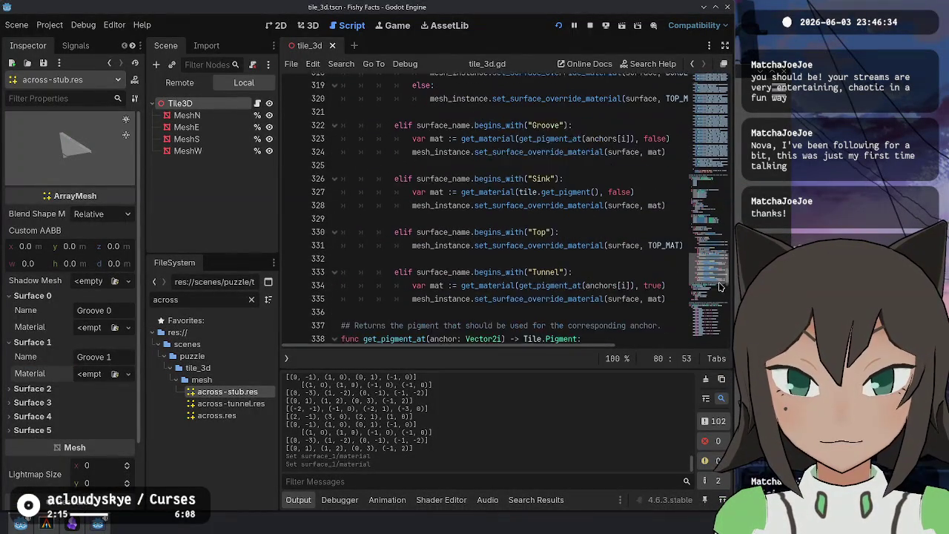
pyautogui.scroll(-15, 507, 196)
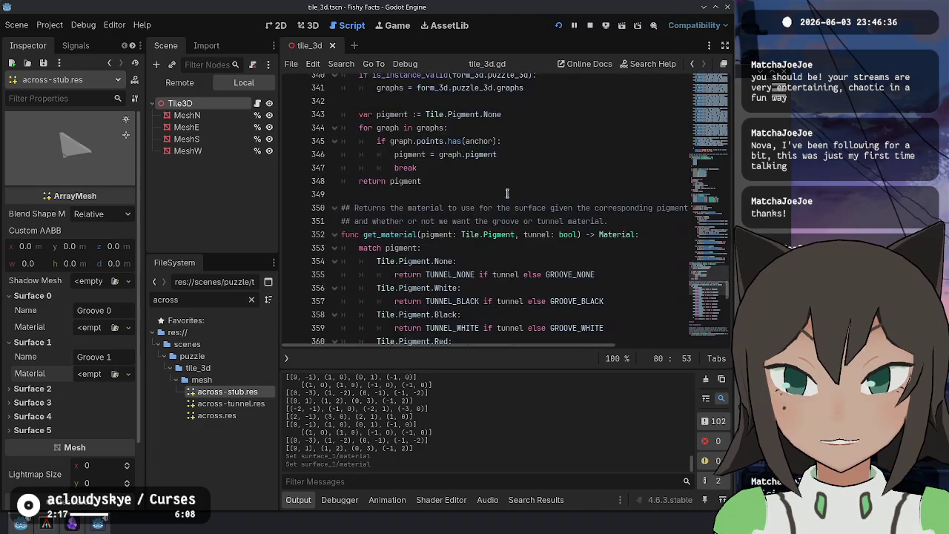
pyautogui.scroll(12, 512, 195)
pyautogui.scroll(15, 514, 194)
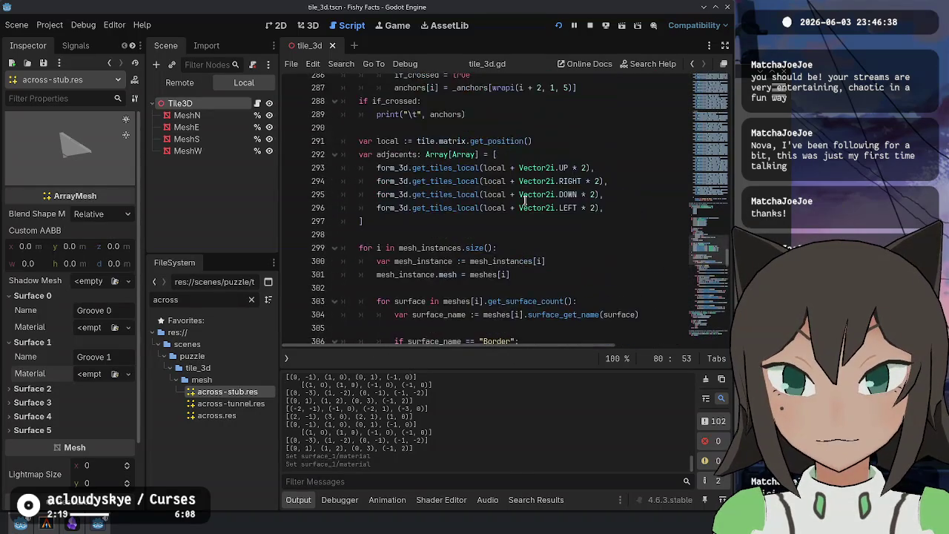
pyautogui.click(437, 236)
pyautogui.moveTo(438, 249); pyautogui.dragTo(445, 291)
pyautogui.click(519, 260)
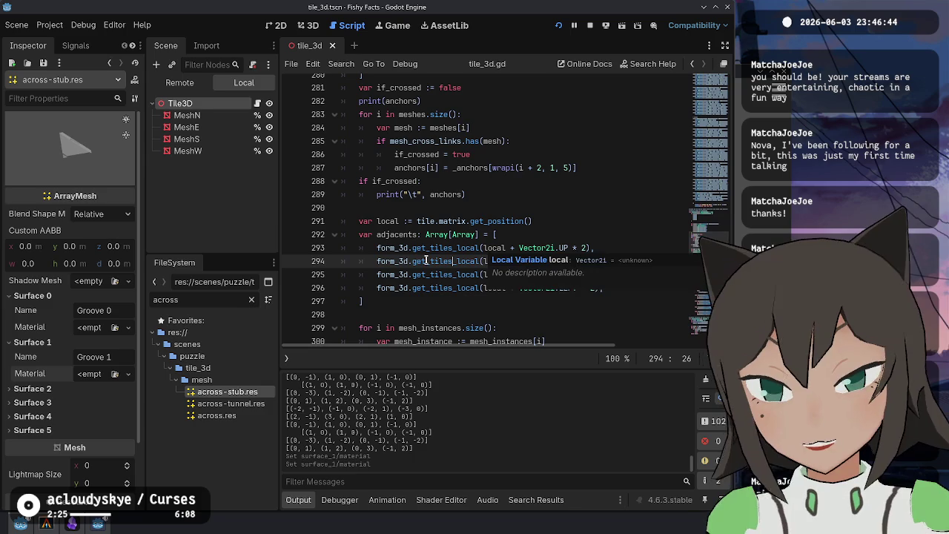
# Inspect the if_crossed and print(anchors) lines of the anchor setup
pyautogui.click(466, 194)
pyautogui.scroll(2, 404, 178)
pyautogui.click(404, 179)
pyautogui.scroll(2, 397, 156)
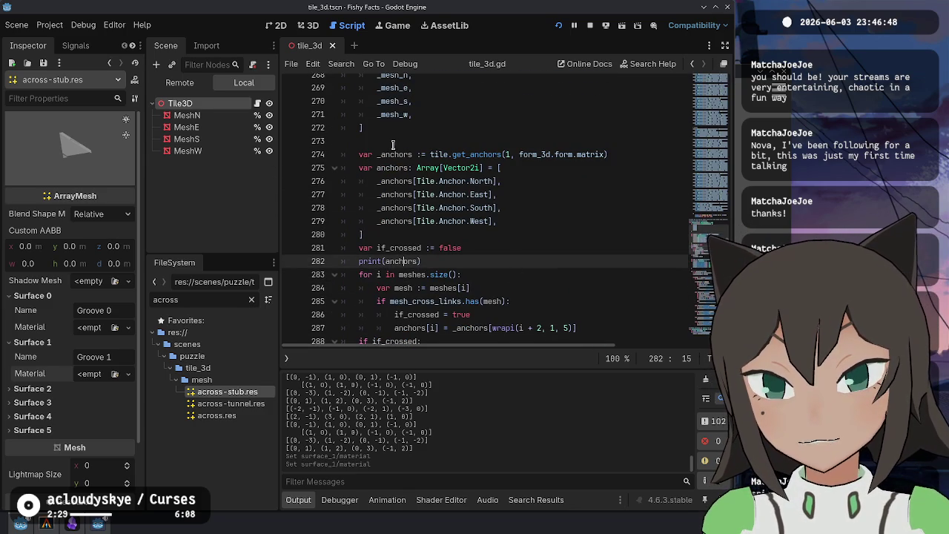
pyautogui.scroll(2, 419, 162)
pyautogui.scroll(-7, 421, 178)
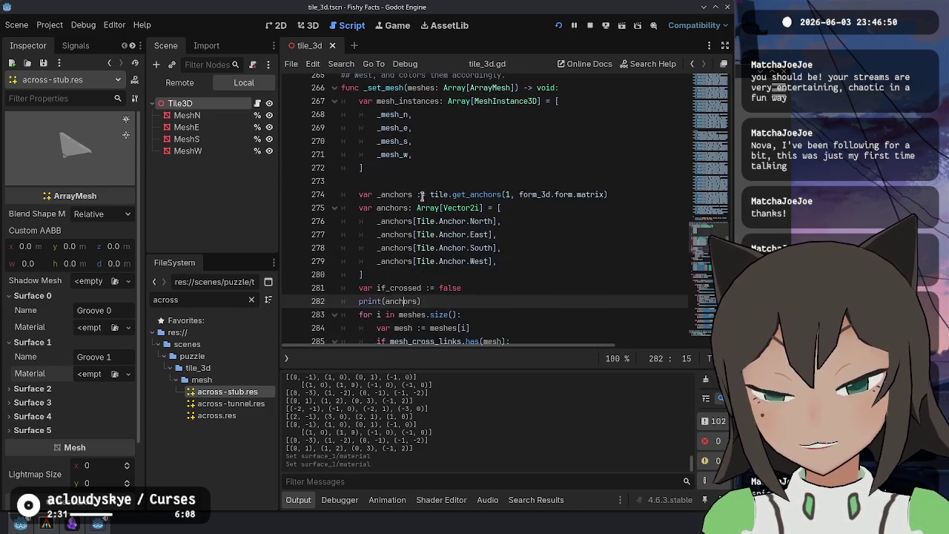
pyautogui.scroll(3, 423, 195)
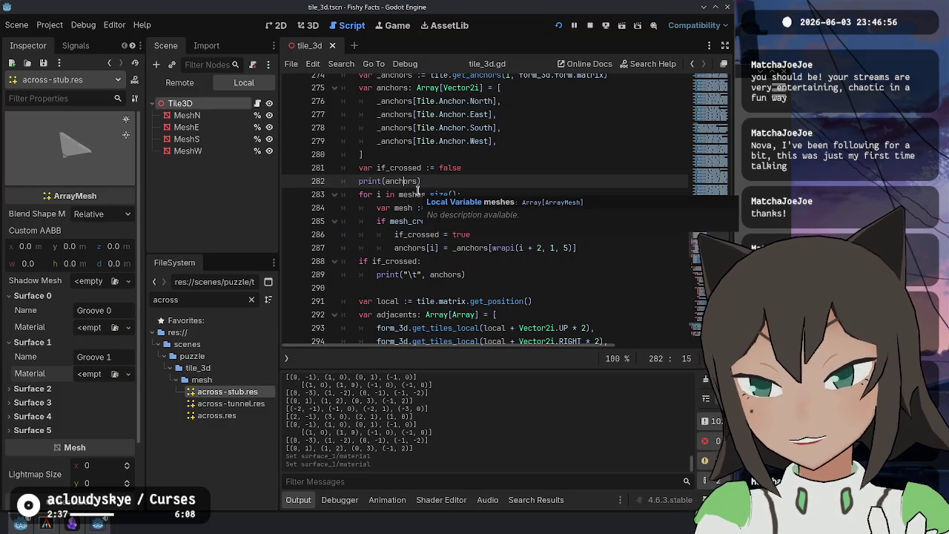
# Check line 282 and the Groove material condition in the surface loop
pyautogui.click(438, 180)
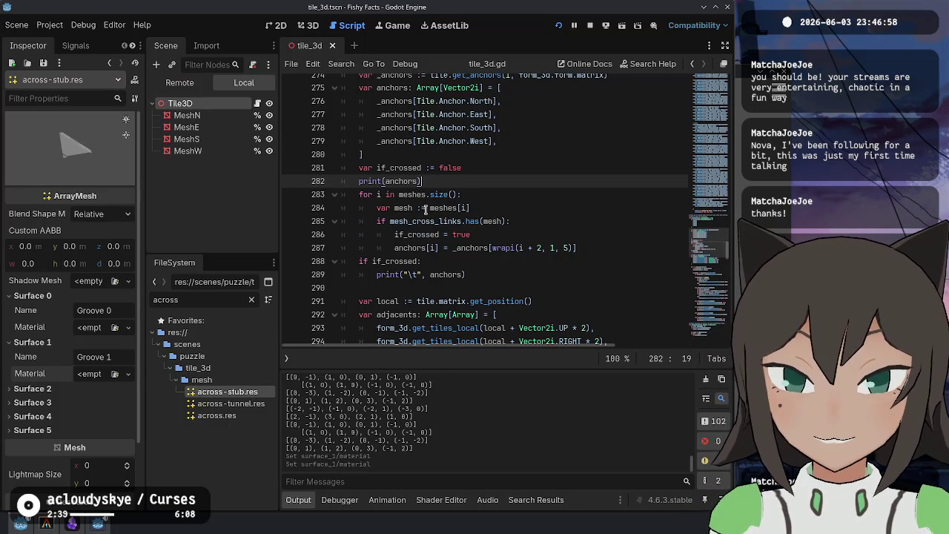
pyautogui.scroll(-9, 483, 243)
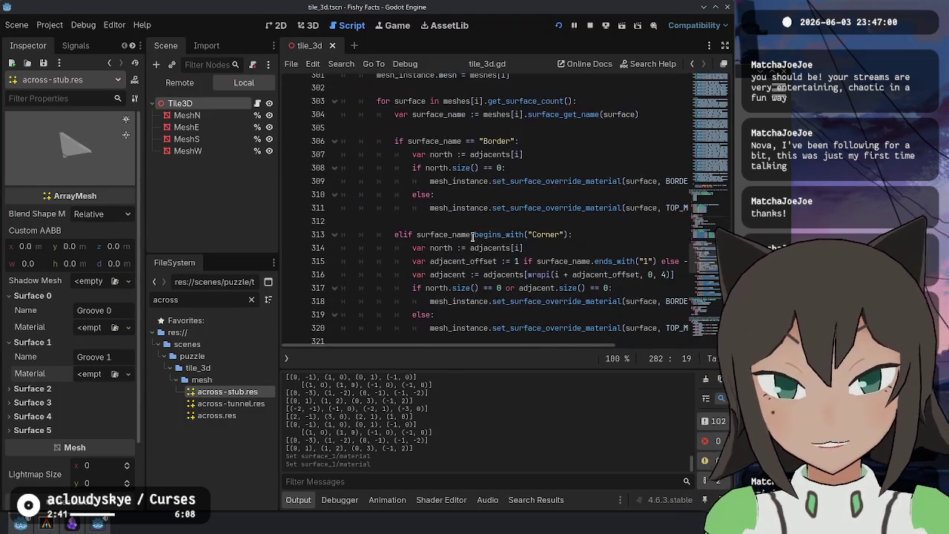
pyautogui.scroll(-8, 479, 217)
pyautogui.scroll(4, 482, 215)
pyautogui.click(535, 210)
pyautogui.click(578, 206)
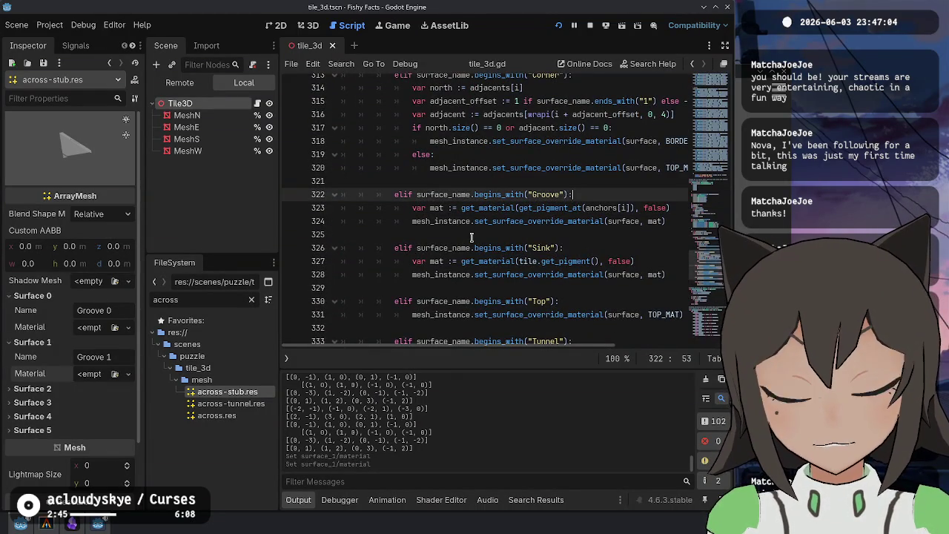
pyautogui.scroll(13, 471, 237)
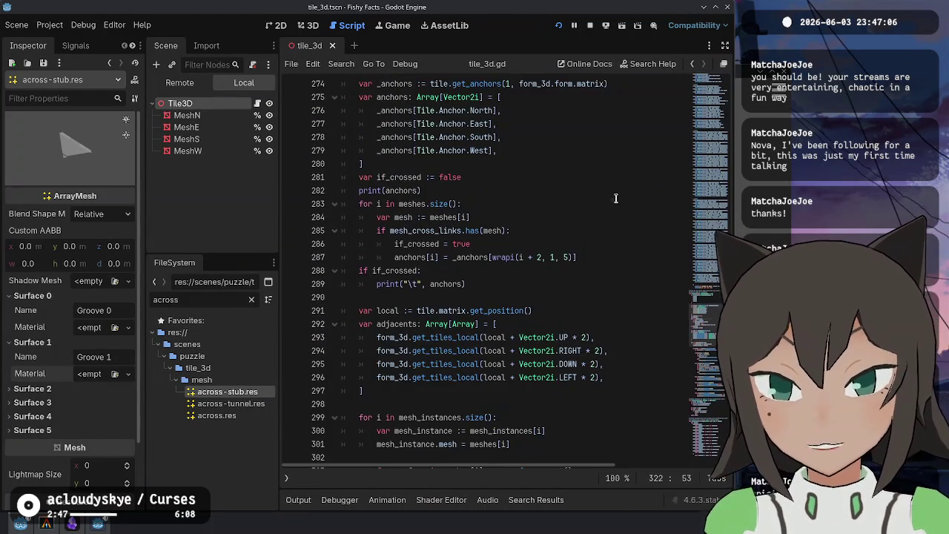
# Inspect the anchors Array declaration on line 275
pyautogui.click(503, 283)
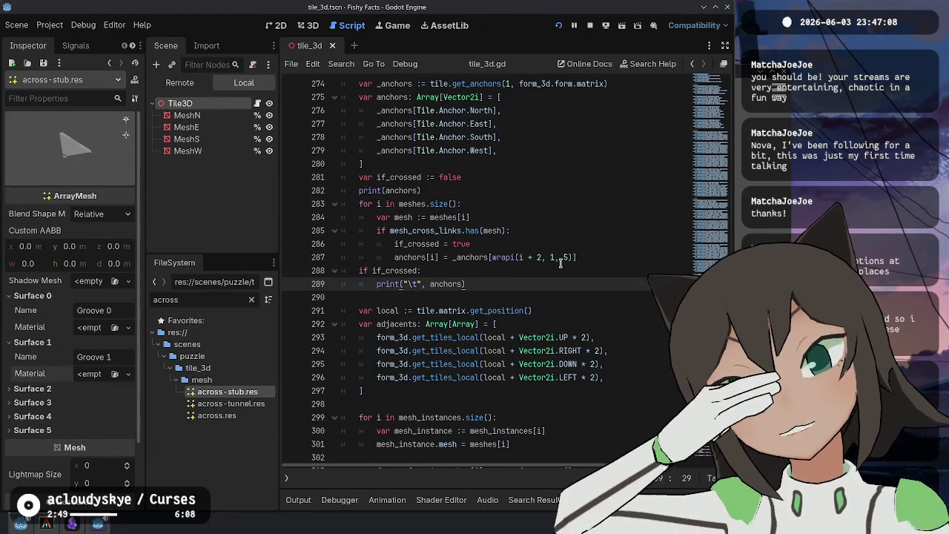
pyautogui.scroll(2, 484, 212)
pyautogui.doubleClick(392, 177)
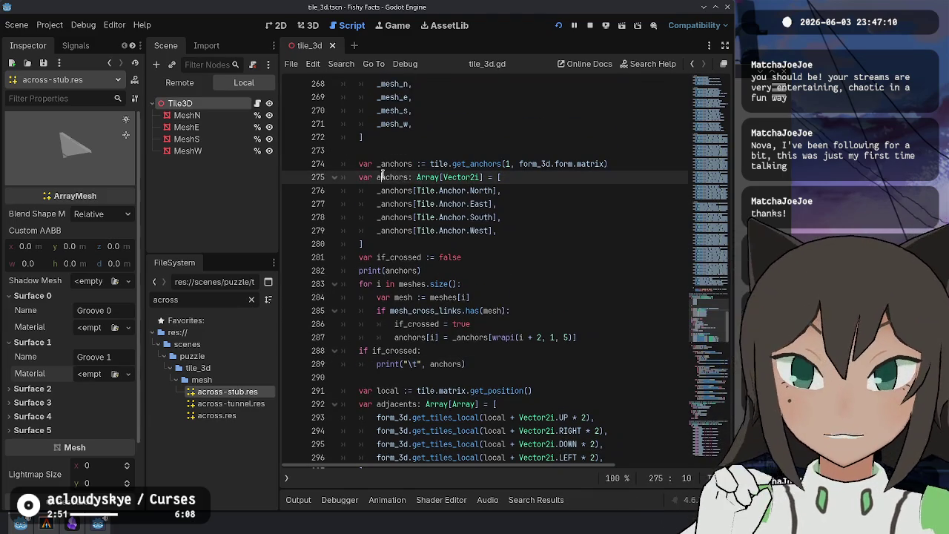
pyautogui.click(418, 177)
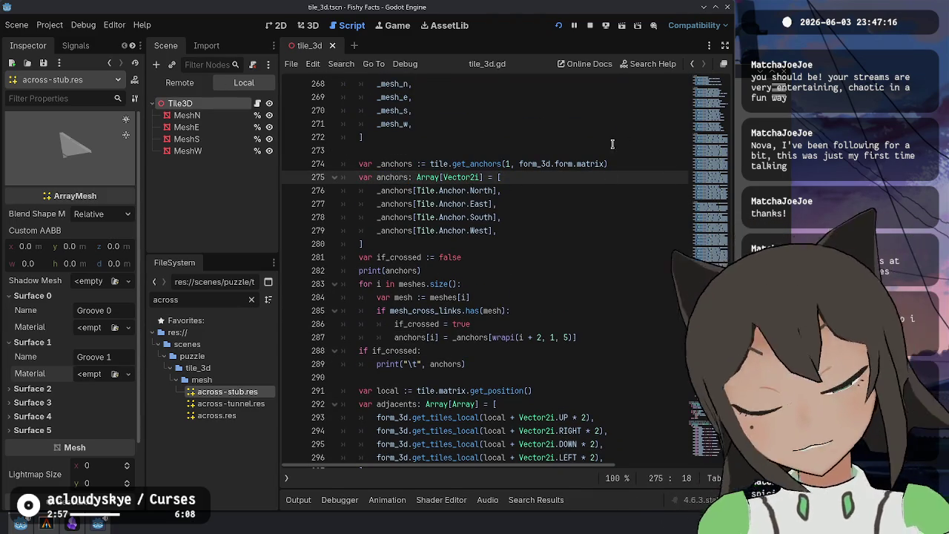
pyautogui.scroll(3, 482, 143)
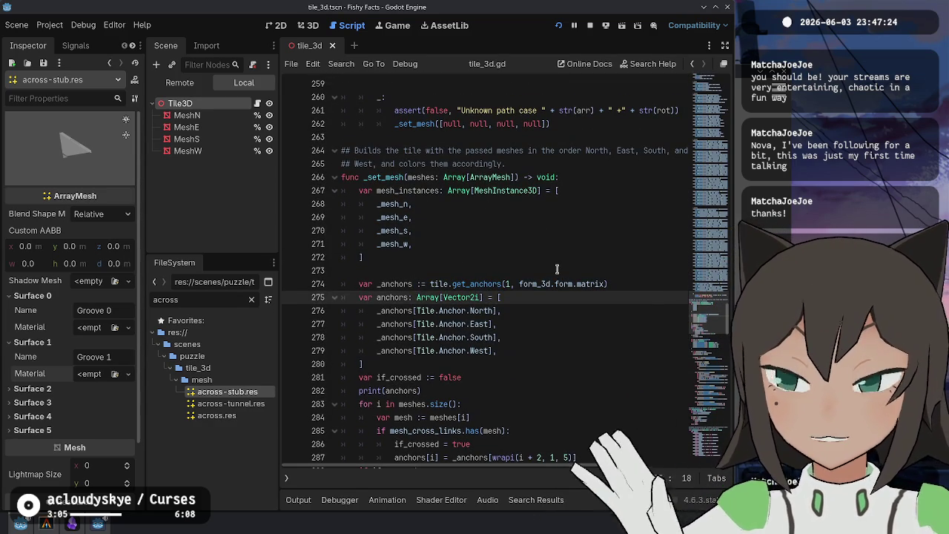
pyautogui.scroll(-4, 556, 268)
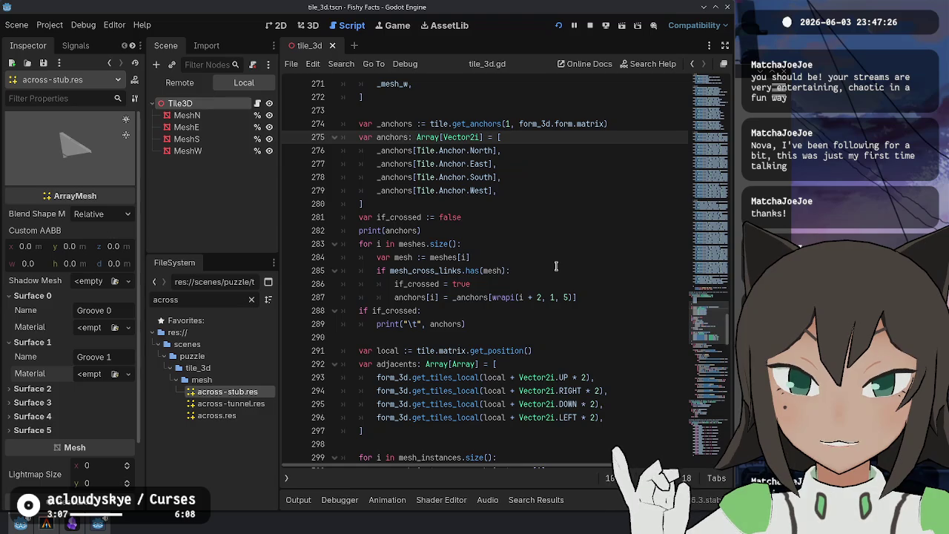
pyautogui.scroll(-11, 556, 266)
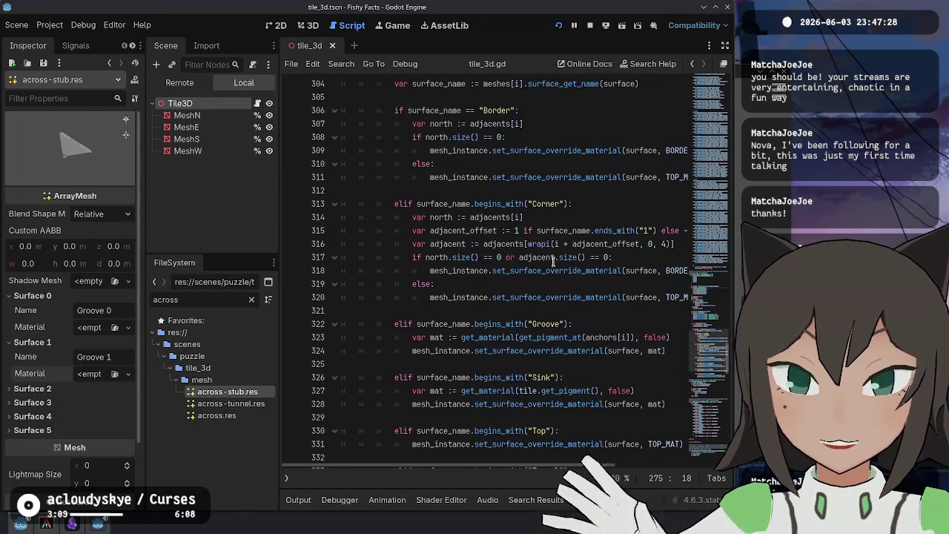
pyautogui.scroll(-5, 552, 261)
pyautogui.scroll(12, 552, 261)
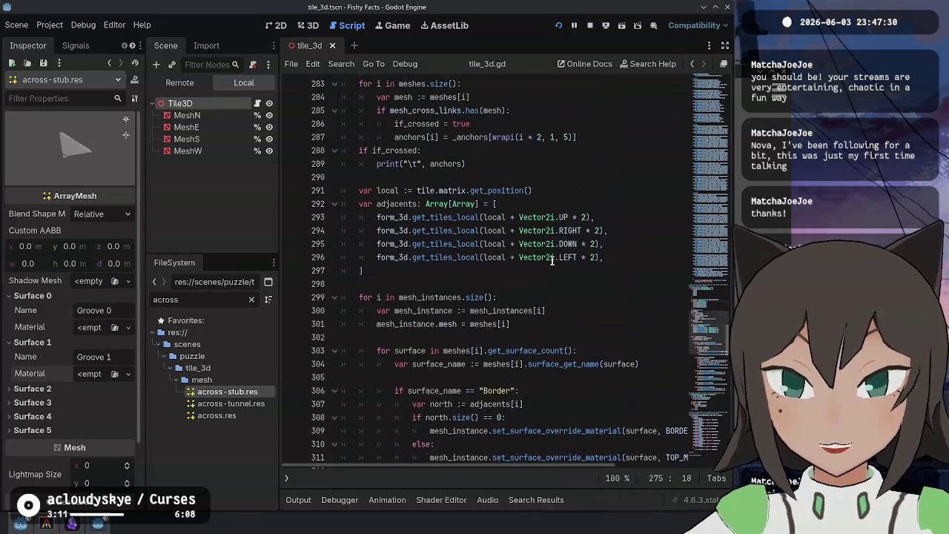
# Select the if_crossed cross-link block from line 289 up to line 281
pyautogui.click(495, 297)
pyautogui.scroll(3, 543, 318)
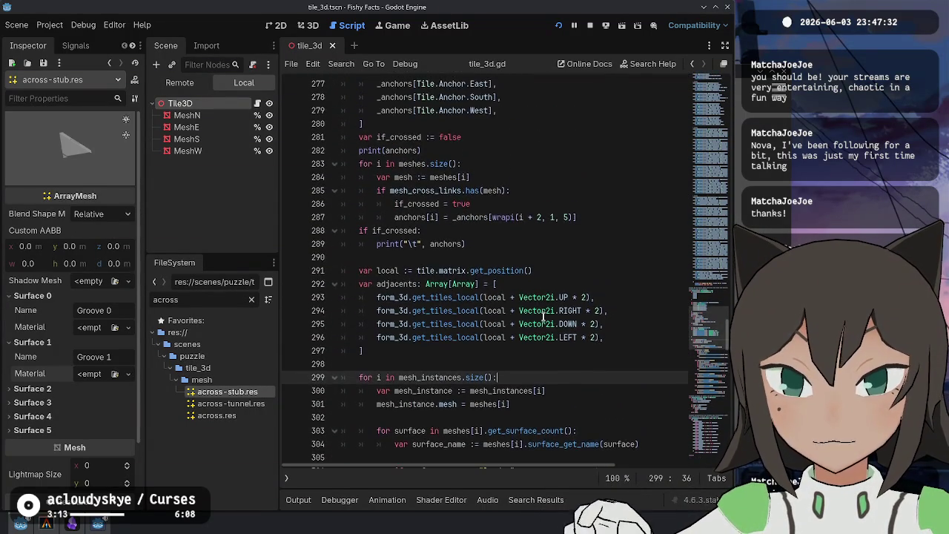
pyautogui.scroll(5, 543, 316)
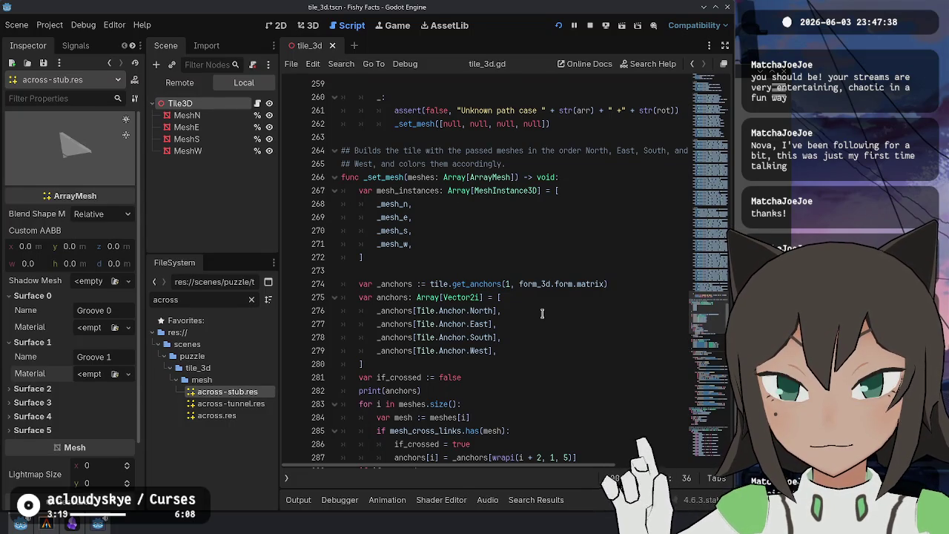
pyautogui.scroll(-3, 542, 314)
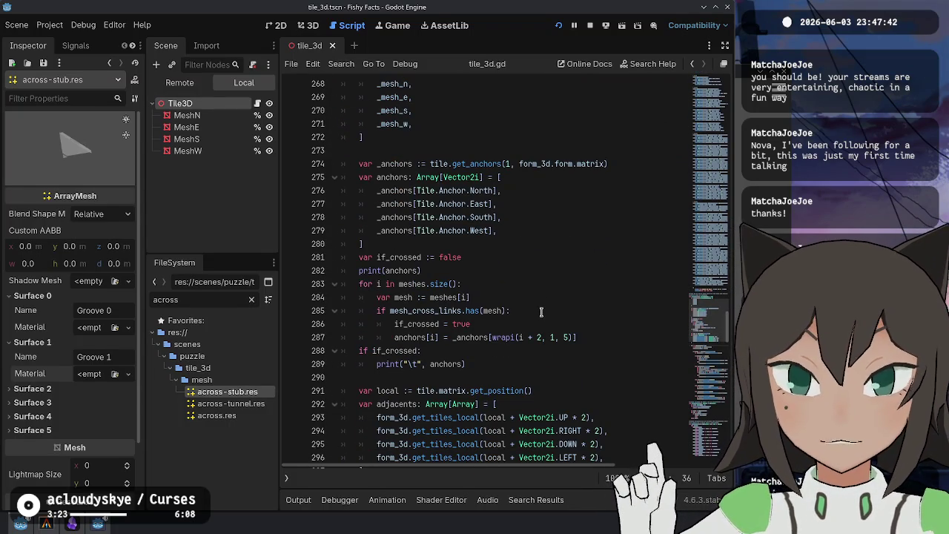
pyautogui.click(476, 363)
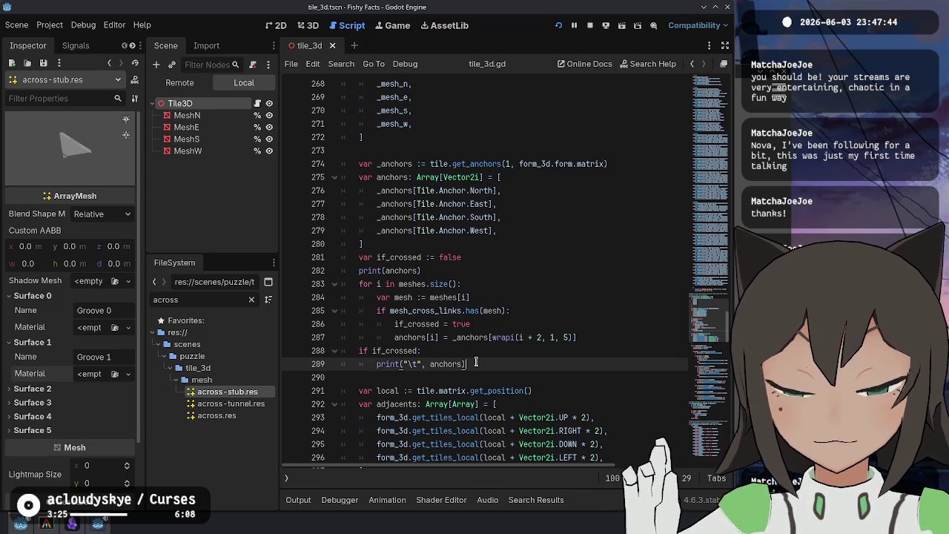
pyautogui.moveTo(475, 363); pyautogui.dragTo(479, 244)
pyautogui.scroll(3, 479, 242)
pyautogui.scroll(-4, 479, 241)
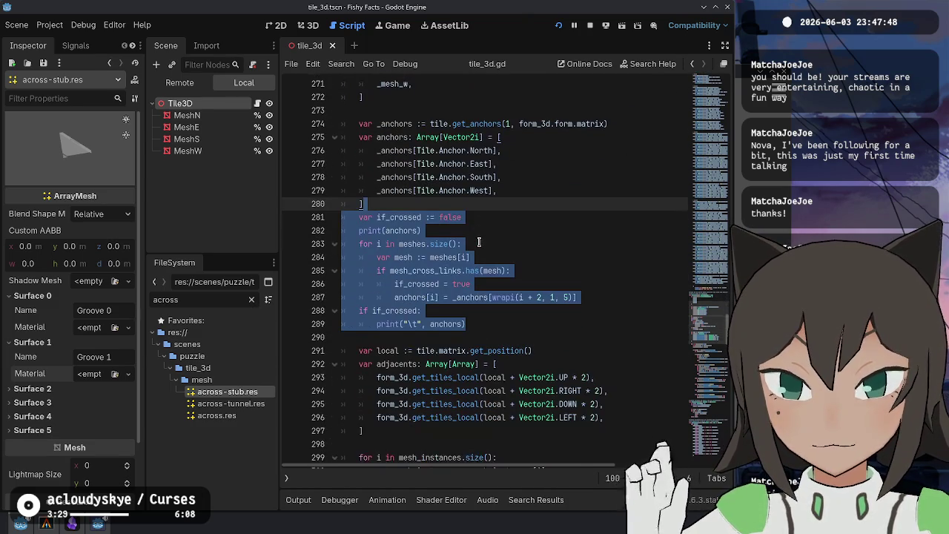
# Replace the cross-link block with a _set_mesh_surfaces(meshes, mesh_instances, anchors, adjacents) call and start its func below
pyautogui.press('BackSpace')
pyautogui.scroll(-2, 475, 260)
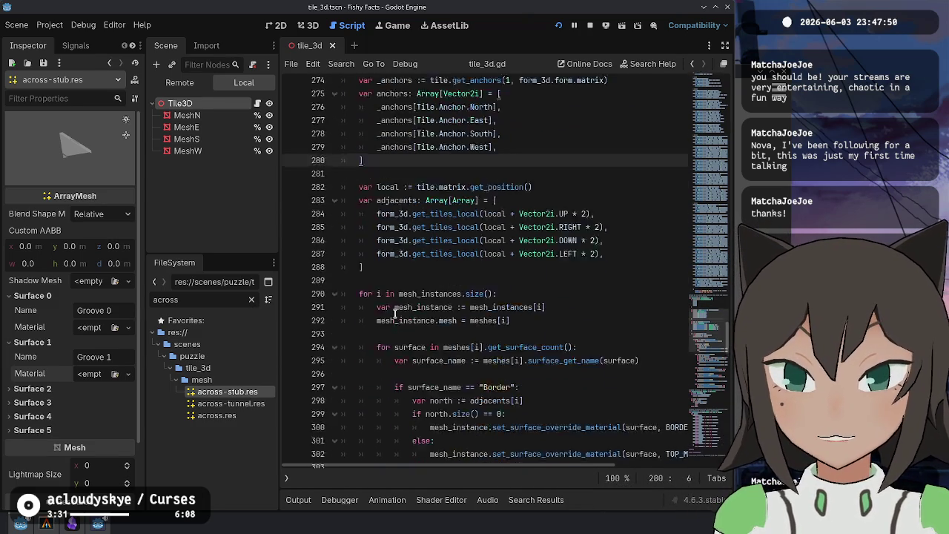
pyautogui.click(519, 214)
pyautogui.scroll(4, 519, 214)
pyautogui.press('Return')
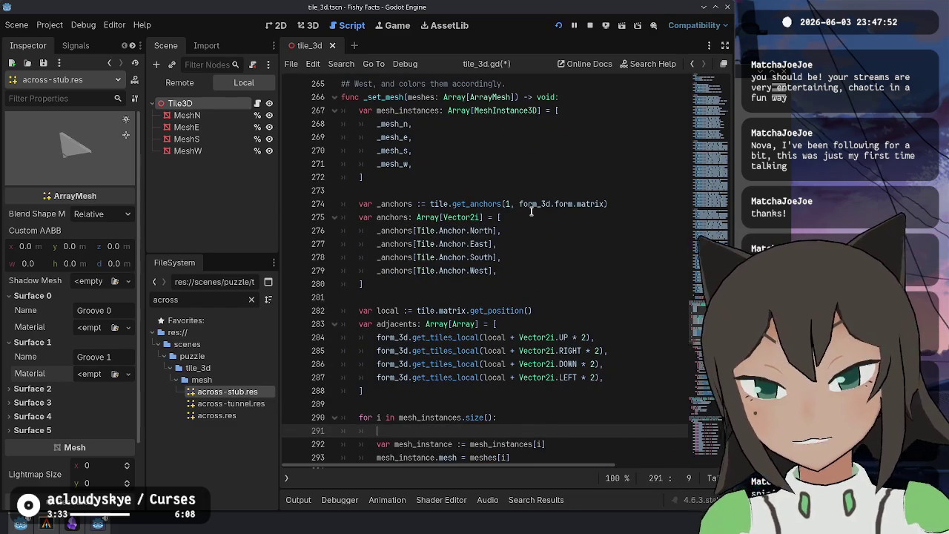
pyautogui.write('_set_mes')
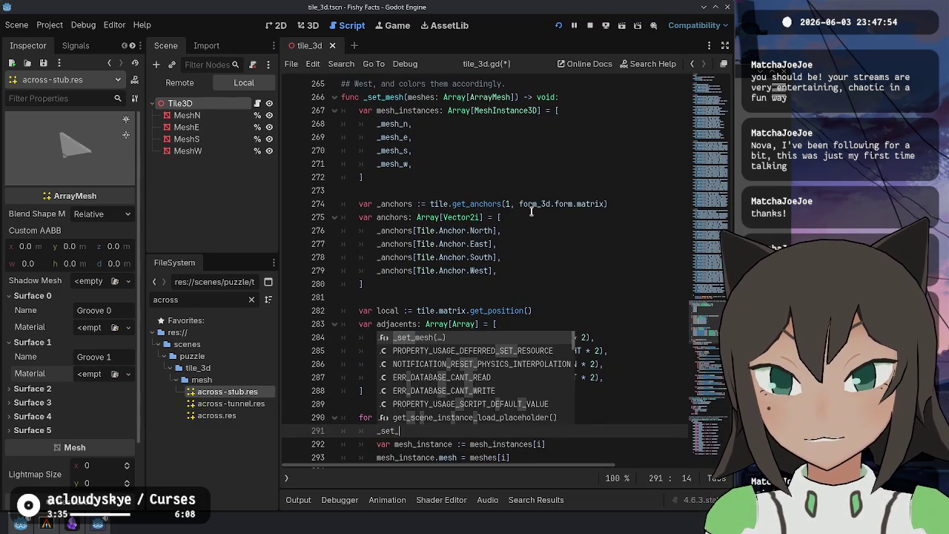
pyautogui.write('h_surfaces(me')
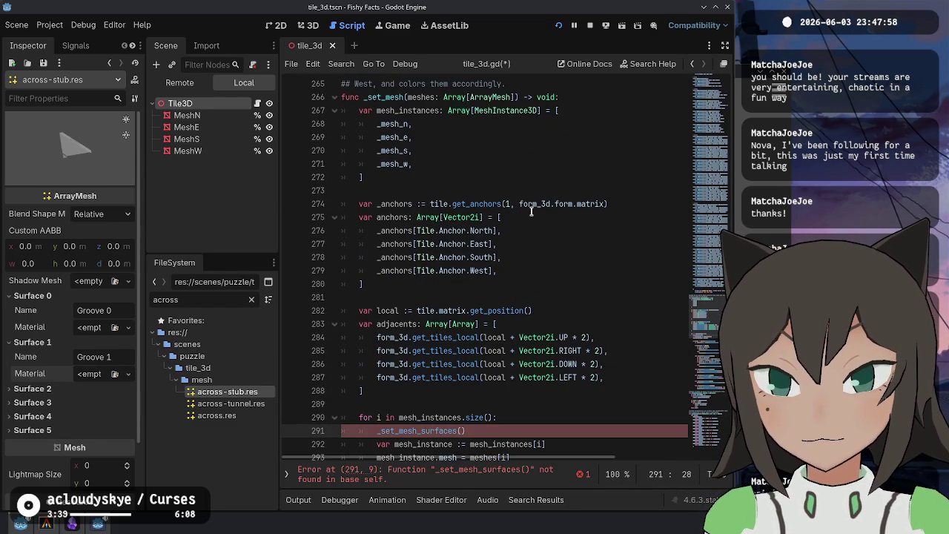
pyautogui.write('shes')
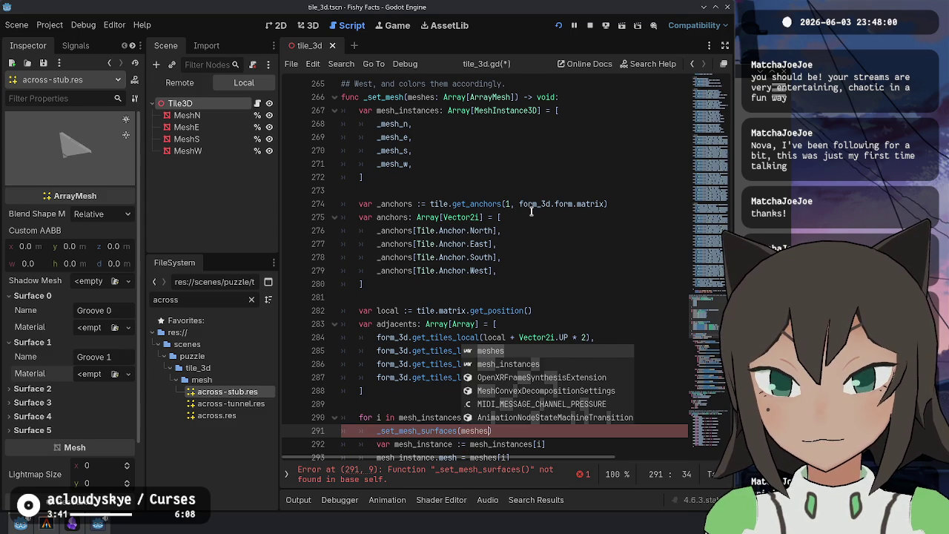
pyautogui.write(', mesh_inst')
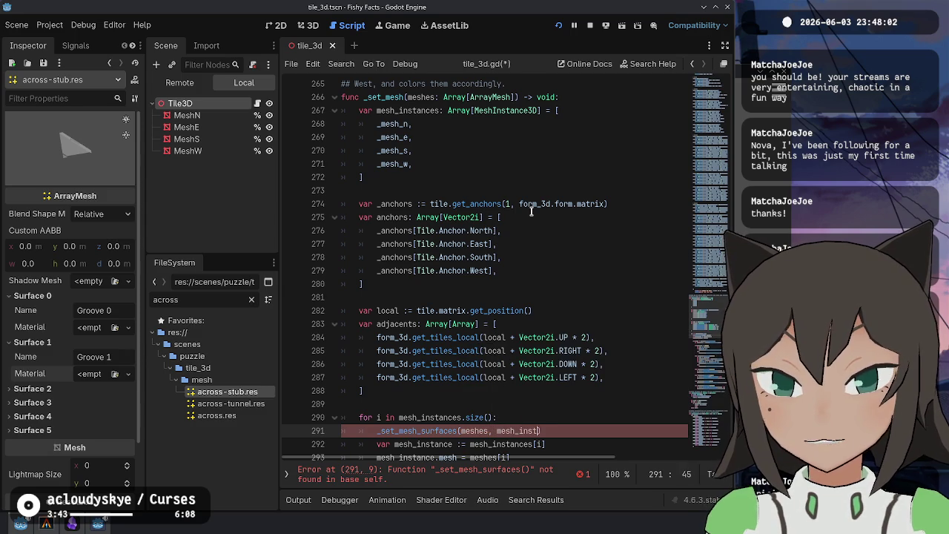
pyautogui.write('ances')
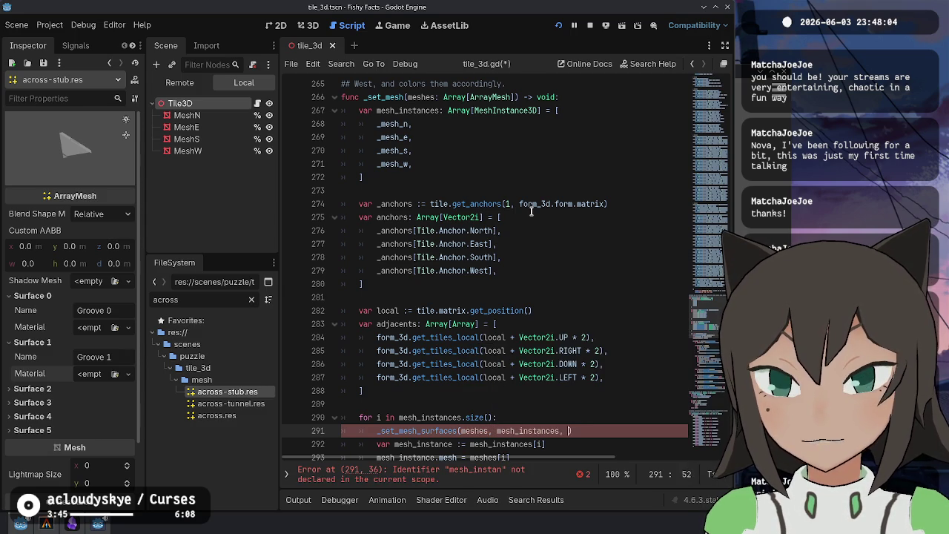
pyautogui.write(', a')
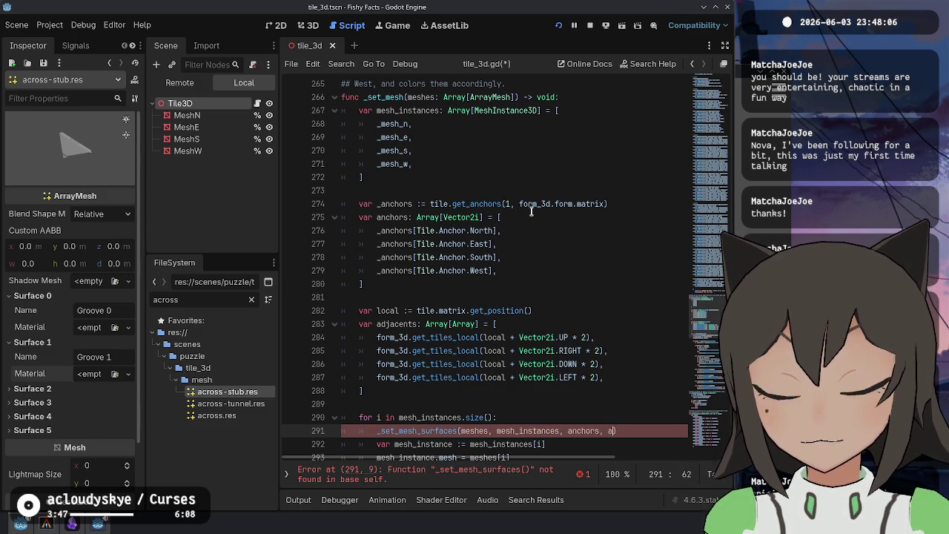
pyautogui.press('Return')
pyautogui.press('Return')
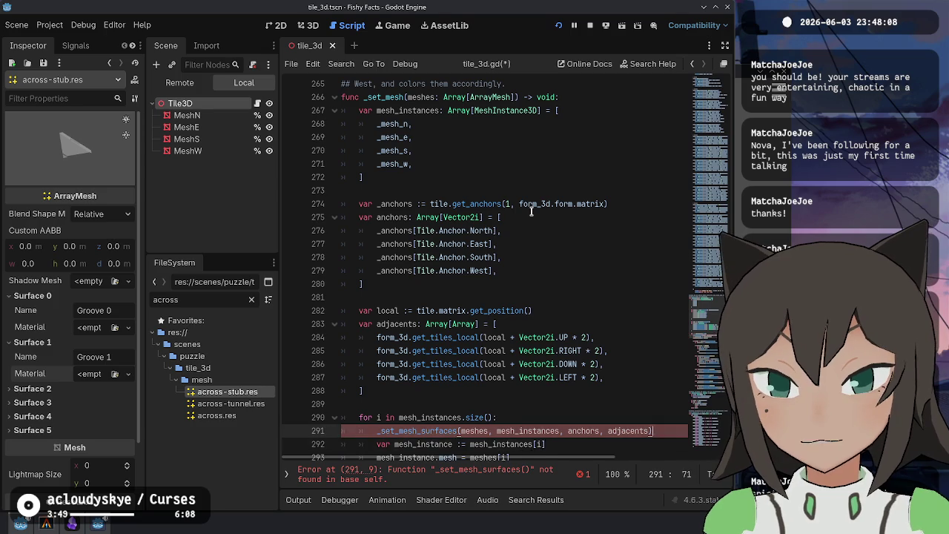
pyautogui.write('_set_mesh')
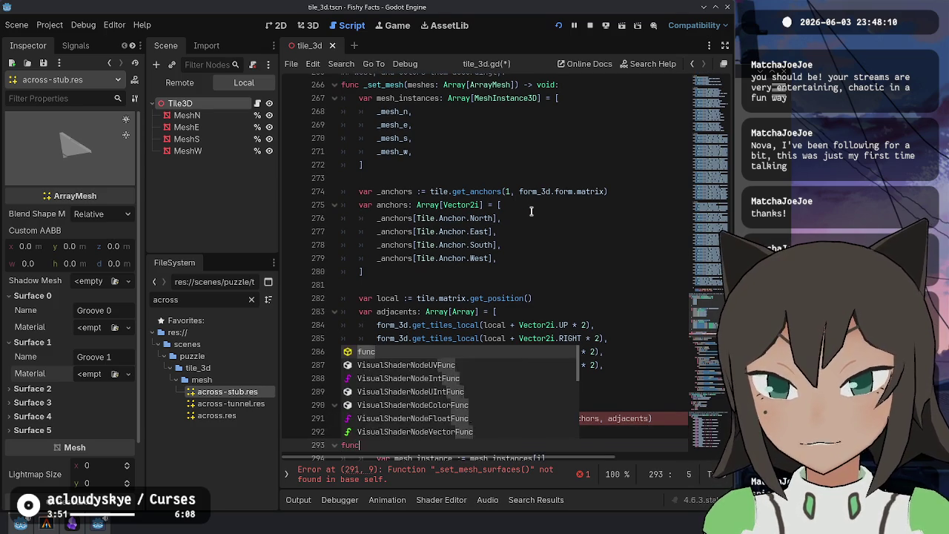
pyautogui.write('_')
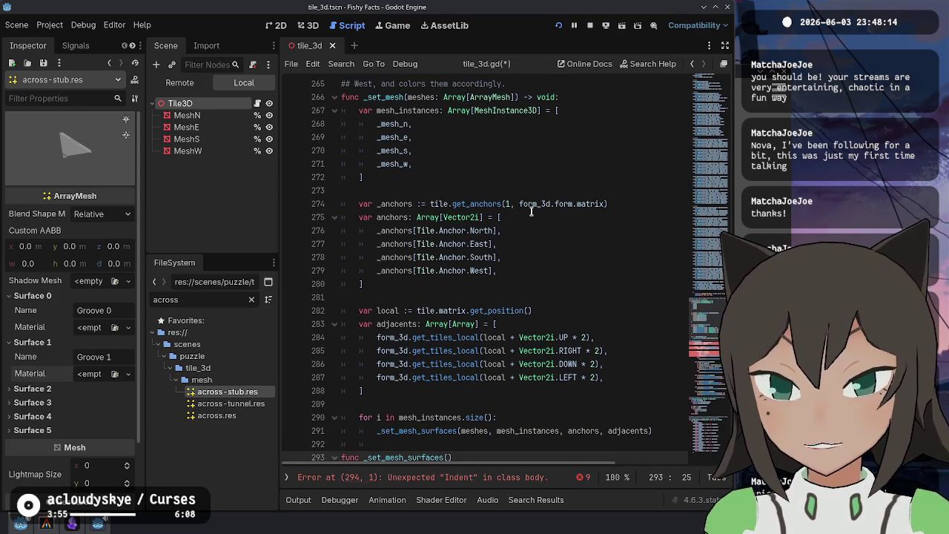
# Append [i] to meshes, mesh_instances, anchors and adjacents in the call
pyautogui.press('Up')
pyautogui.press('Up')
pyautogui.write('[i]')
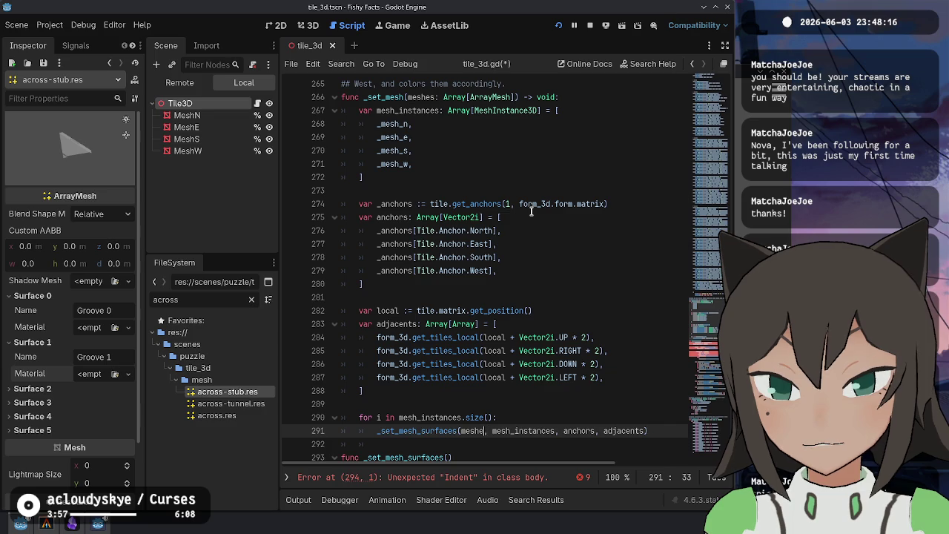
pyautogui.hotkey('ctrl', 'Right')
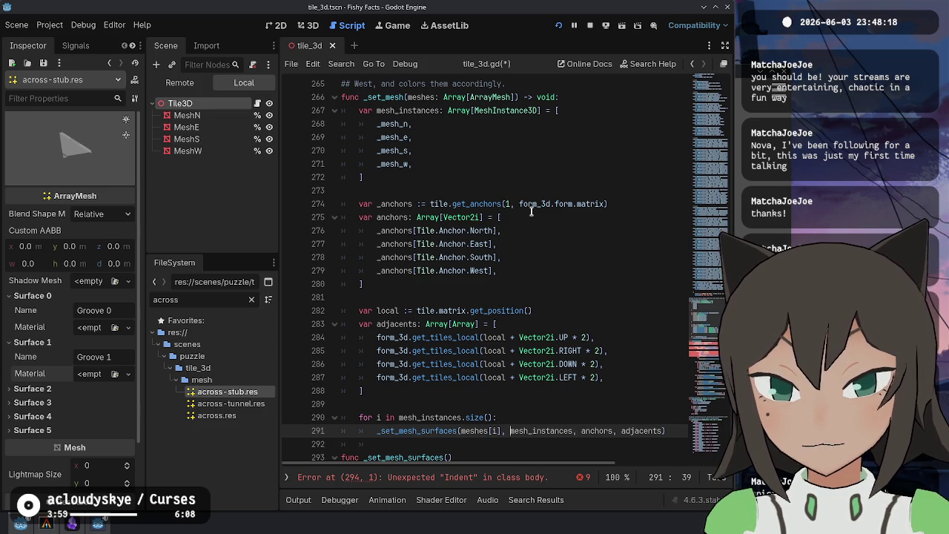
pyautogui.write('[i]')
pyautogui.hotkey('ctrl', 'Right')
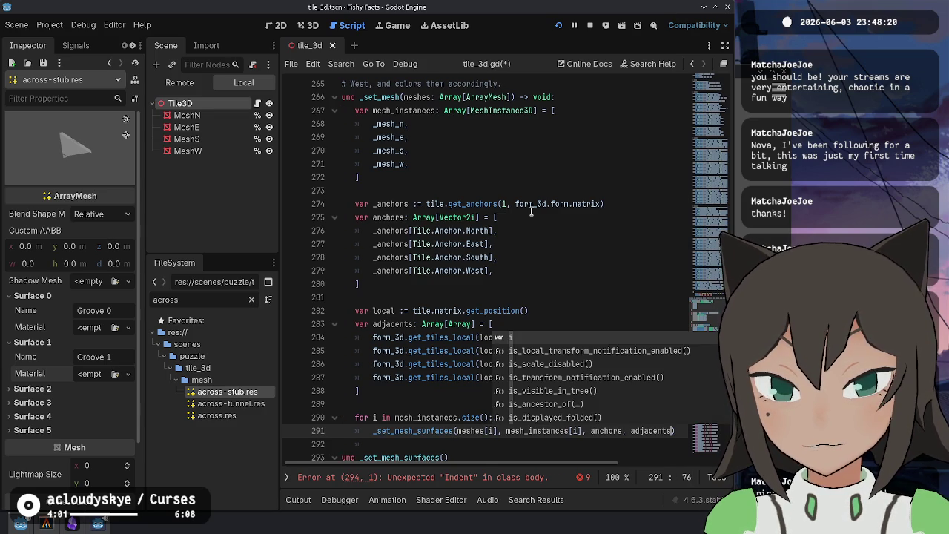
pyautogui.press('Left')
pyautogui.write('[i]')
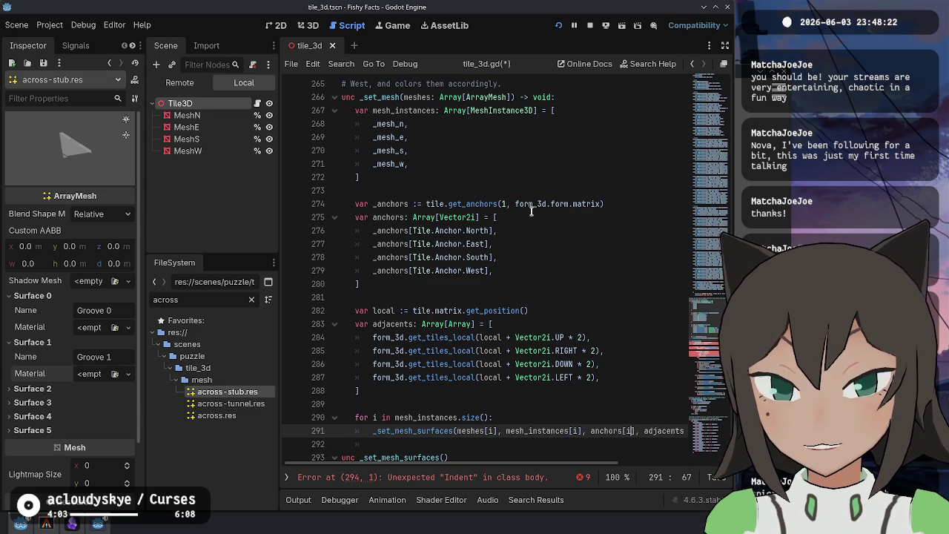
pyautogui.hotkey('ctrl', 'Right')
pyautogui.write('[i]')
# Remove the indentation on blank line 292 below the call
pyautogui.press('Home')
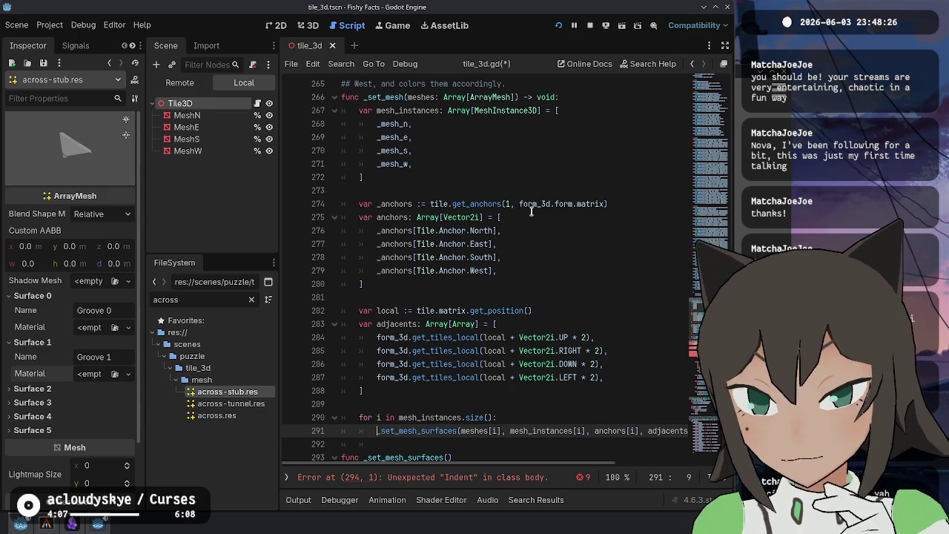
pyautogui.press('Down')
pyautogui.press('Up')
pyautogui.press('Up')
pyautogui.press('Down')
pyautogui.scroll(-1, 475, 318)
pyautogui.scroll(-4, 475, 317)
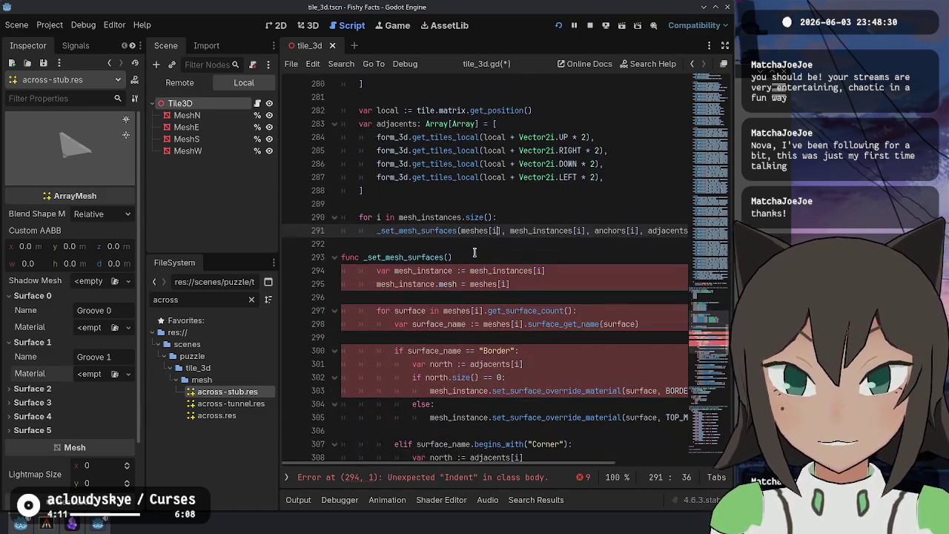
# Give the func the parameters mesh: ArrayMesh, mesh_instance: MeshInstance, anchors: Array[Vector2i]
pyautogui.click(447, 256)
pyautogui.write('mesh: ArrayMesh,')
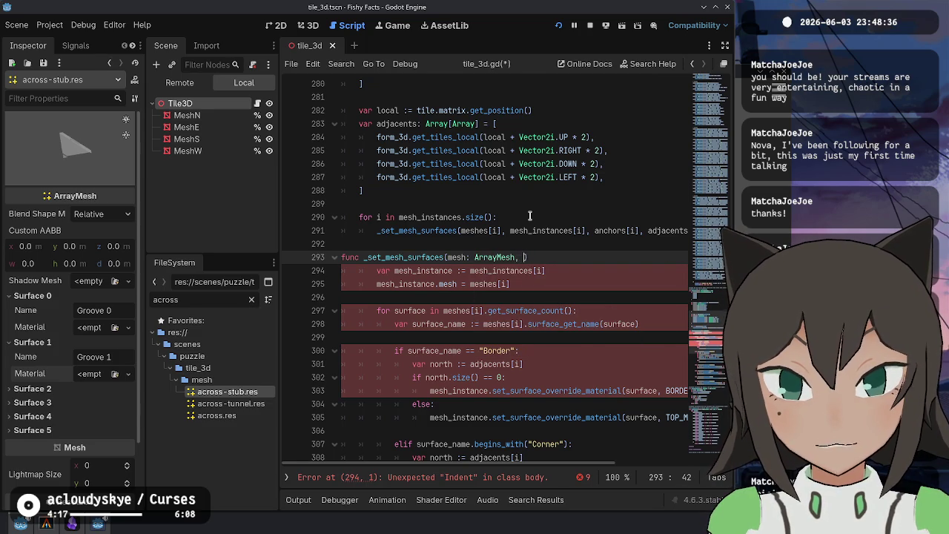
pyautogui.write('sntan')
pyautogui.press('BackSpace')
pyautogui.press('BackSpace')
pyautogui.press('BackSpace')
pyautogui.press('BackSpace')
pyautogui.write('nstance: MeshInstance,')
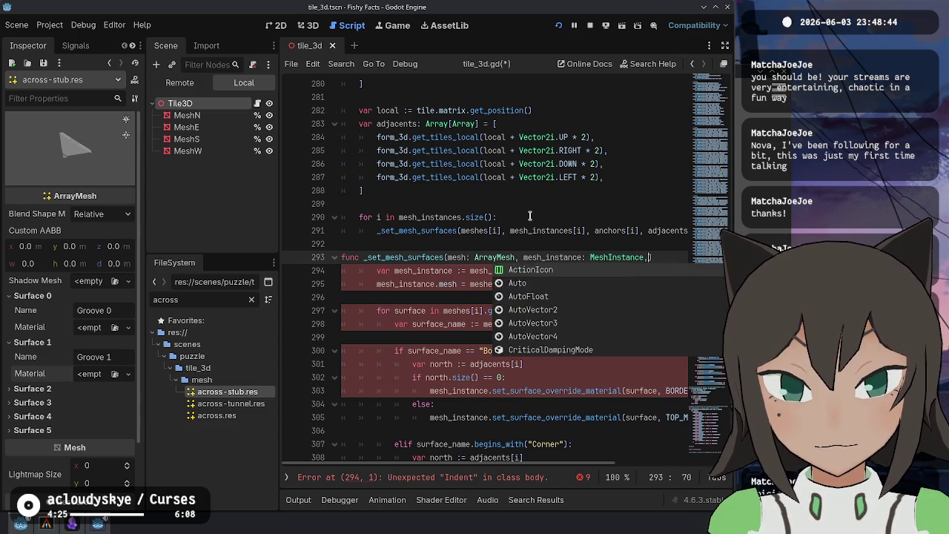
pyautogui.write(' anch')
pyautogui.write('ors:')
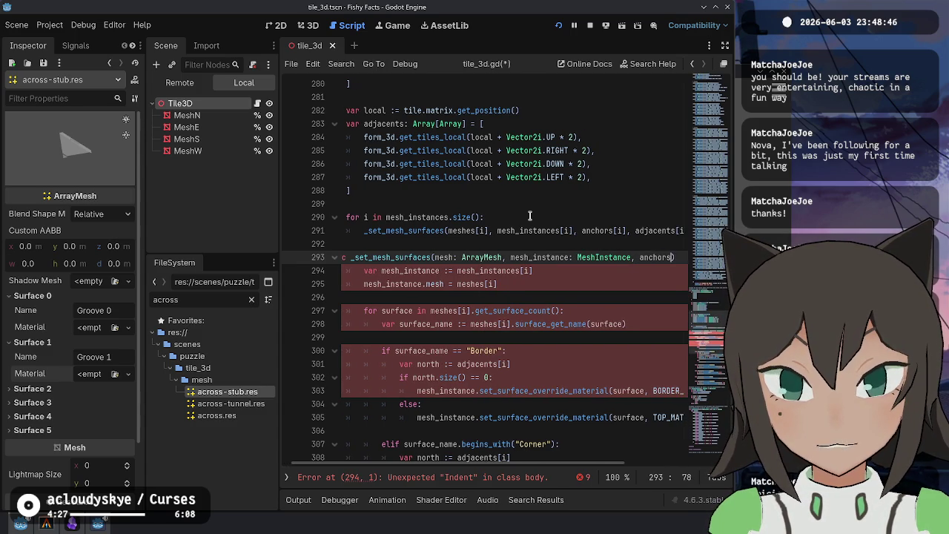
pyautogui.scroll(5, 529, 216)
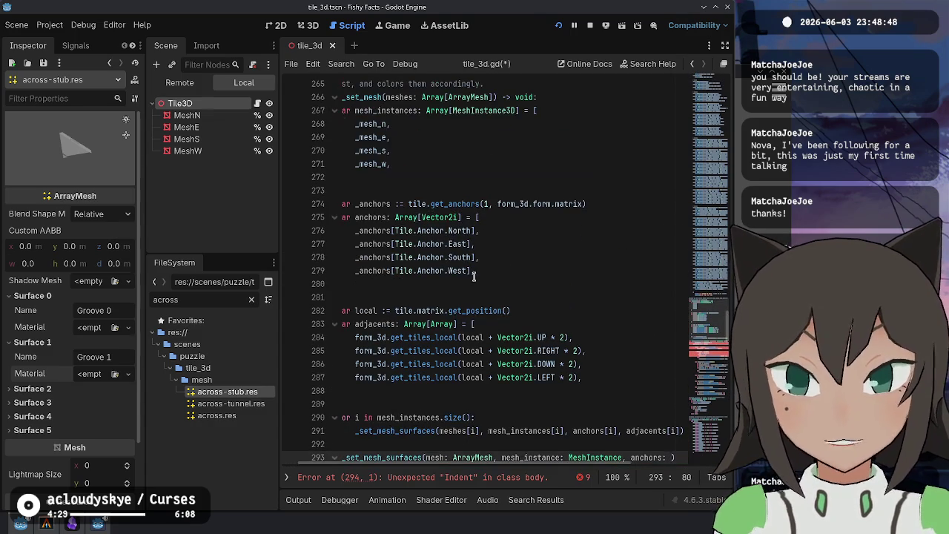
pyautogui.scroll(-2, 480, 275)
pyautogui.write('Array[Vector2i')
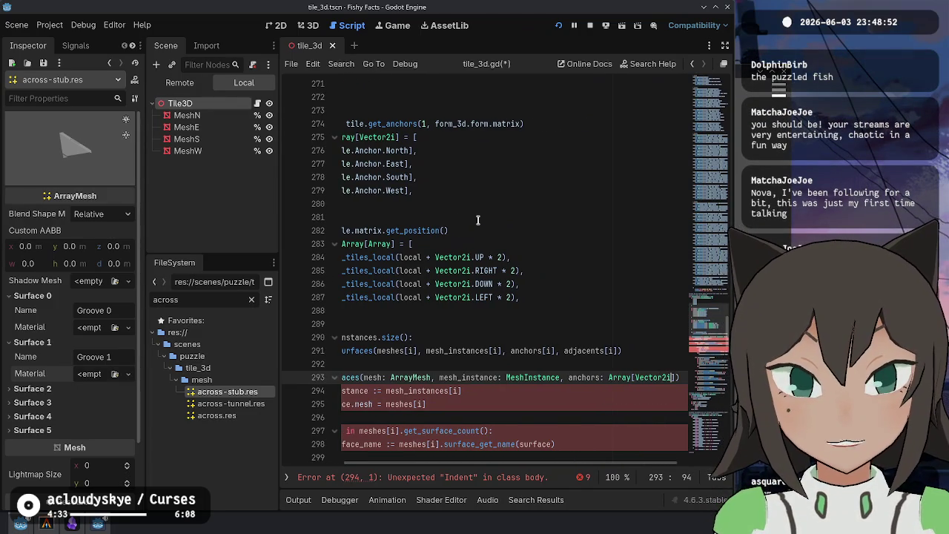
pyautogui.press('Home')
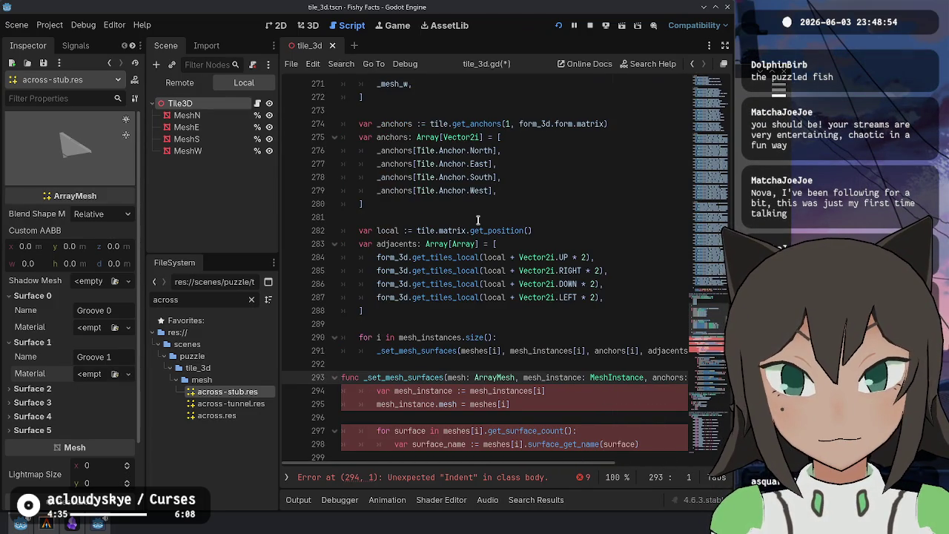
pyautogui.press('End')
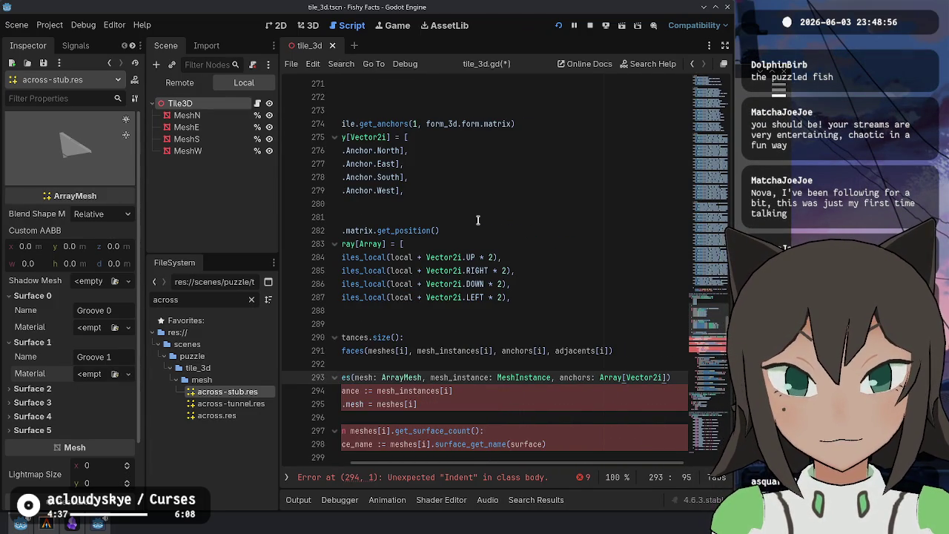
pyautogui.press('Home')
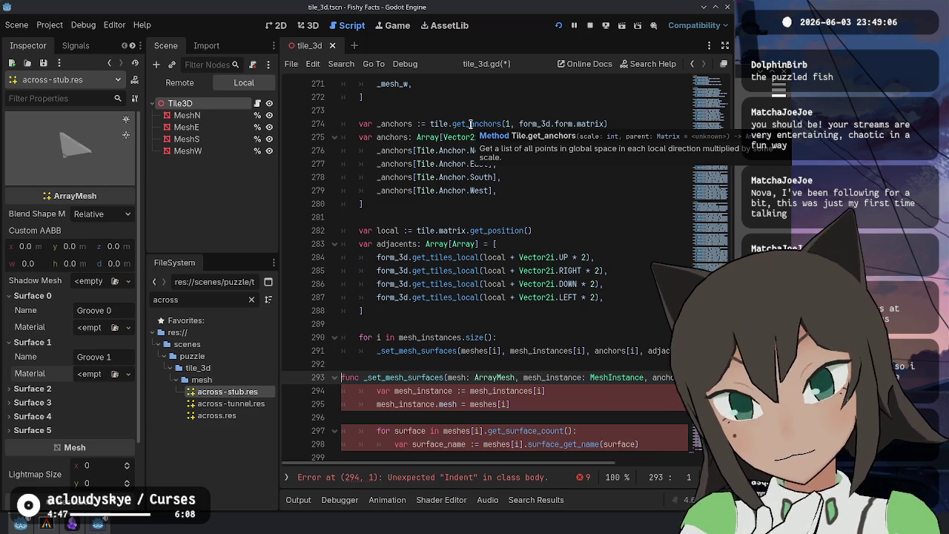
# Compare the call with the signature, then wrap the anchors parameter onto a second line
pyautogui.click(470, 124)
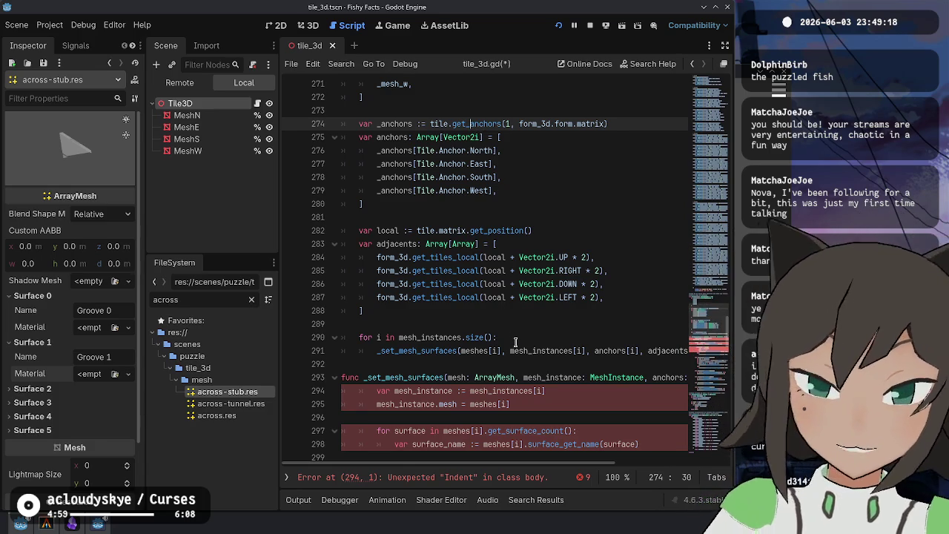
pyautogui.click(539, 350)
pyautogui.press('End')
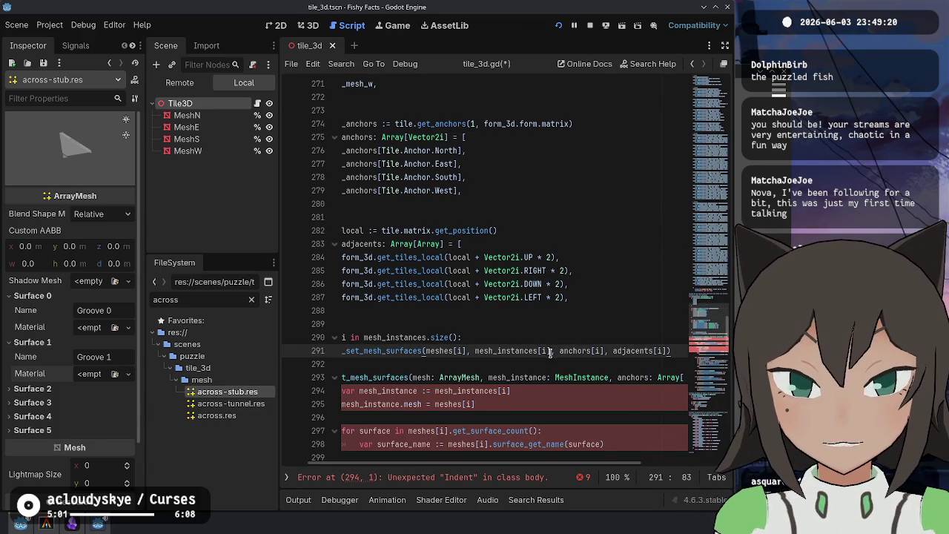
pyautogui.click(552, 378)
pyautogui.press('End')
pyautogui.press('Home')
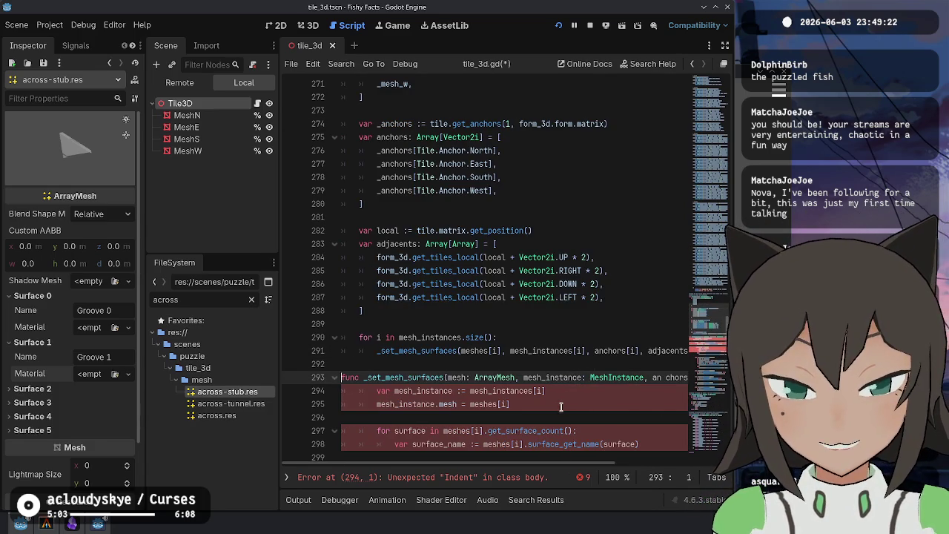
pyautogui.click(447, 377)
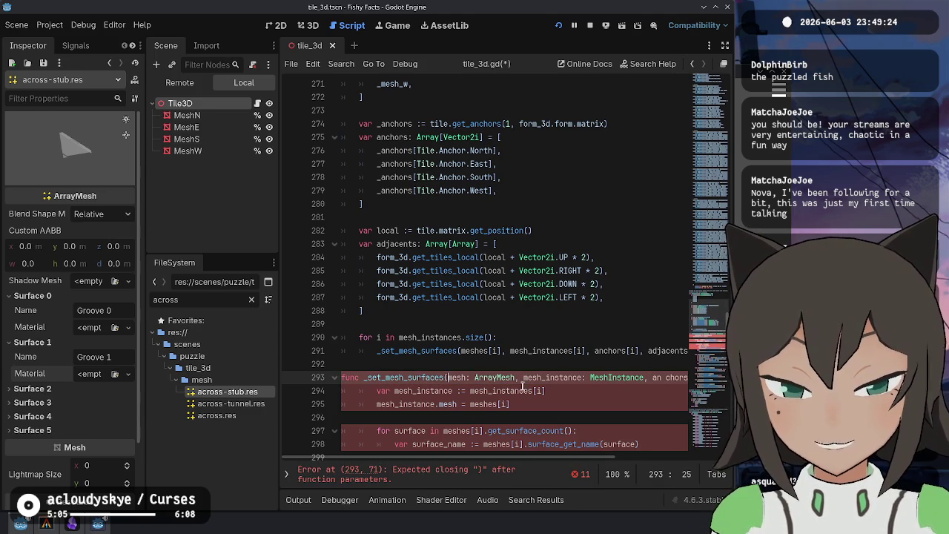
pyautogui.click(656, 378)
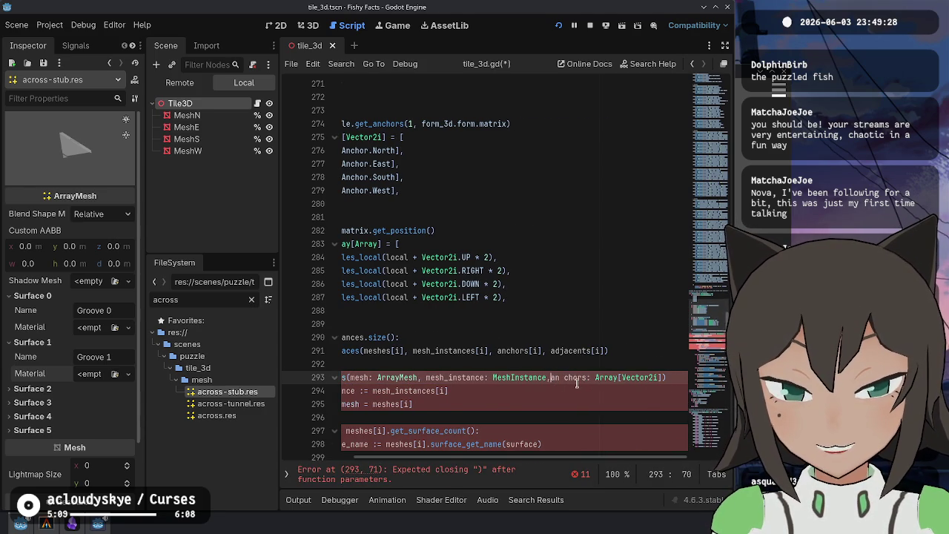
pyautogui.press('Return')
pyautogui.click(496, 404)
pyautogui.scroll(-10, 474, 341)
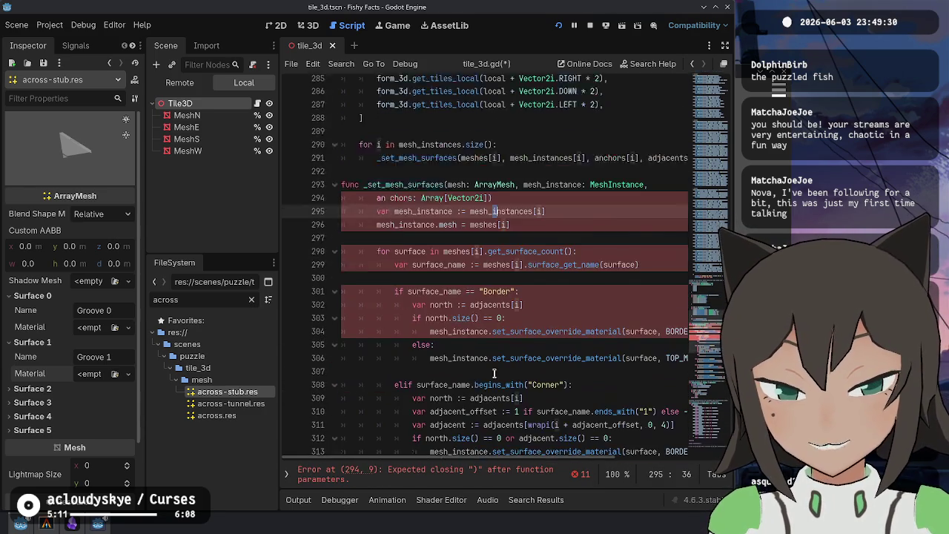
# Dedent the surface block two levels, then indent the helper's body from line 295 one level
pyautogui.keyDown('shift'); pyautogui.click(452, 307); pyautogui.keyUp('shift')
pyautogui.hotkey('shift', 'Tab')
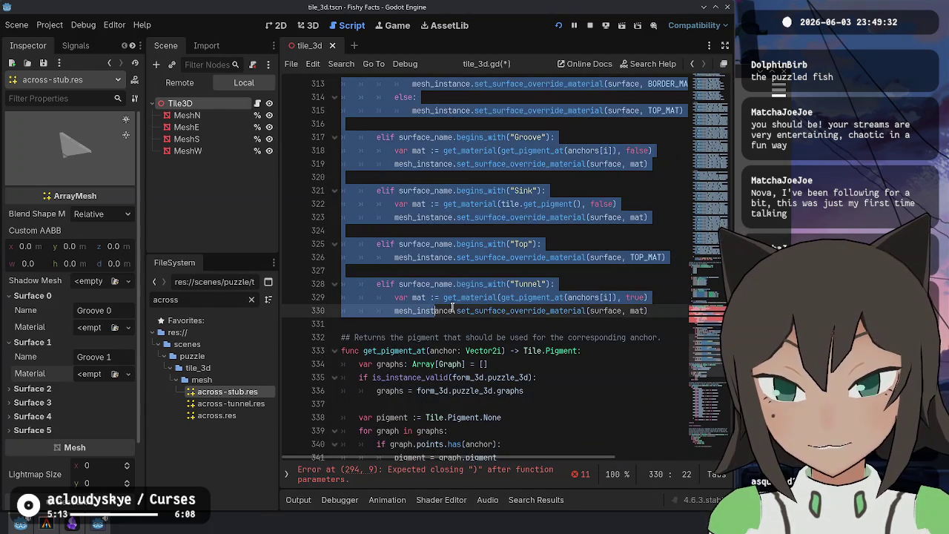
pyautogui.hotkey('shift', 'Tab')
pyautogui.scroll(10, 453, 304)
pyautogui.click(452, 297)
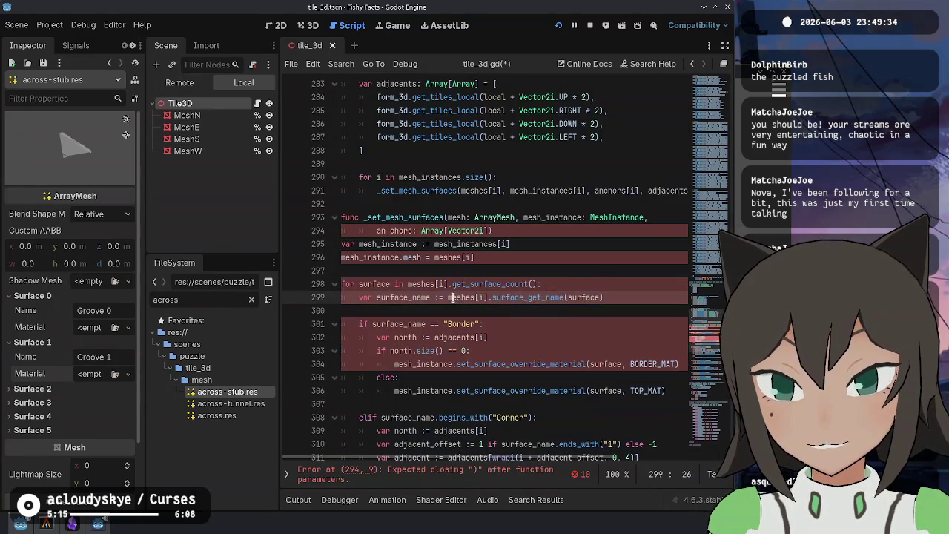
pyautogui.click(341, 244)
pyautogui.scroll(-5, 474, 296)
pyautogui.keyDown('shift'); pyautogui.click(667, 415); pyautogui.keyUp('shift')
pyautogui.press('Tab')
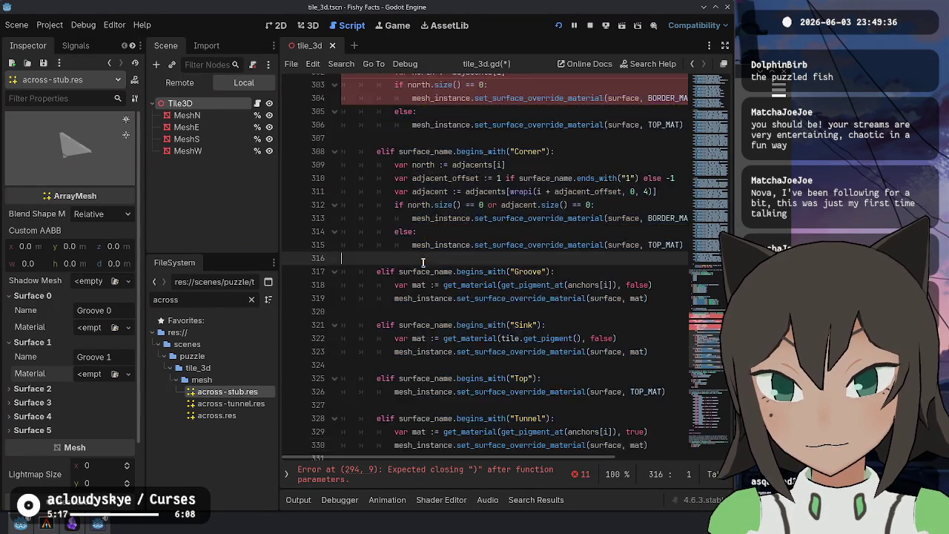
pyautogui.scroll(5, 474, 296)
pyautogui.click(534, 243)
# Break the signature after the opening parenthesis so the parameters start on the next line
pyautogui.click(571, 204)
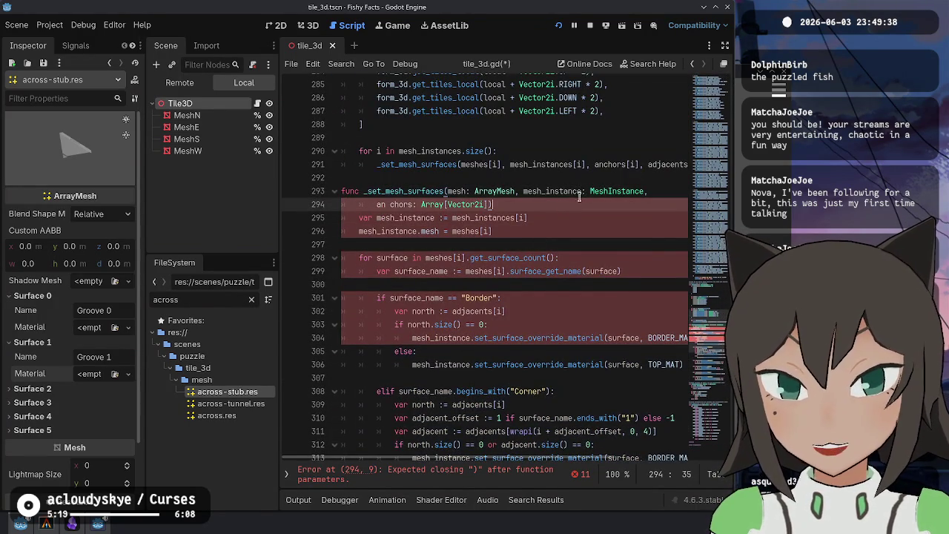
pyautogui.scroll(2, 518, 252)
pyautogui.click(374, 284)
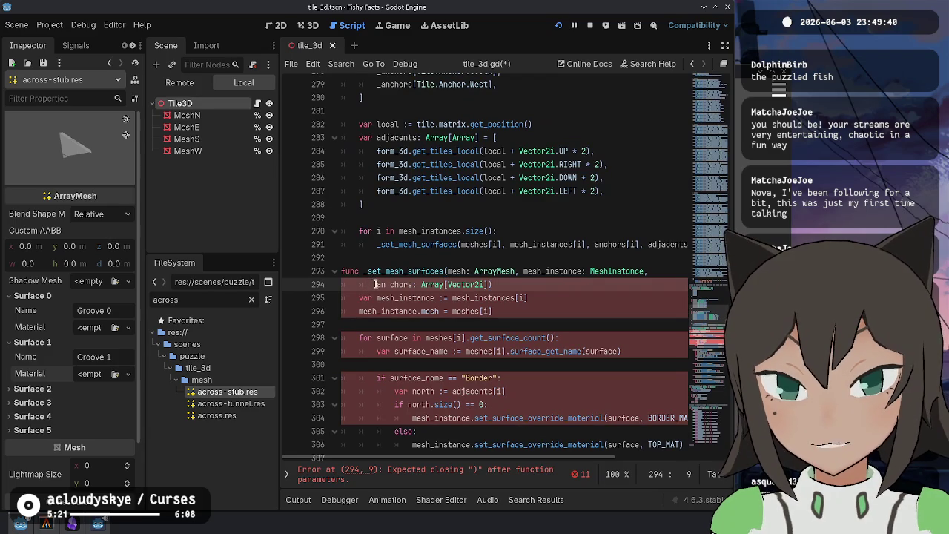
pyautogui.click(447, 271)
pyautogui.press('Return')
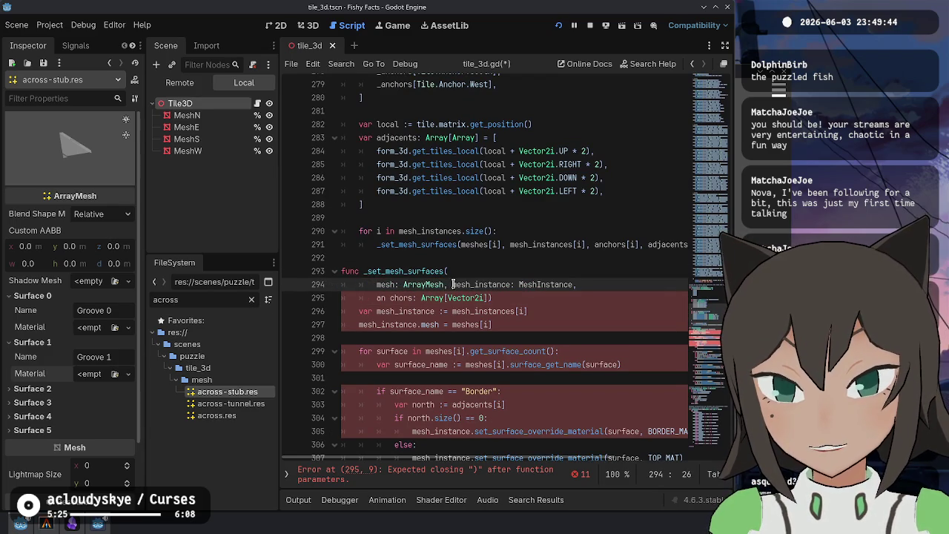
# Move mesh_instance onto its own line, correct its type to MeshInstance3D, and fix the 'anchors' parameter
pyautogui.press('Return')
pyautogui.press('BackSpace')
pyautogui.write('3D')
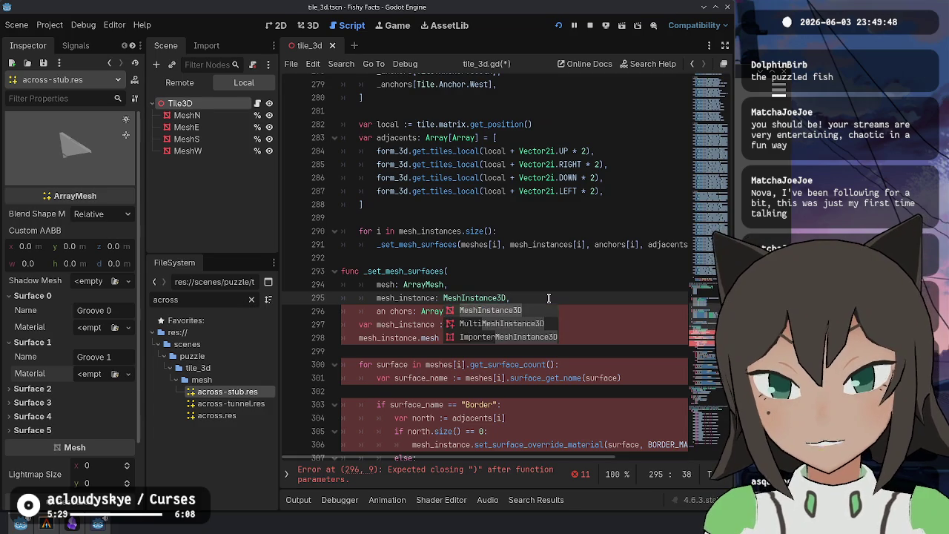
pyautogui.press('Escape')
pyautogui.press('Down')
pyautogui.press('BackSpace')
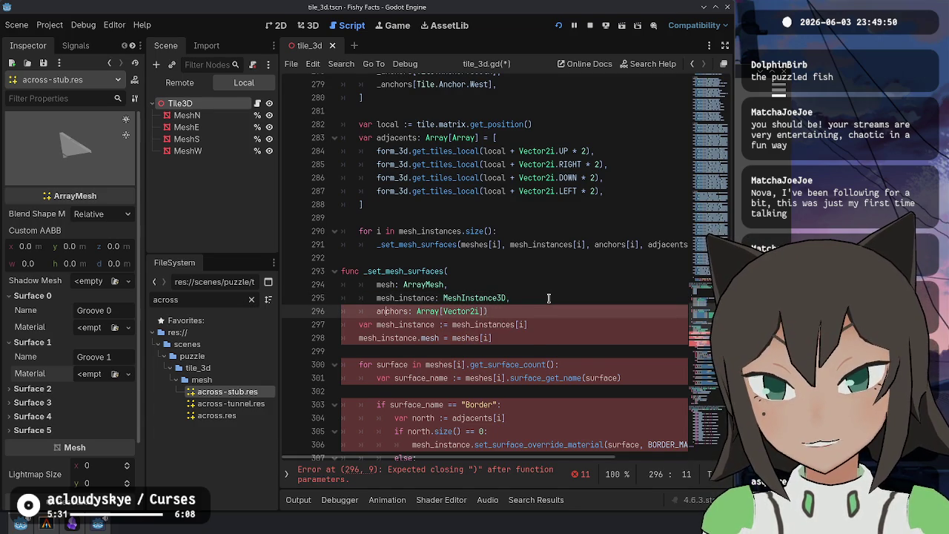
pyautogui.press('End')
pyautogui.scroll(1, 549, 298)
pyautogui.scroll(2, 489, 263)
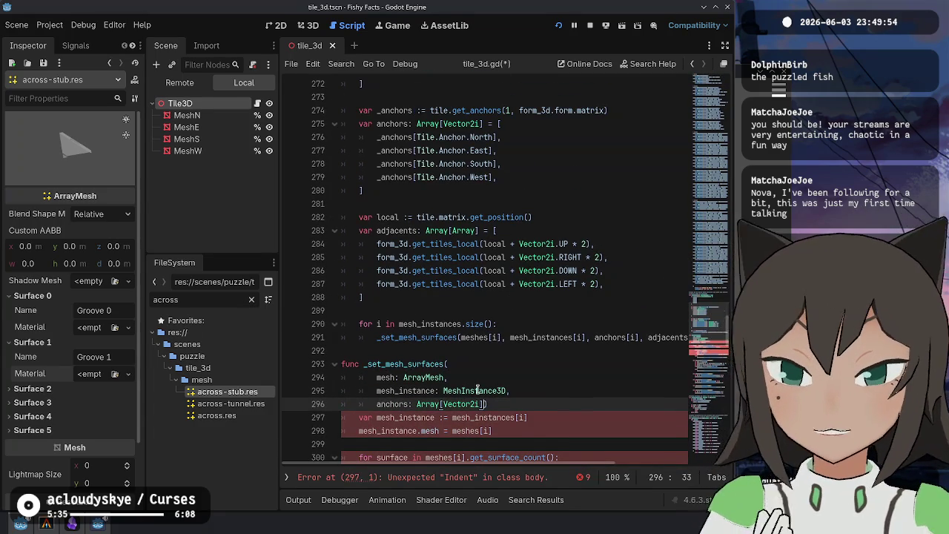
# Add the i: int and adjacents: Array[Array] parameters, with the closing parenthesis on its own line
pyautogui.click(526, 390)
pyautogui.press('Return')
pyautogui.write('i: int')
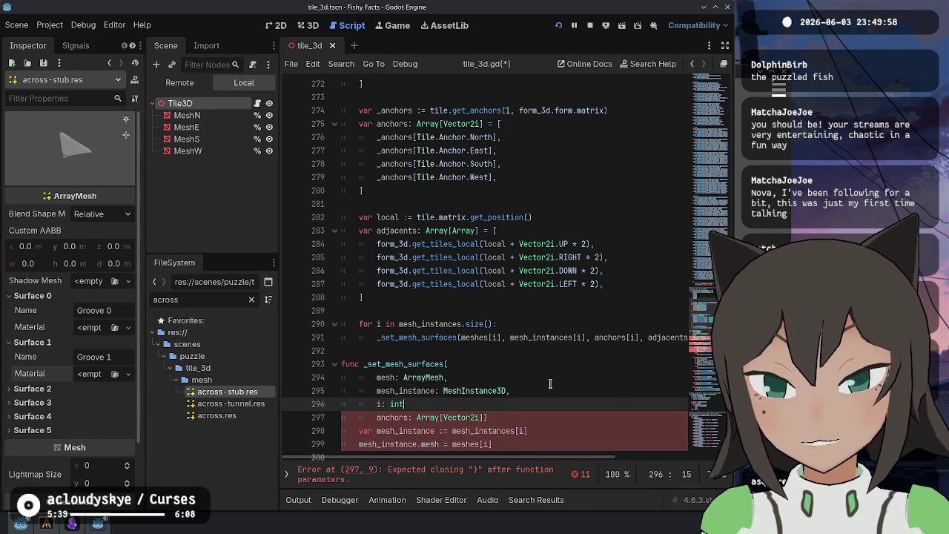
pyautogui.press('Down')
pyautogui.press('End')
pyautogui.press('Left')
pyautogui.write(',')
pyautogui.press('Return')
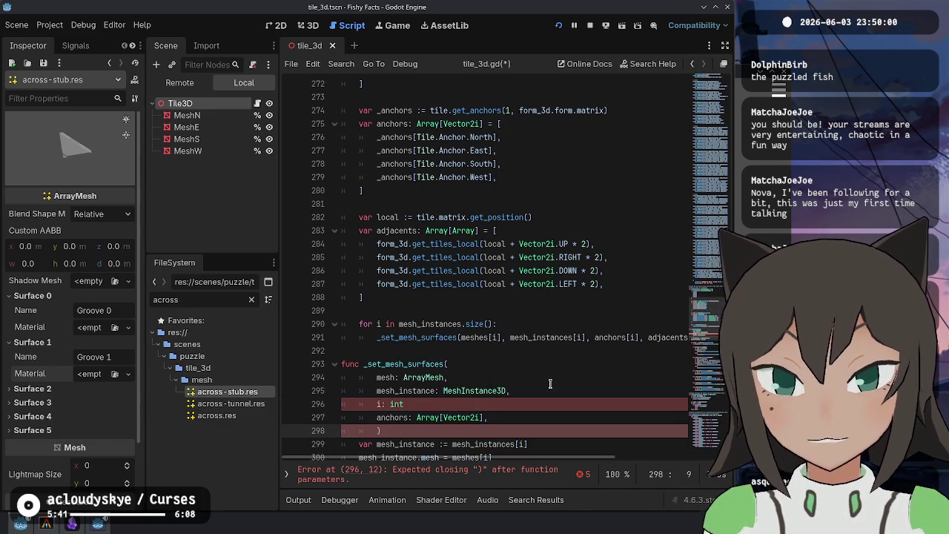
pyautogui.write('adjacents: A')
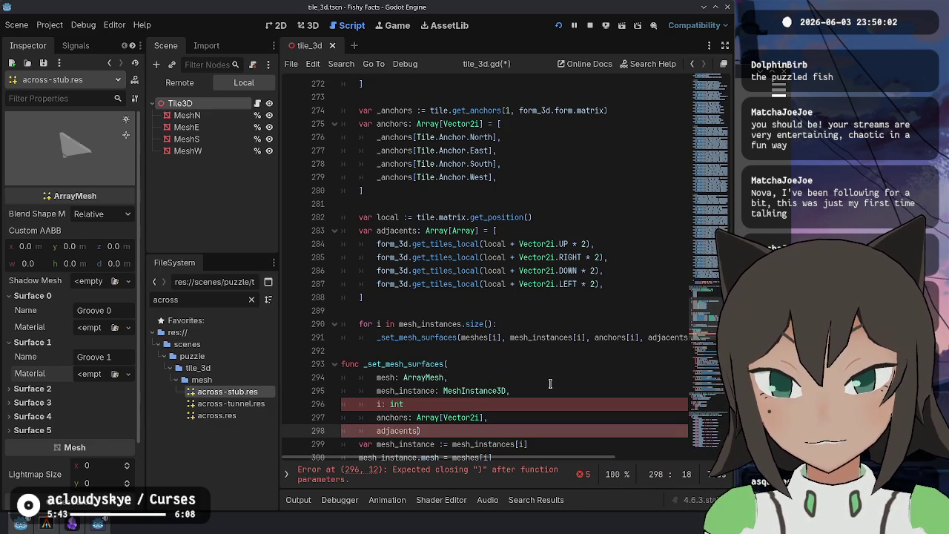
pyautogui.write('rray[Array]')
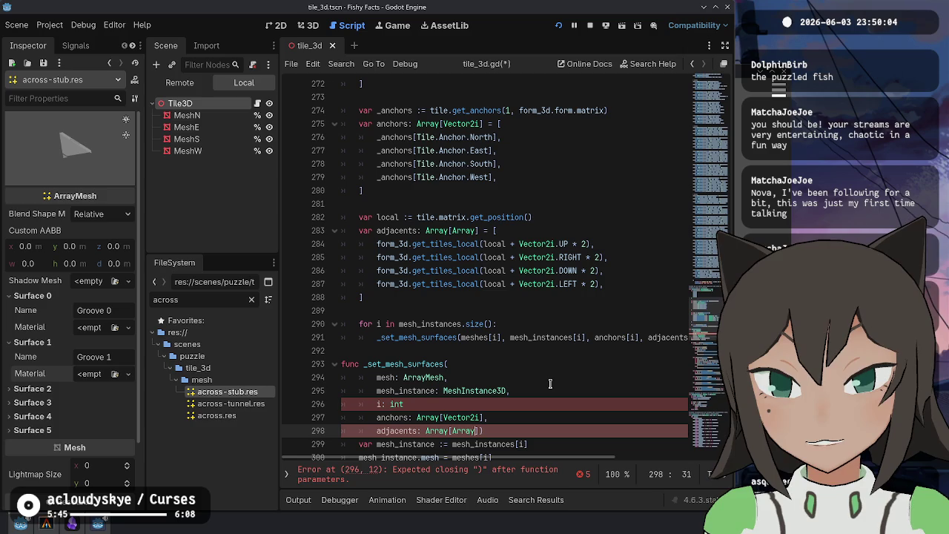
pyautogui.press('Up')
pyautogui.press('Up')
pyautogui.press('Down')
pyautogui.press('Down')
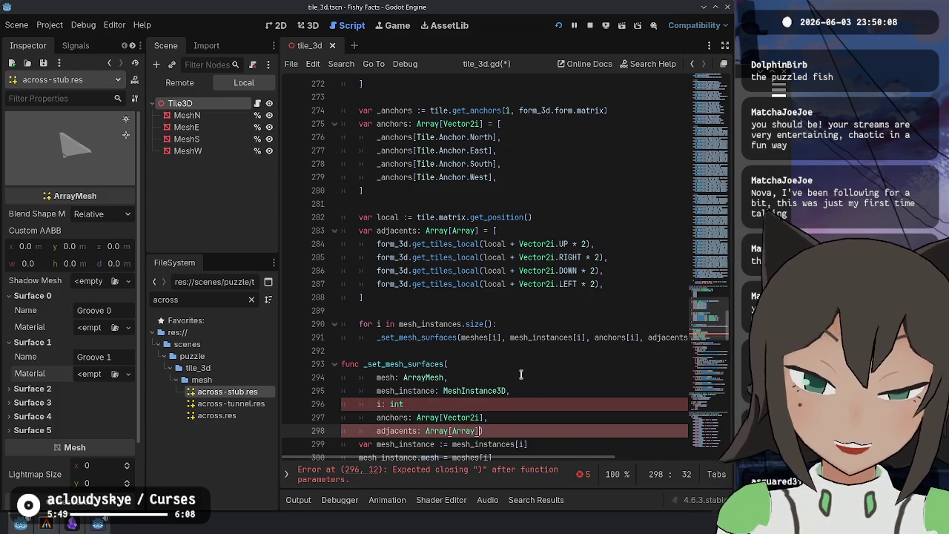
pyautogui.click(536, 405)
pyautogui.write(',')
pyautogui.press('Up')
pyautogui.press('Up')
pyautogui.press('Up')
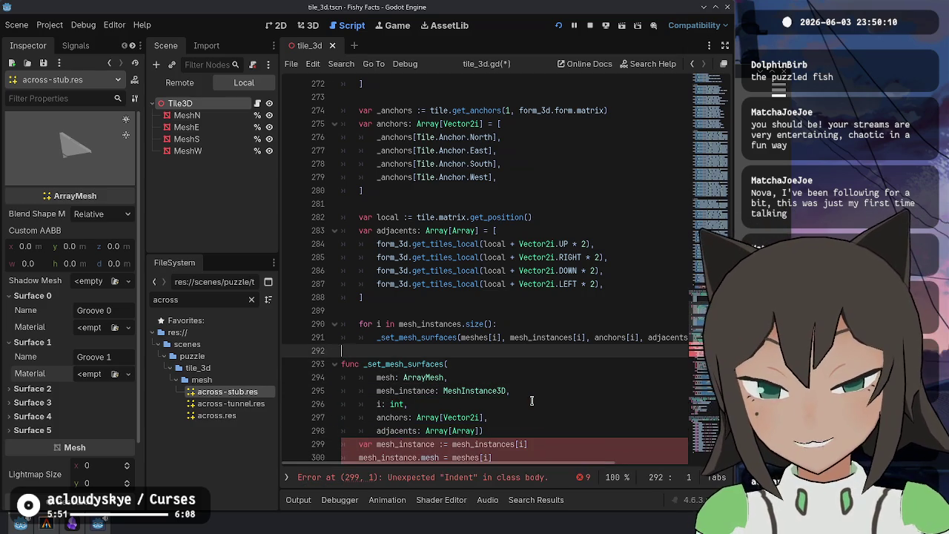
# Drop the [i] index from the anchors and adjacents arguments in the call, and save
pyautogui.press('End')
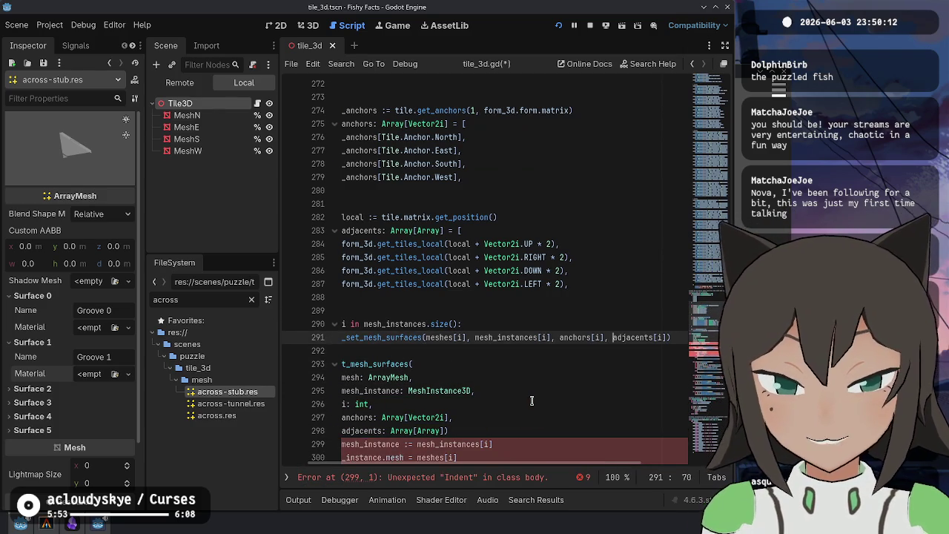
pyautogui.press('Left')
pyautogui.press('BackSpace')
pyautogui.press('BackSpace')
pyautogui.press('BackSpace')
pyautogui.press('End')
pyautogui.press('Left')
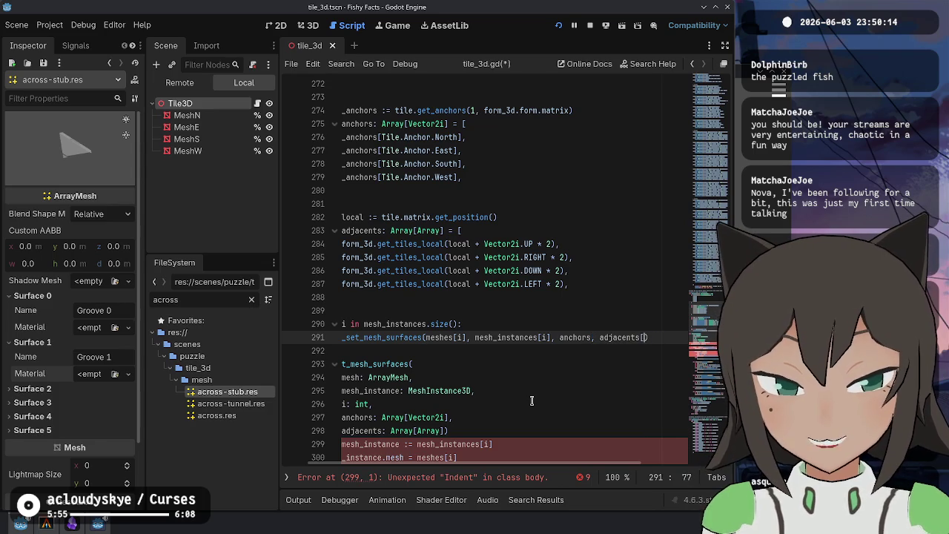
pyautogui.hotkey('ctrl', 's')
# Delete the redundant 'var mesh_instance := mesh_instances[i]' line from the loop
pyautogui.scroll(-2, 530, 371)
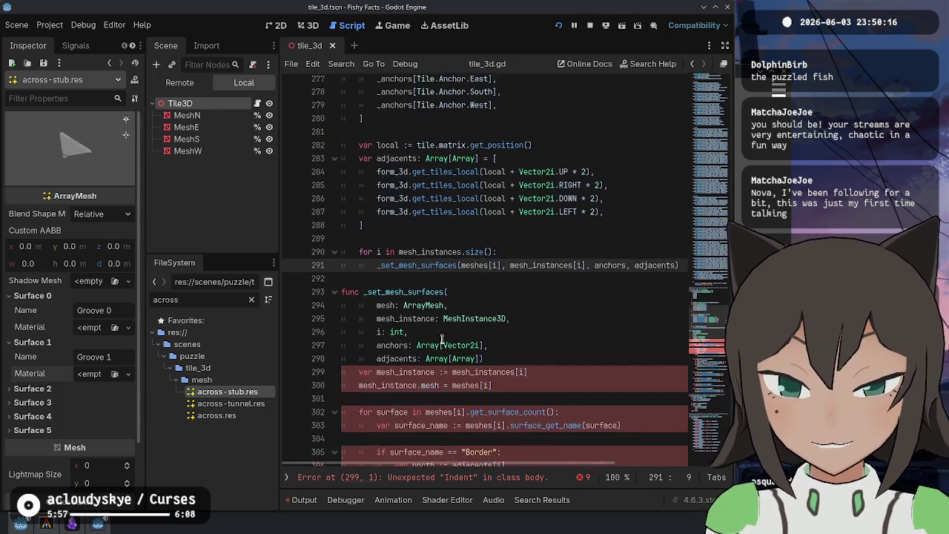
pyautogui.moveTo(529, 349)
pyautogui.mouseDown()
pyautogui.moveTo(542, 353)
pyautogui.moveTo(544, 376)
pyautogui.moveTo(554, 359)
pyautogui.mouseUp()
pyautogui.press('BackSpace')
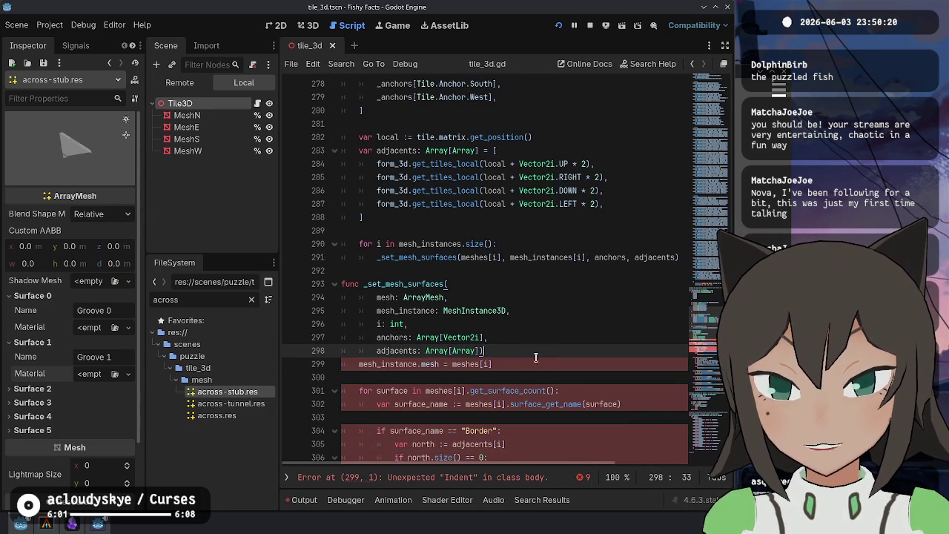
pyautogui.press('Return')
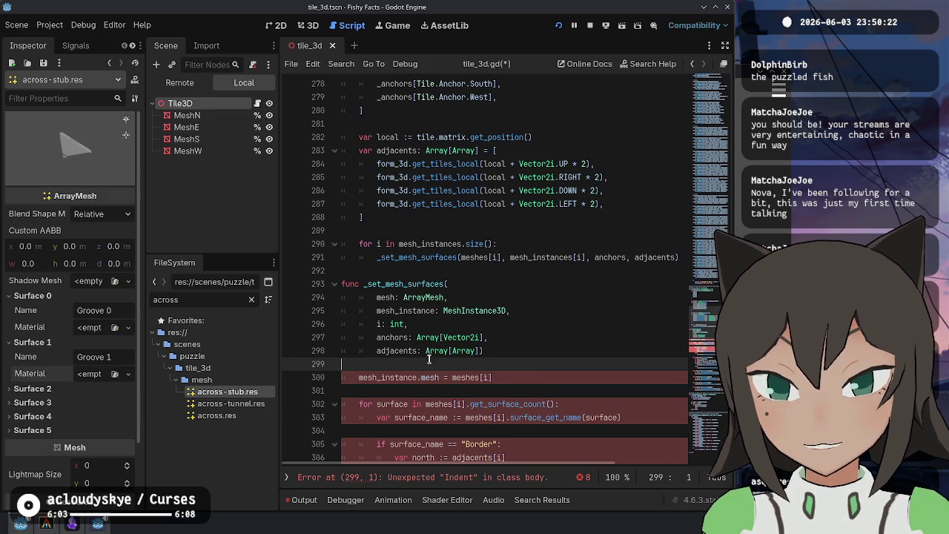
# Set the helper to assign mesh_instance.mesh = mesh and return '-> void:', then save
pyautogui.hotkey('ctrl', 'shift', 'k')
pyautogui.doubleClick(385, 297)
pyautogui.hotkey('ctrl', 'c')
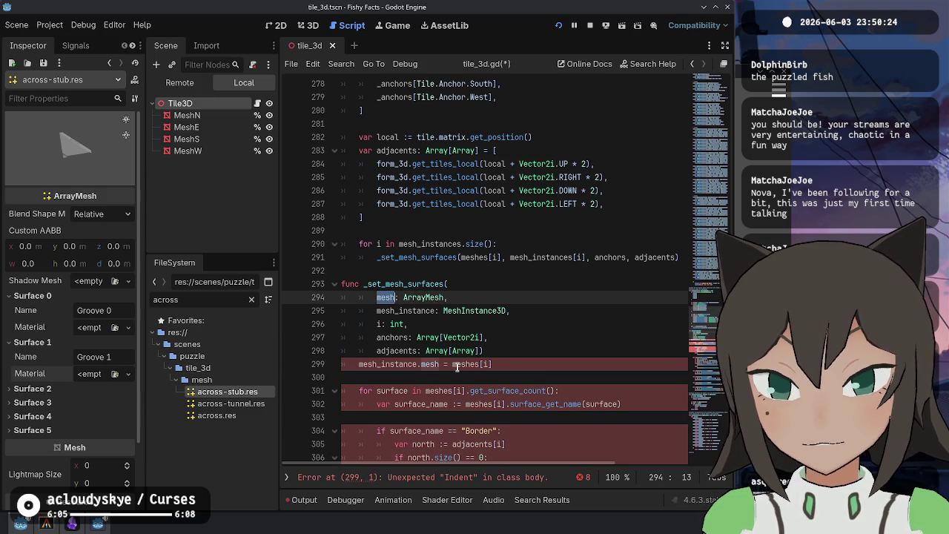
pyautogui.moveTo(453, 366); pyautogui.dragTo(569, 366)
pyautogui.hotkey('ctrl', 'v')
pyautogui.click(516, 324)
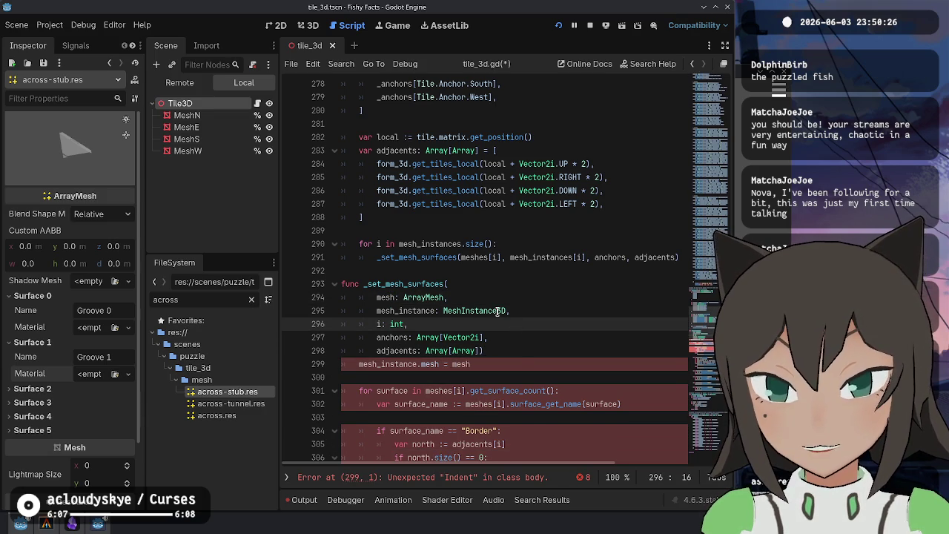
pyautogui.doubleClick(409, 311)
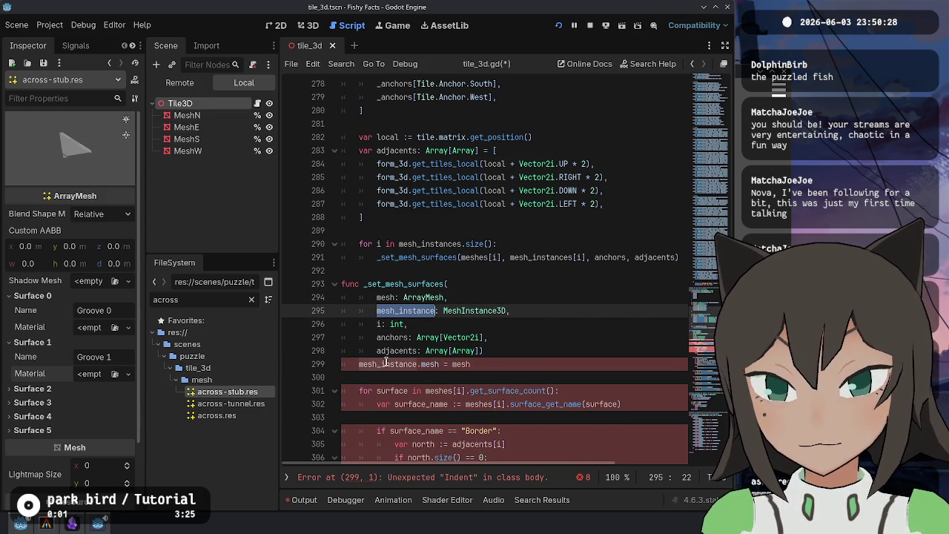
pyautogui.click(530, 365)
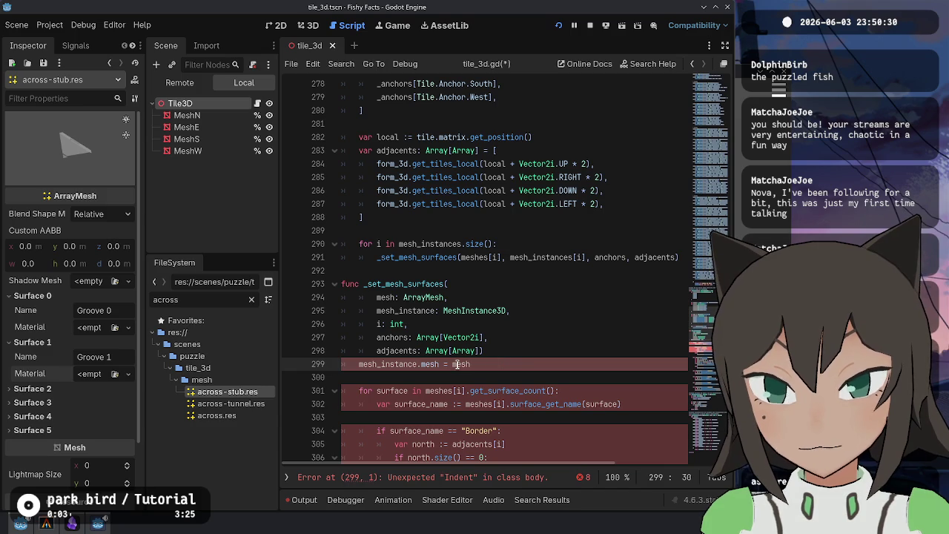
pyautogui.click(496, 350)
pyautogui.write('-> void:')
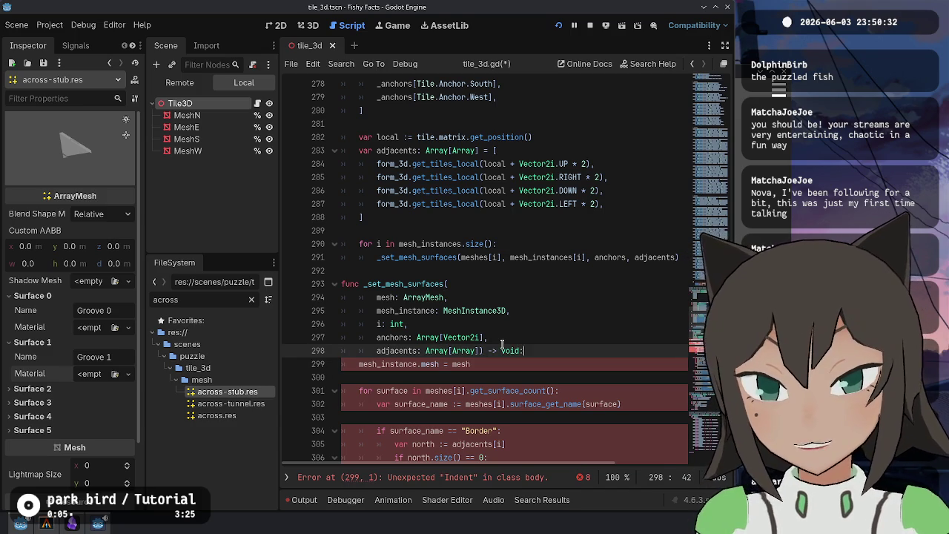
pyautogui.click(499, 377)
pyautogui.hotkey('ctrl', 's')
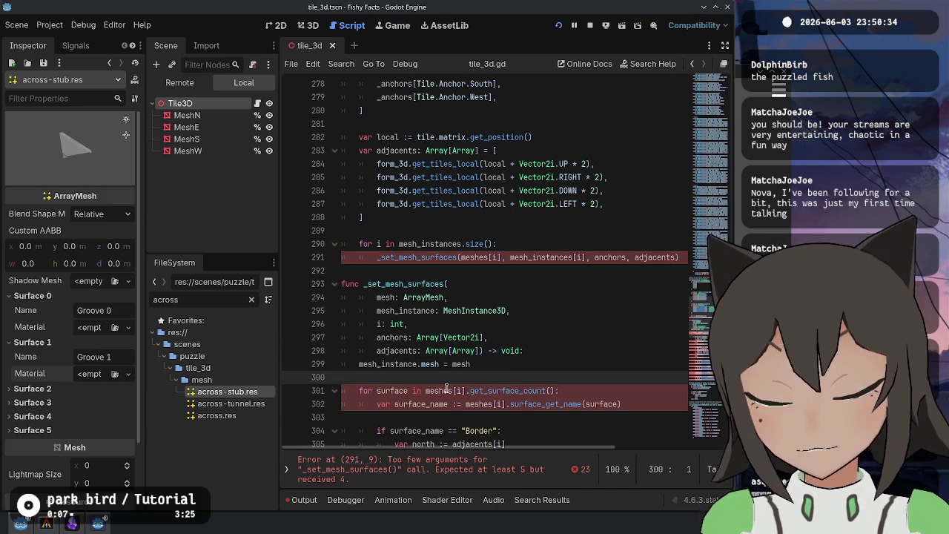
# Replace meshes[i] with mesh in the surface loop header and the surface_name line
pyautogui.click(447, 390)
pyautogui.scroll(-1, 445, 367)
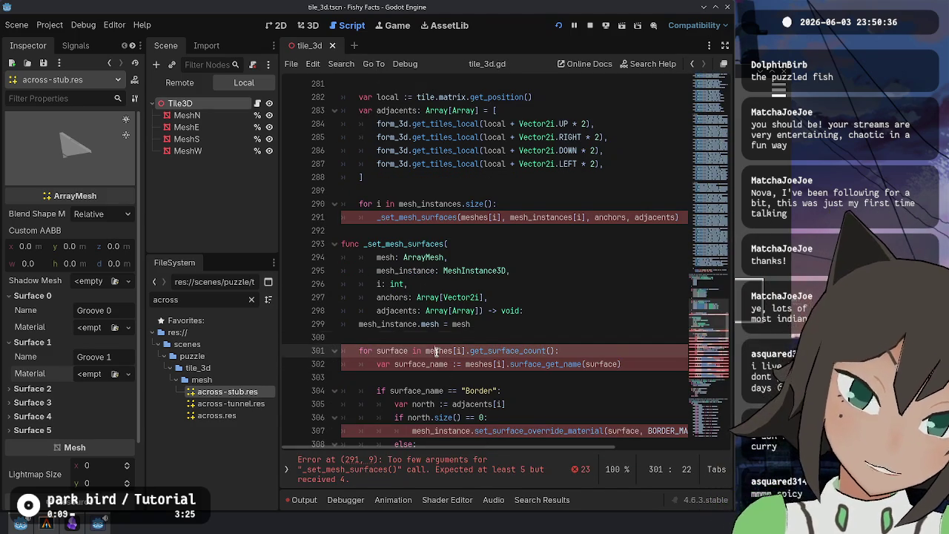
pyautogui.hotkey('ctrl', 'shift', 'Right')
pyautogui.hotkey('shift', 'Right')
pyautogui.hotkey('shift', 'Right')
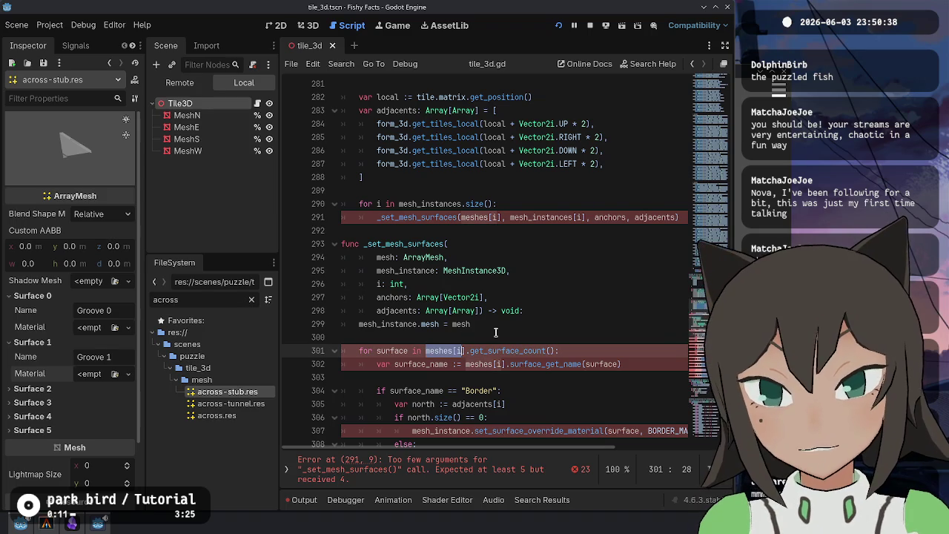
pyautogui.write('mesh')
pyautogui.press('Escape')
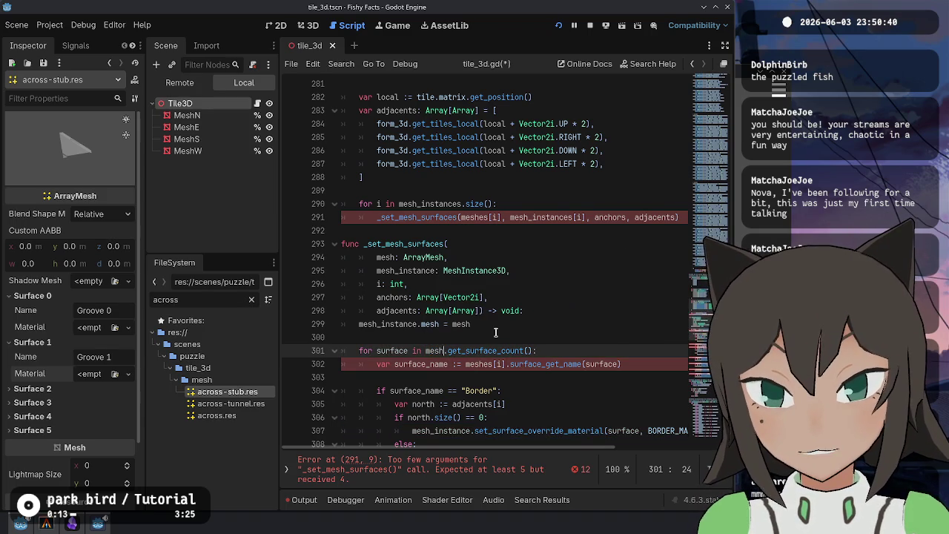
pyautogui.press('Down')
pyautogui.hotkey('ctrl', 'shift', 'Right')
pyautogui.hotkey('shift', 'Right')
pyautogui.hotkey('shift', 'Right')
pyautogui.hotkey('shift', 'Right')
pyautogui.write('mesh')
pyautogui.press('Escape')
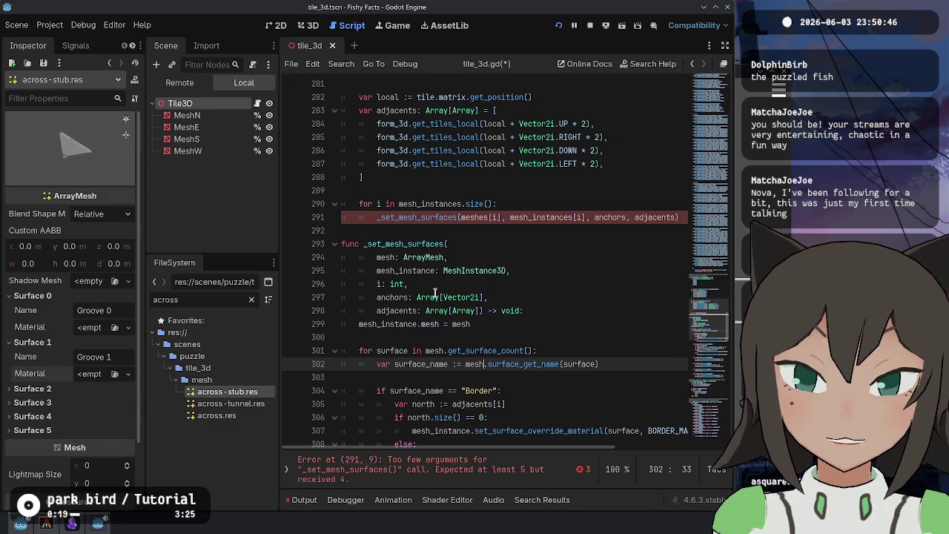
pyautogui.scroll(9, 462, 267)
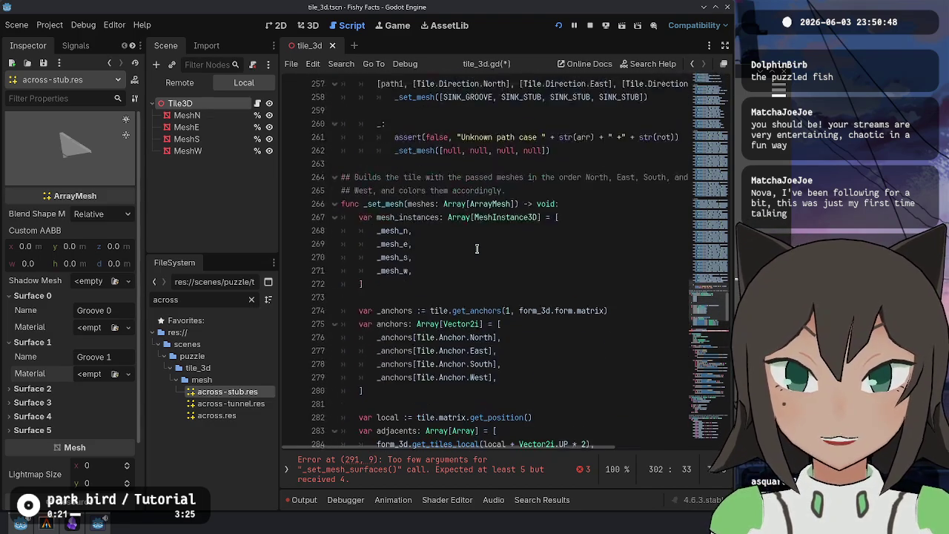
# Undo back through the refactor to review the original cross-link anchor code
pyautogui.scroll(-11, 477, 252)
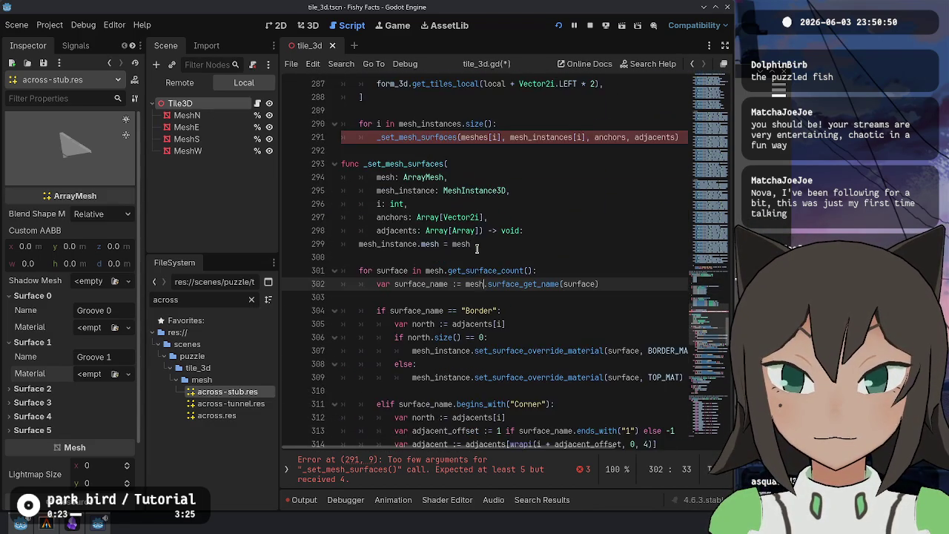
pyautogui.scroll(-14, 477, 249)
pyautogui.scroll(19, 477, 250)
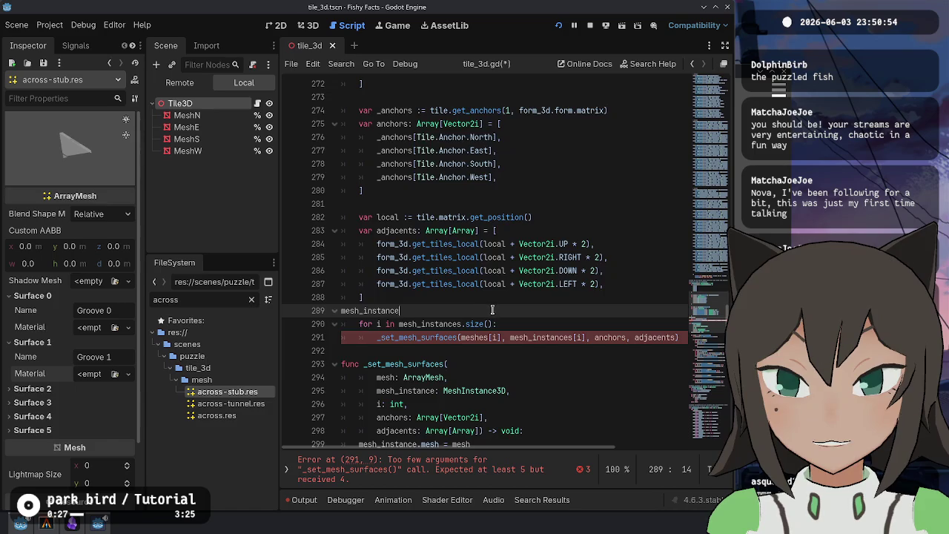
pyautogui.hotkey('ctrl', 'z')
pyautogui.hotkey('ctrl', 'z')
pyautogui.hotkey('ctrl', 'z')
pyautogui.hotkey('ctrl', 'z')
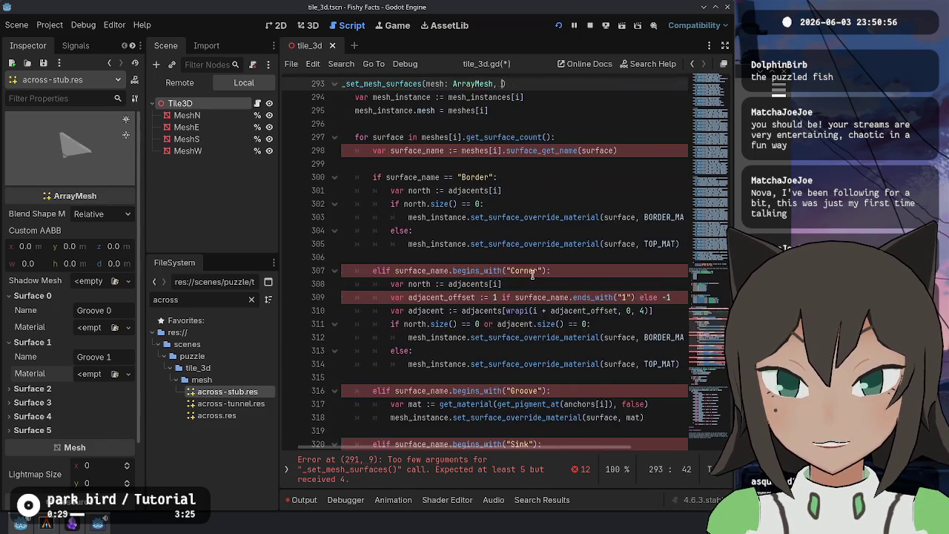
pyautogui.hotkey('ctrl', 'z')
pyautogui.hotkey('ctrl', 'z')
pyautogui.hotkey('ctrl', 'z')
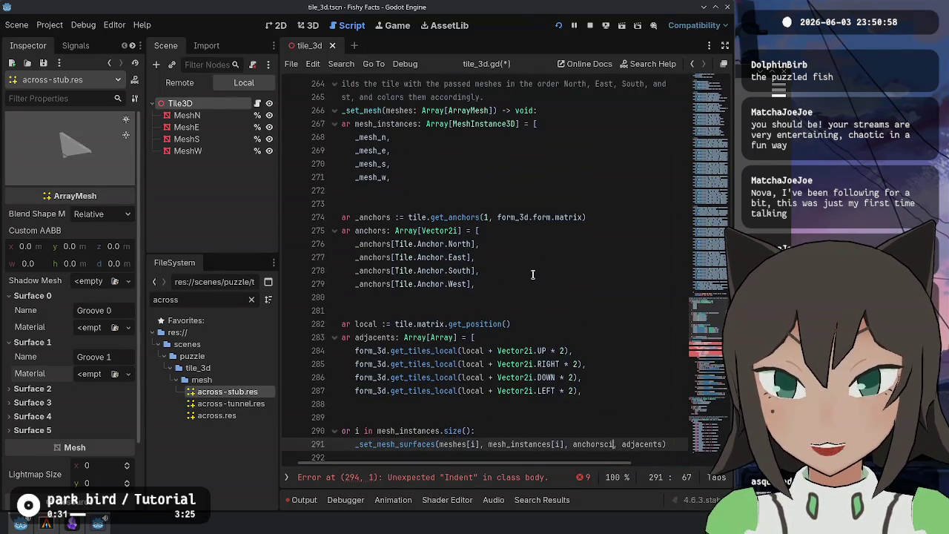
pyautogui.hotkey('ctrl', 'z')
pyautogui.hotkey('ctrl', 'z')
pyautogui.hotkey('ctrl', 'z')
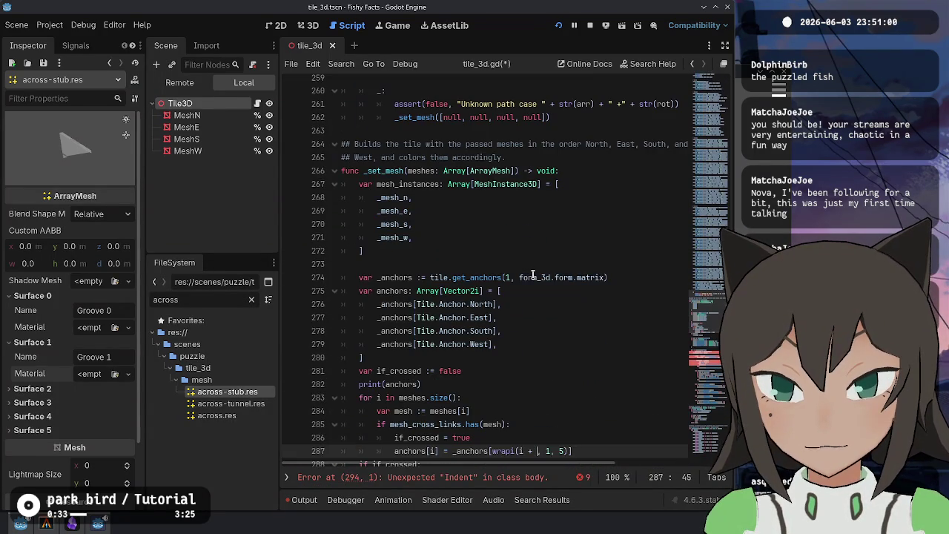
pyautogui.scroll(-4, 532, 274)
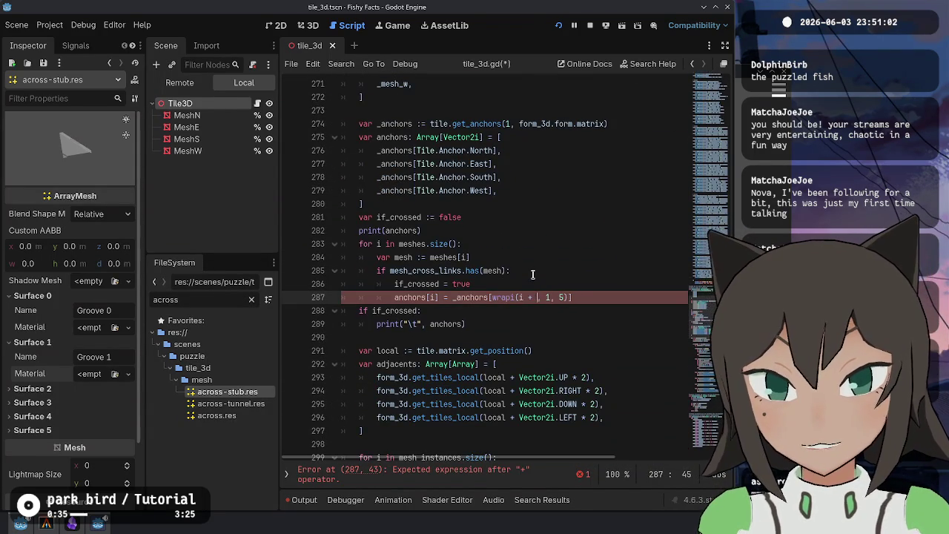
pyautogui.hotkey('ctrl', 'z')
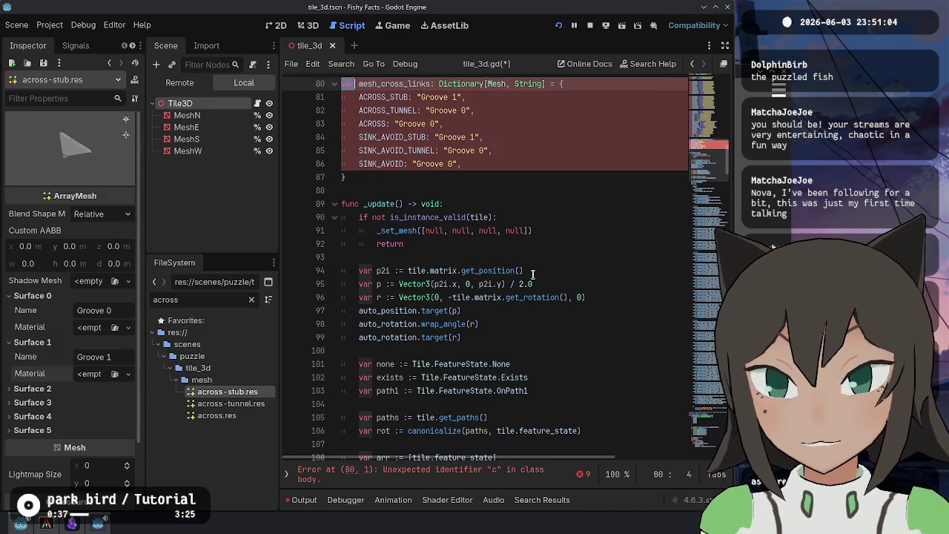
pyautogui.hotkey('ctrl', 'z')
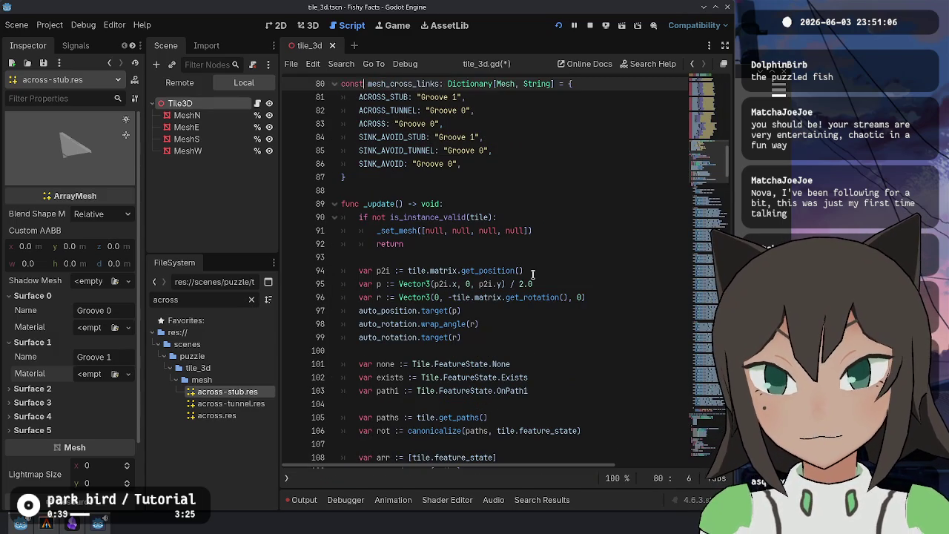
pyautogui.hotkey('ctrl', 'z')
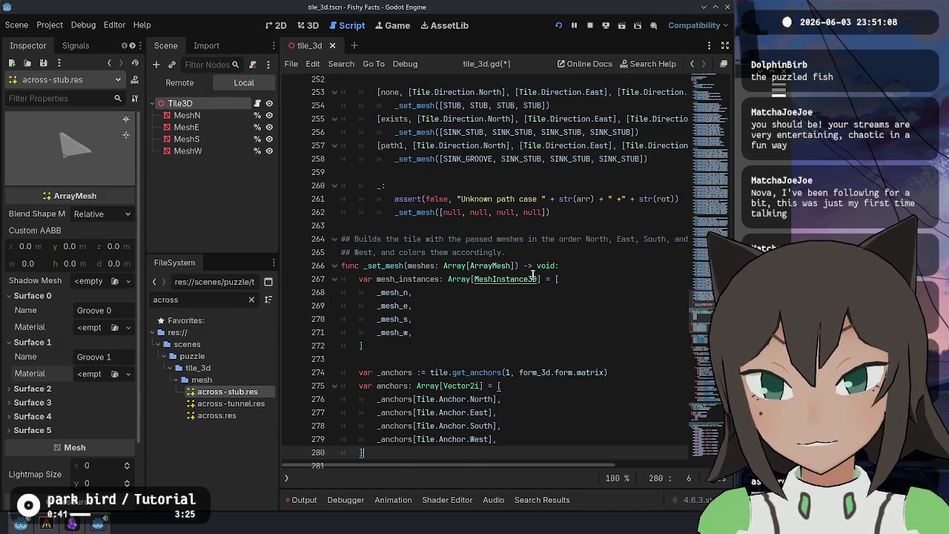
pyautogui.hotkey('ctrl', 'z')
pyautogui.press('Delete')
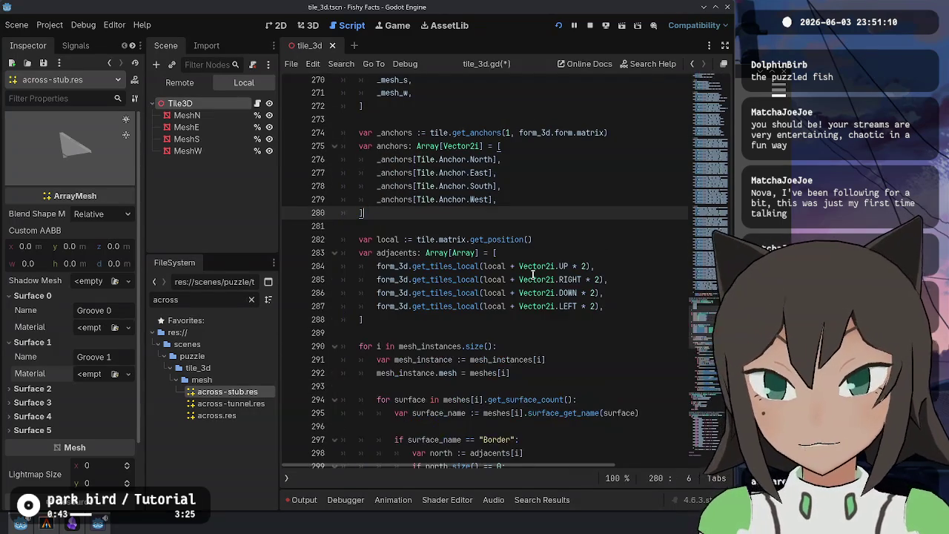
# Redo the _set_mesh_surfaces helper and signature edits, save, and undo the stray mesh_instance text
pyautogui.hotkey('ctrl', 'shift', 'z')
pyautogui.hotkey('ctrl', 'shift', 'z')
pyautogui.hotkey('ctrl', 'shift', 'z')
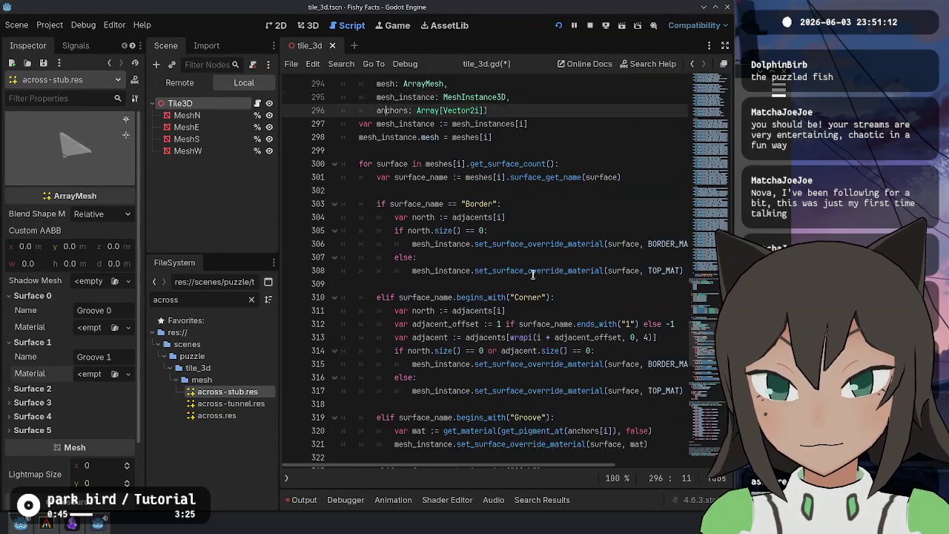
pyautogui.hotkey('ctrl', 'shift', 'z')
pyautogui.hotkey('ctrl', 'shift', 'z')
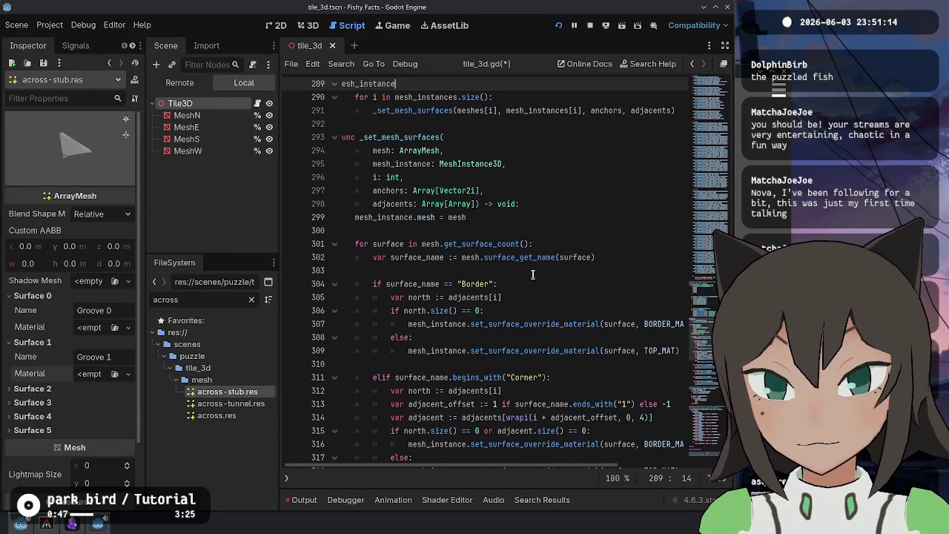
pyautogui.hotkey('ctrl', 's')
pyautogui.hotkey('ctrl', 'z')
pyautogui.hotkey('ctrl', 'z')
pyautogui.hotkey('ctrl', 'z')
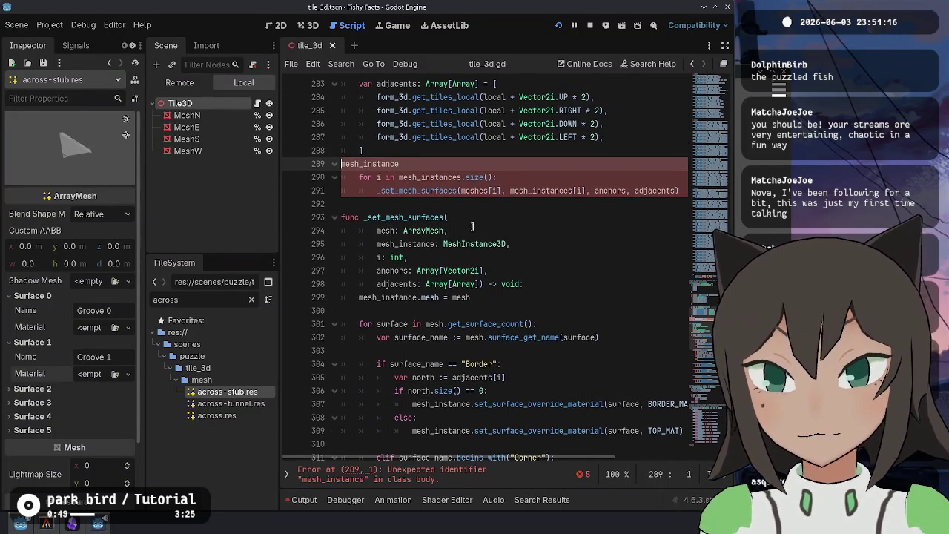
pyautogui.click(492, 350)
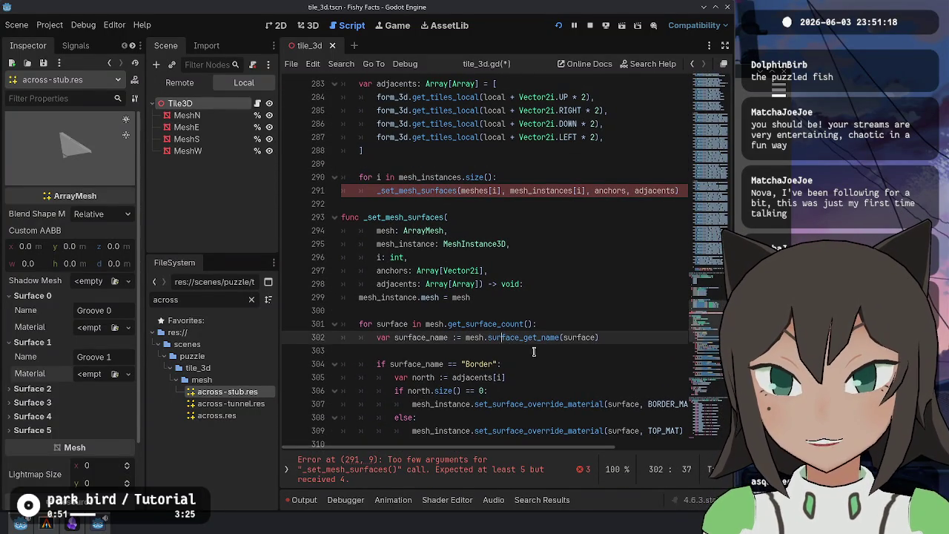
# Pass i as the third argument, before anchors, in the _set_mesh_surfaces call
pyautogui.scroll(-1, 567, 305)
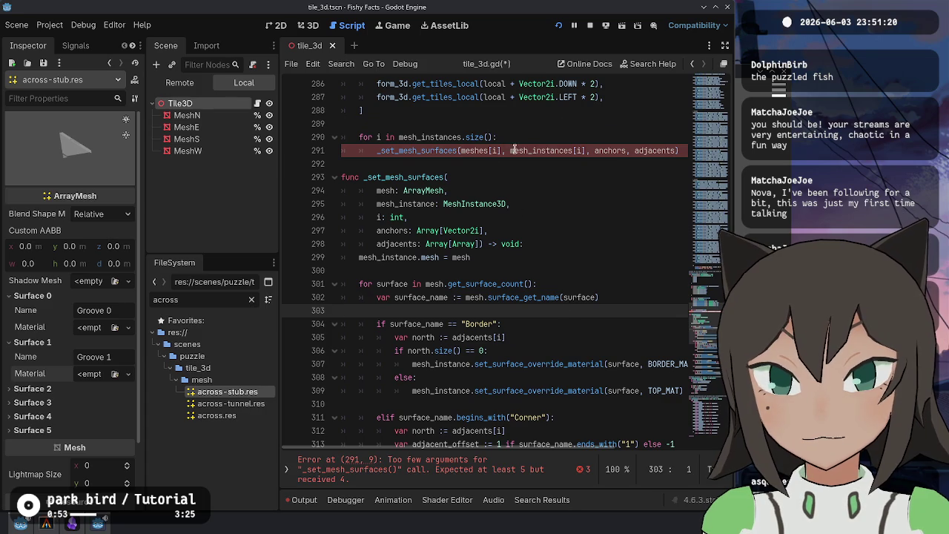
pyautogui.moveTo(594, 150); pyautogui.dragTo(597, 137)
pyautogui.press('Right')
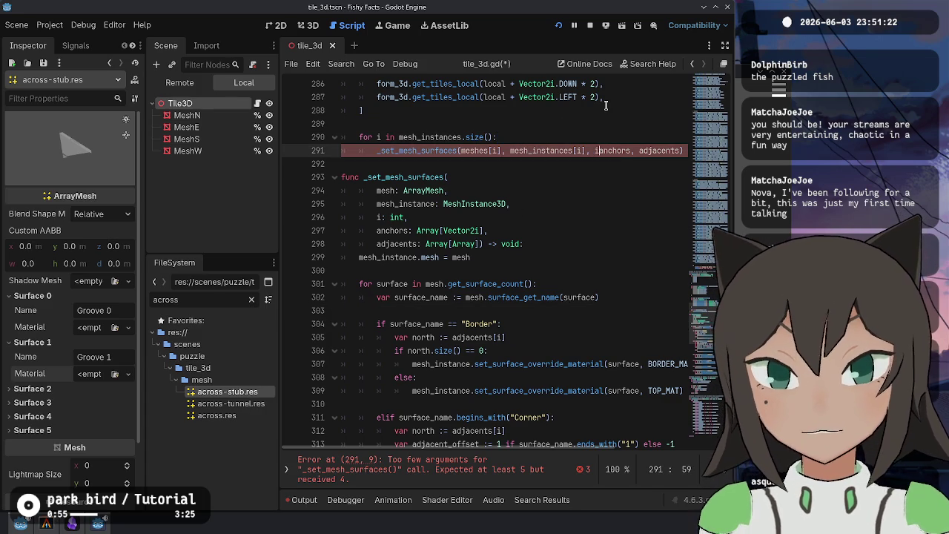
pyautogui.write('i')
pyautogui.press('Down')
pyautogui.press('End')
pyautogui.hotkey('ctrl', 'Left')
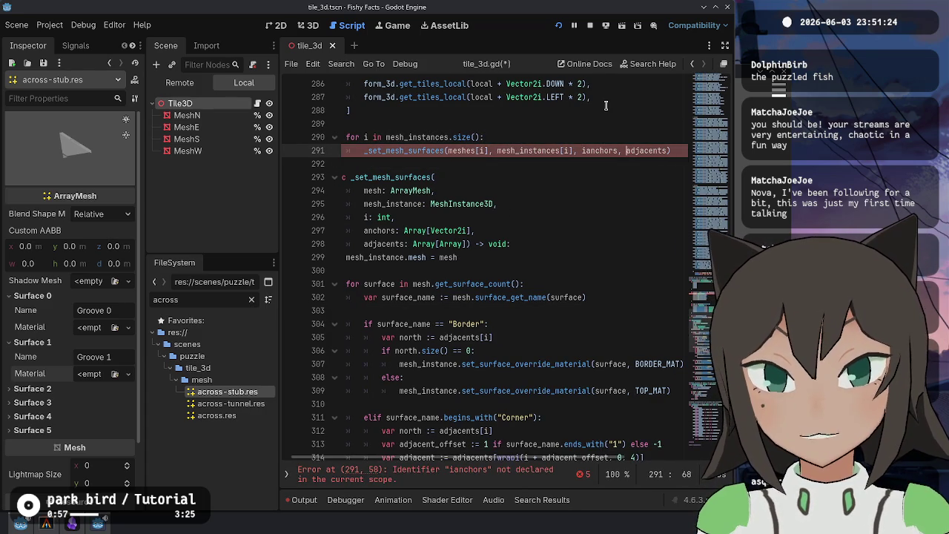
pyautogui.press('BackSpace')
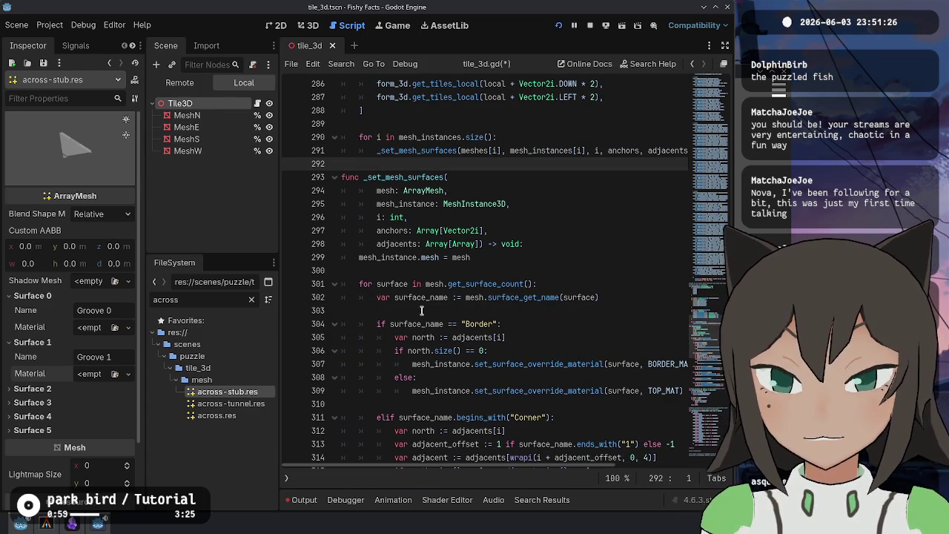
# Paste the cross-link anchor block into the helper's surface loop
pyautogui.click(447, 310)
pyautogui.scroll(-3, 496, 267)
pyautogui.write('var if_crossed := false \tprint(anchors) \tfor i in meshes.size(): \t\tvar mesh := meshes[i] \t\tif mesh_cross_links.has(mesh): \t\t\tif_crossed = true \t\t\tanchors[i] = _anchors[wrapi(i + 2, 1, 5)] \tif if_crossed: \t\tprint("\\t", anchors)')
pyautogui.press('Return')
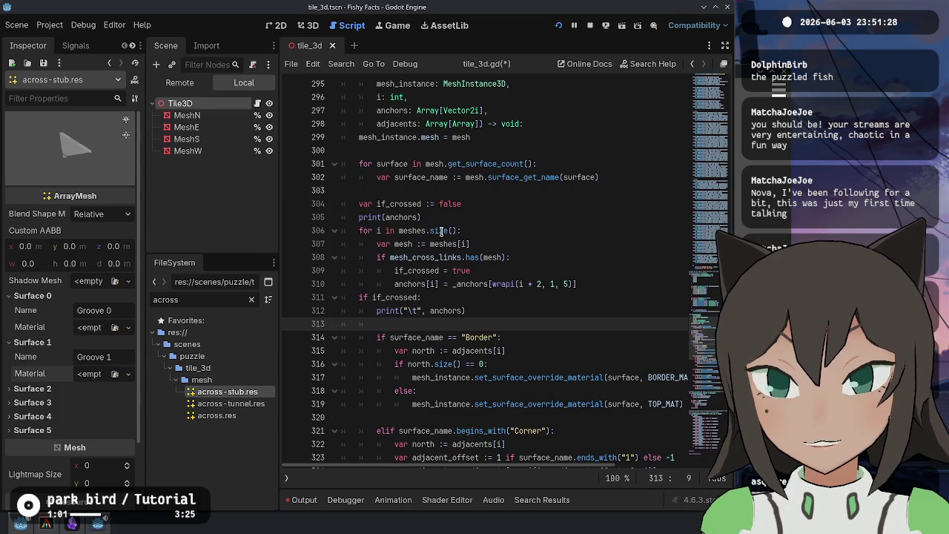
# Delete the if_crossed declaration and debug print lines, and indent the block into the surface loop
pyautogui.click(412, 203)
pyautogui.hotkey('ctrl', 'shift', 'k')
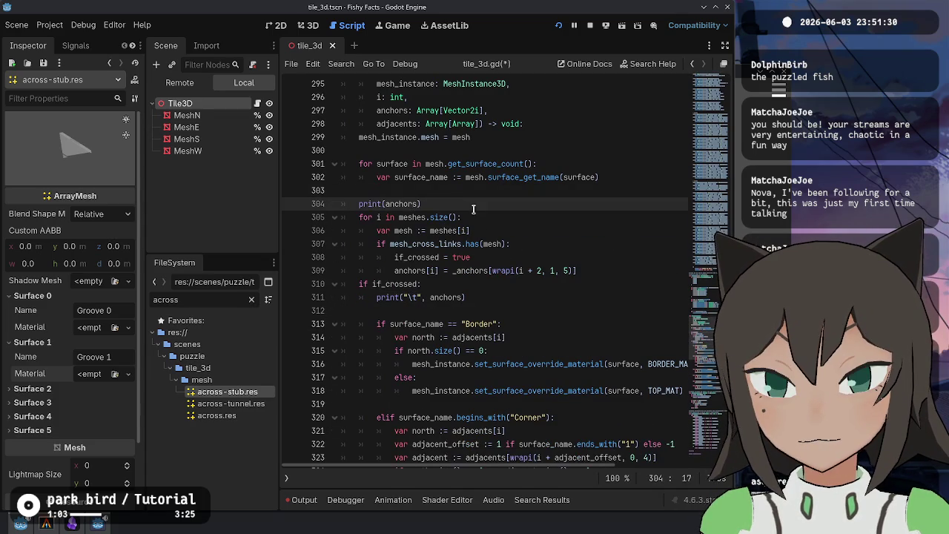
pyautogui.hotkey('ctrl', 'shift', 'k')
pyautogui.click(442, 271)
pyautogui.hotkey('ctrl', 'shift', 'k')
pyautogui.hotkey('ctrl', 'shift', 'k')
pyautogui.moveTo(447, 256); pyautogui.dragTo(422, 205)
pyautogui.press('Tab')
# Add 'var anchor = anchors[i]' and change the wrapi line to anchors[wrapi(i + 1, 0, 4)]
pyautogui.click(486, 176)
pyautogui.press('Return')
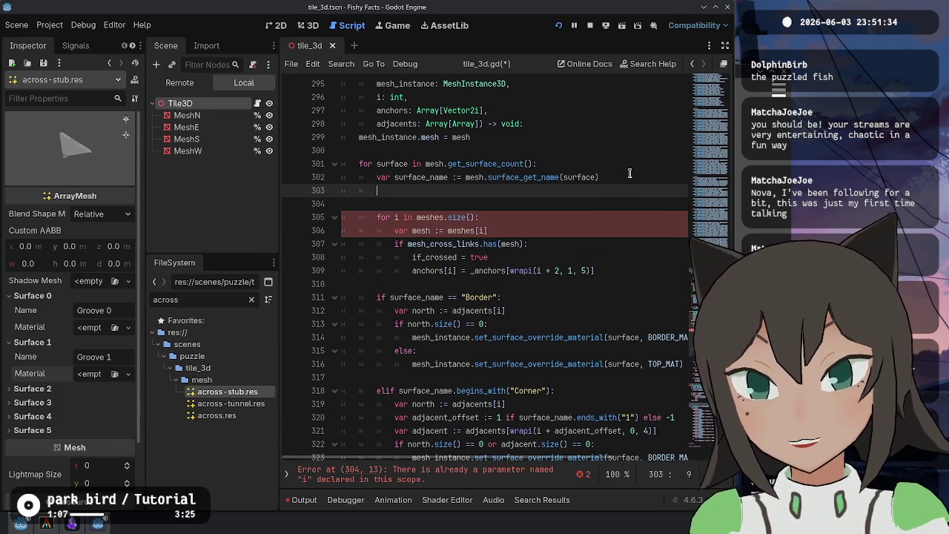
pyautogui.write('var anchor')
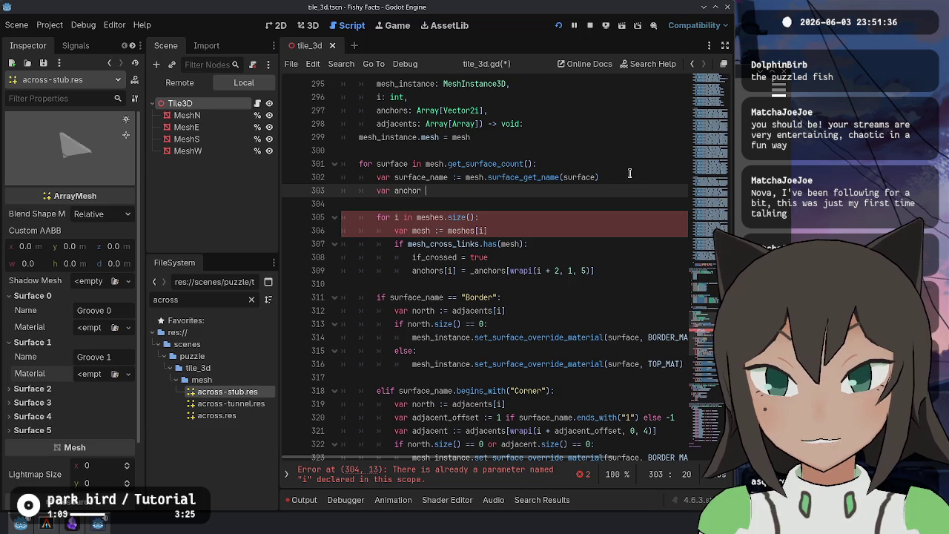
pyautogui.write(' = anchors[i')
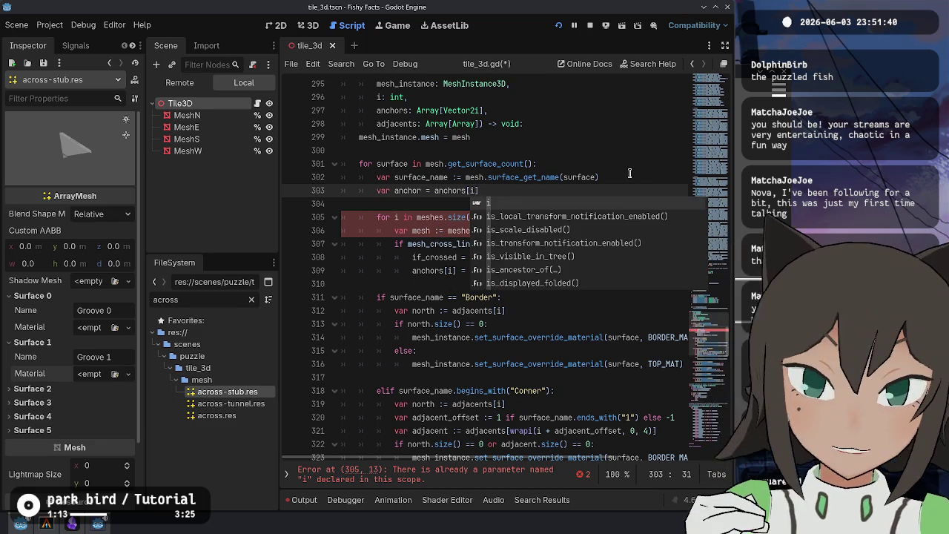
pyautogui.press('Escape')
pyautogui.press('Down')
pyautogui.press('Down')
pyautogui.press('Down')
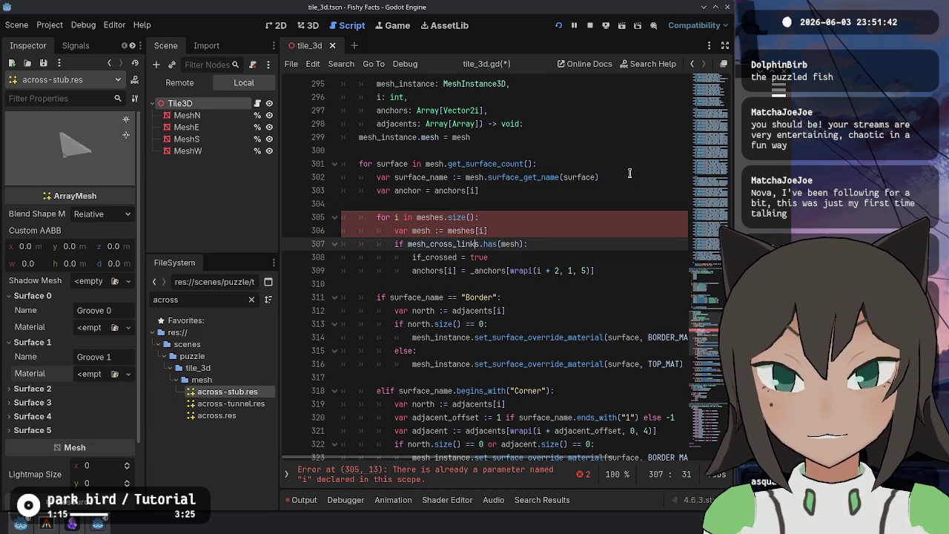
pyautogui.press('BackSpace')
pyautogui.hotkey('ctrl', 'Right')
pyautogui.hotkey('ctrl', 'Right')
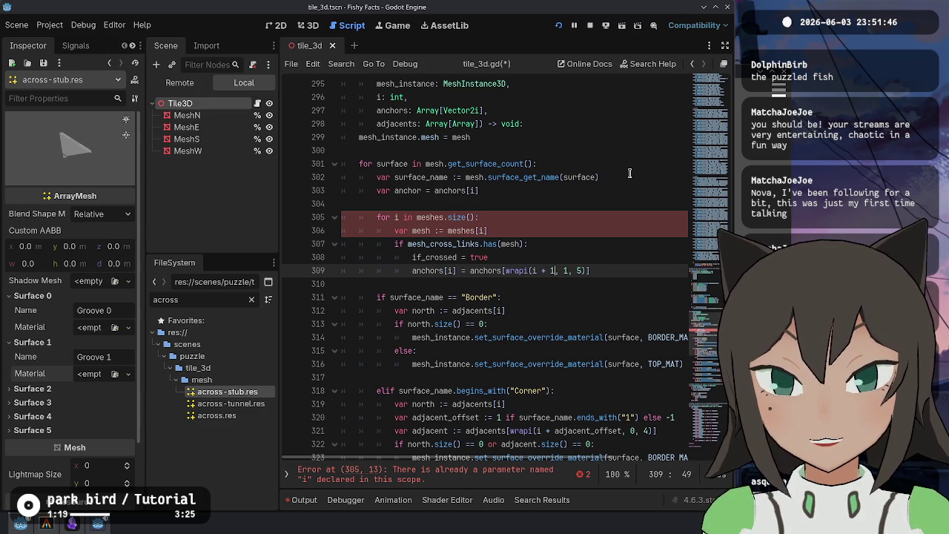
pyautogui.press('BackSpace')
pyautogui.write('0')
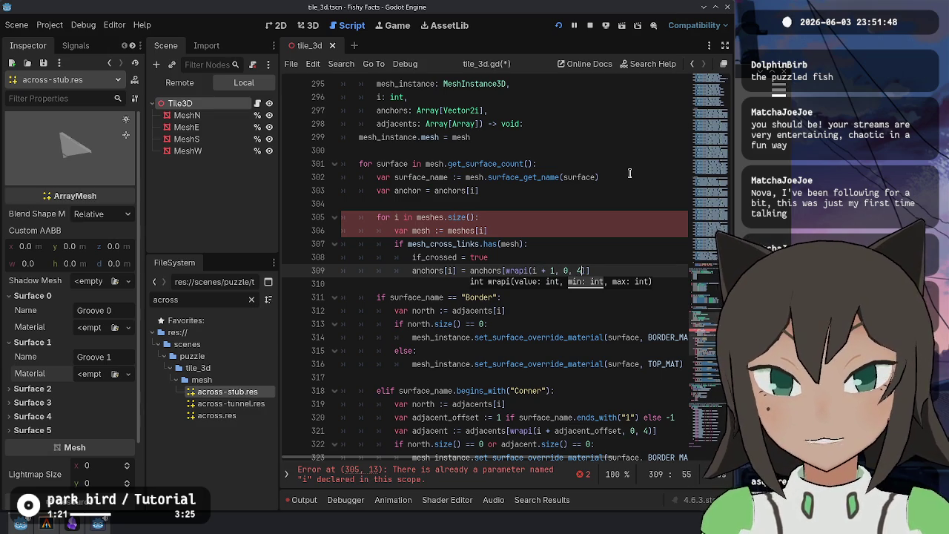
pyautogui.press('Escape')
# Remove the inner meshes loop and extend the condition with 'and surface_name == mesh_cross_links[mesh]:'
pyautogui.press('Up')
pyautogui.press('Up')
pyautogui.press('Up')
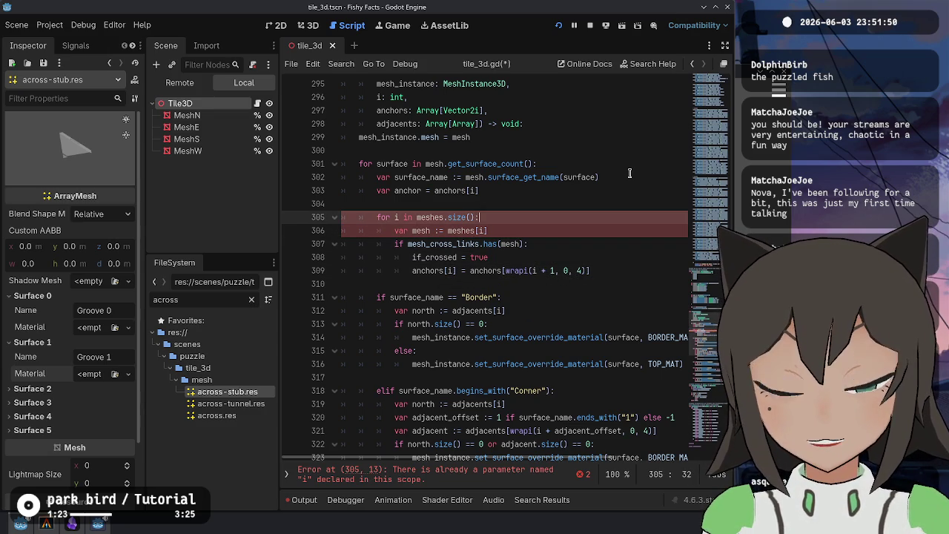
pyautogui.hotkey('ctrl', 'shift', 'k')
pyautogui.hotkey('shift', 'Down')
pyautogui.hotkey('shift', 'Down')
pyautogui.hotkey('shift', 'Down')
pyautogui.hotkey('shift', 'Tab')
pyautogui.press('Left')
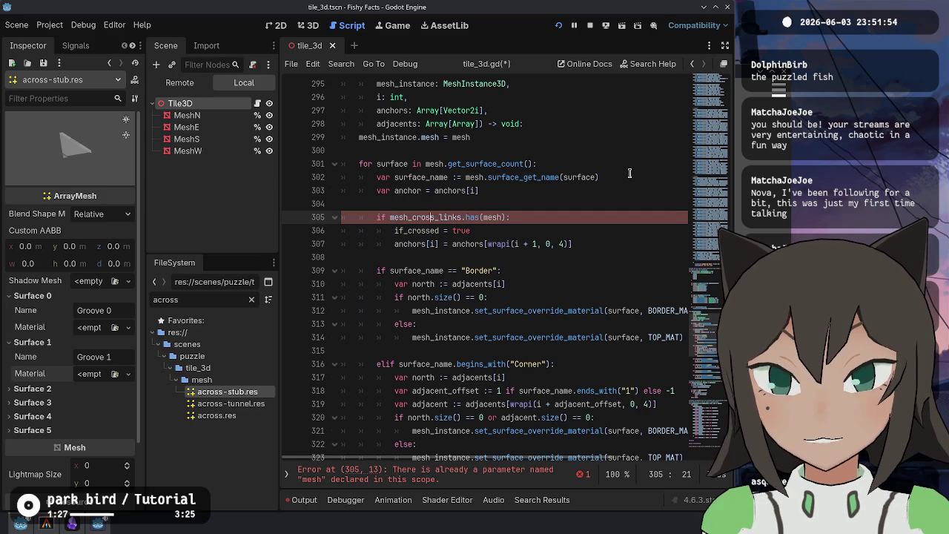
pyautogui.hotkey('ctrl', 'shift', 'k')
pyautogui.press('End')
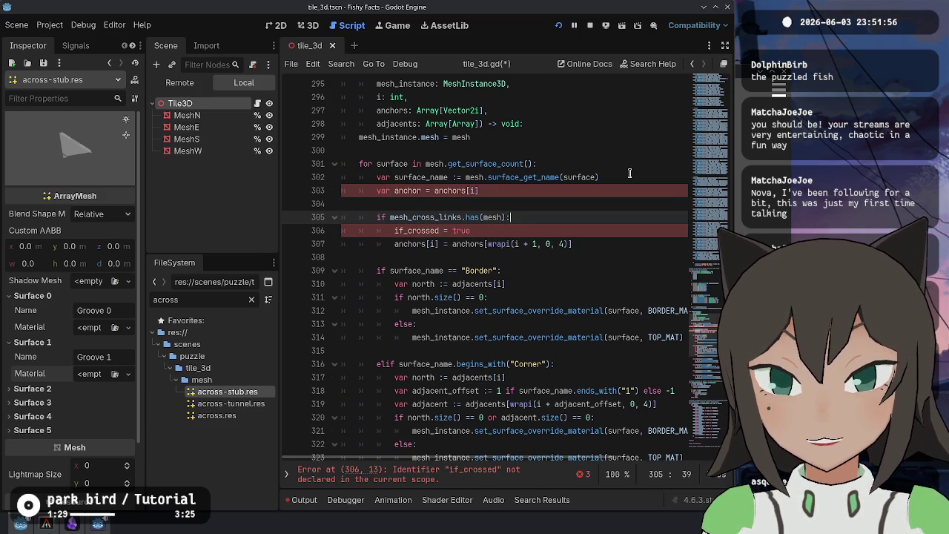
pyautogui.hotkey('shift', 'Down')
pyautogui.press('Delete')
# Finish line 305 with 'and surface_name == mesh_cross_links[mesh]:', change line 303 to ':=', and save
pyautogui.write('and surface_name == mesh_cross_links[mesh')
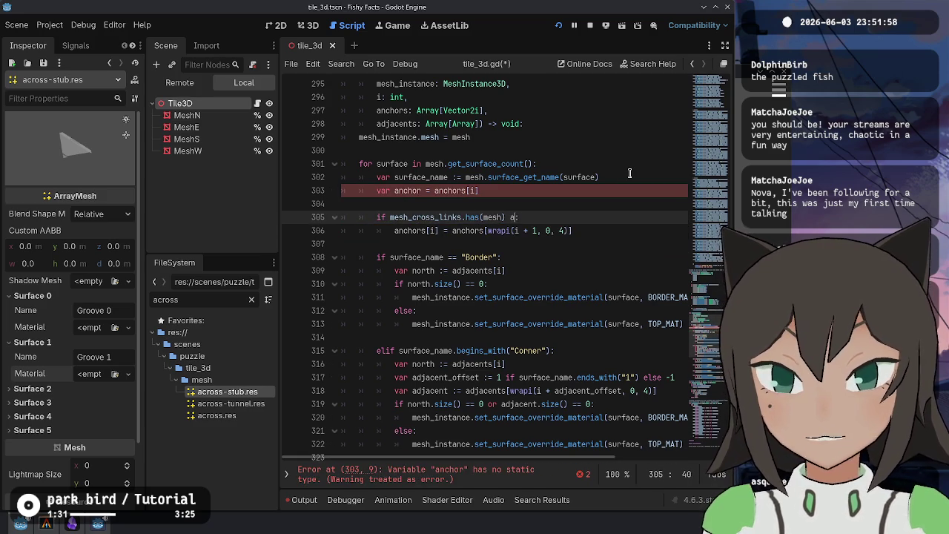
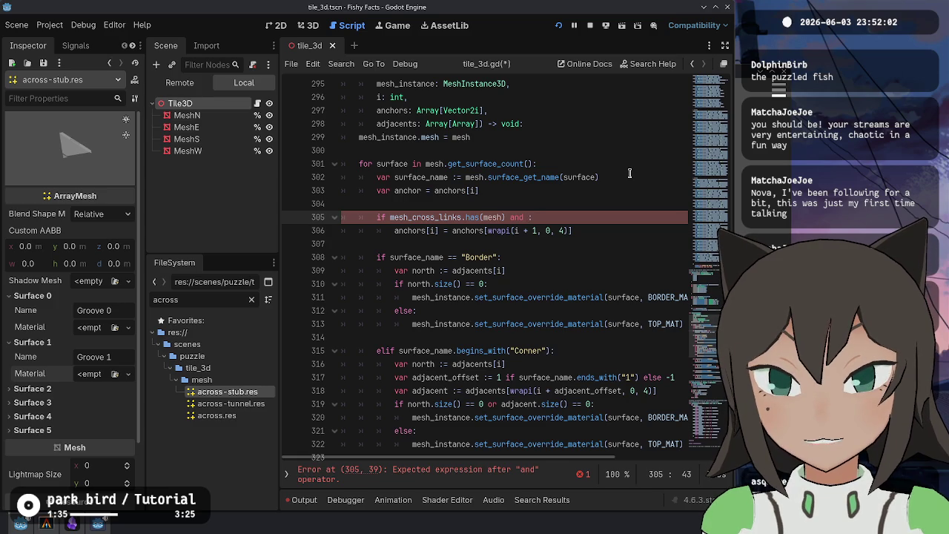
# Remove the inner meshes loop and extend the condition with 'and surface_name == mesh_cross_links[mesh]:'
# Finish line 305 with 'and surface_name == mesh_cross_links[mesh]:', change line 303 to ':=', and save
pyautogui.write('urface_name ')
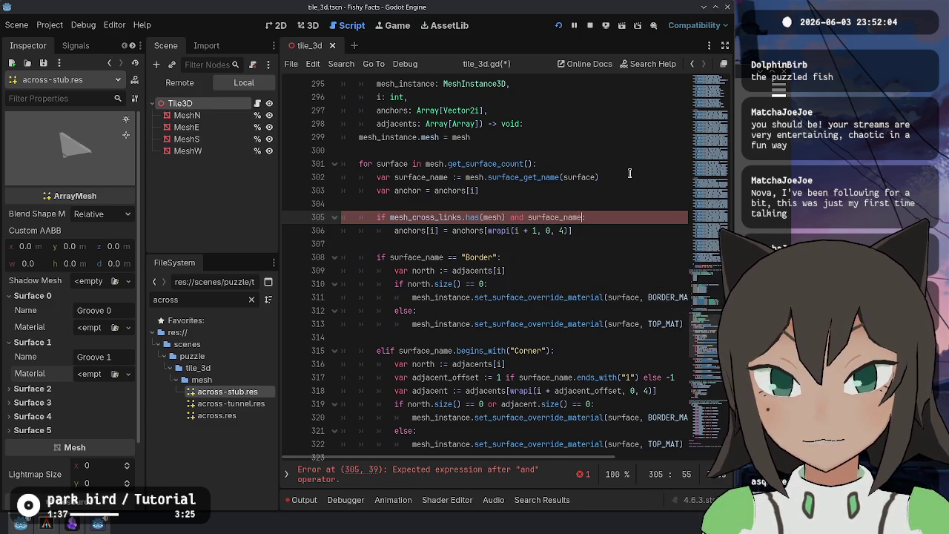
pyautogui.write('== ')
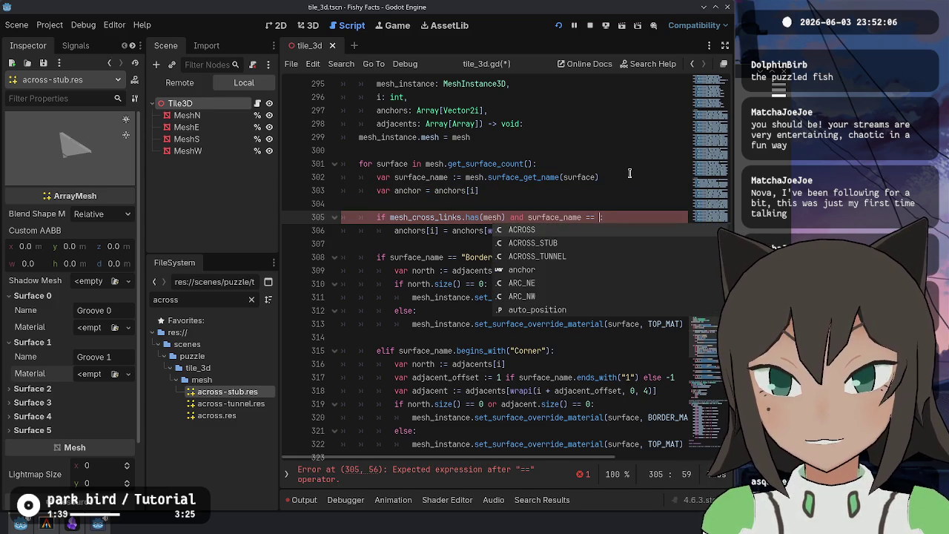
pyautogui.write('mesh_cross_link')
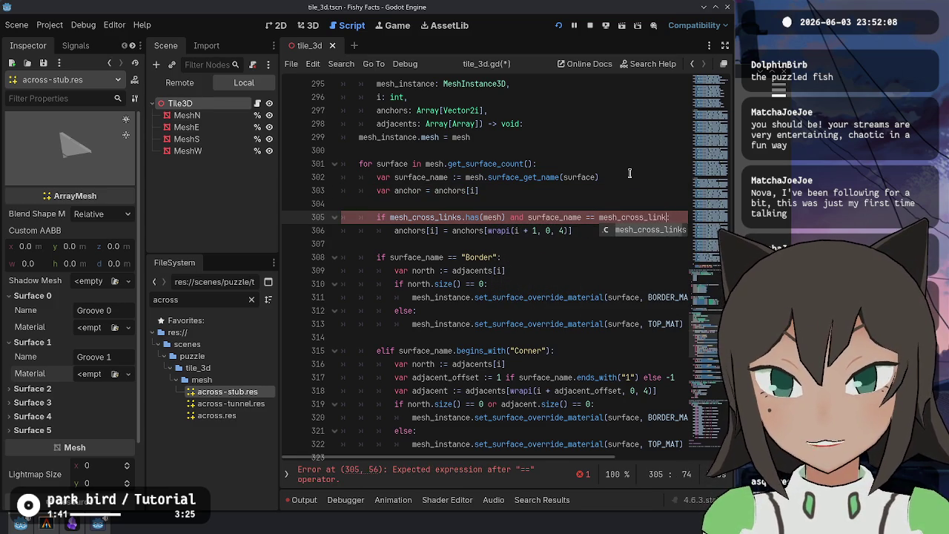
pyautogui.write('s[mesh]:')
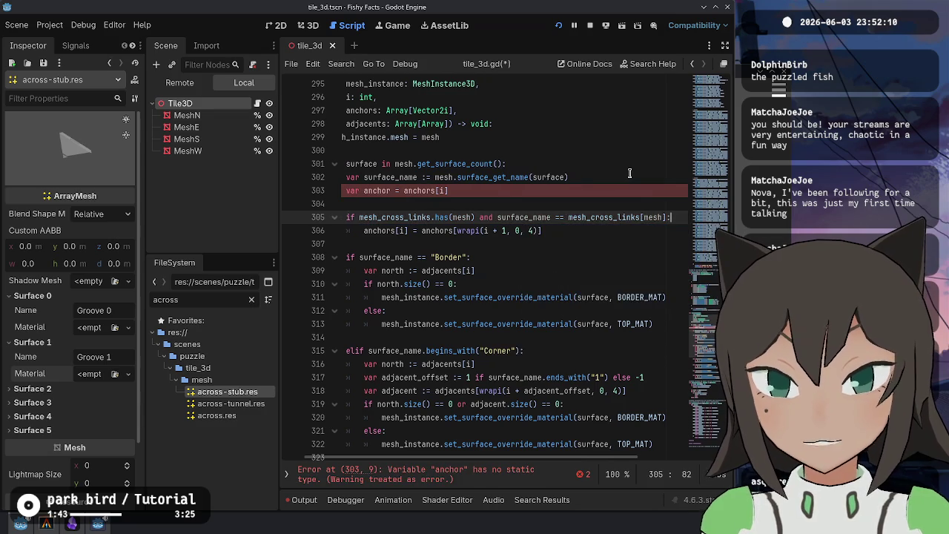
pyautogui.press('Home')
pyautogui.press('Up')
pyautogui.press('Up')
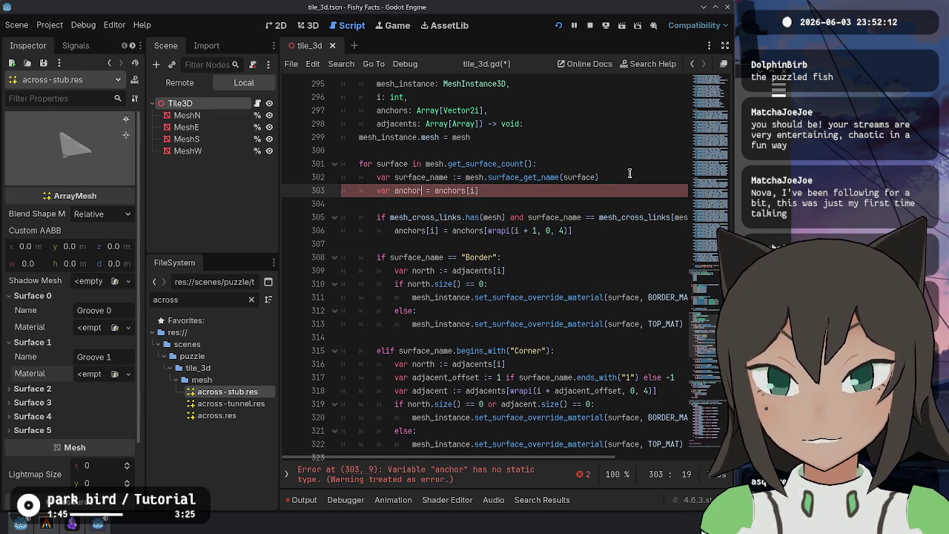
pyautogui.write(':')
pyautogui.press('Down')
pyautogui.hotkey('ctrl', 's')
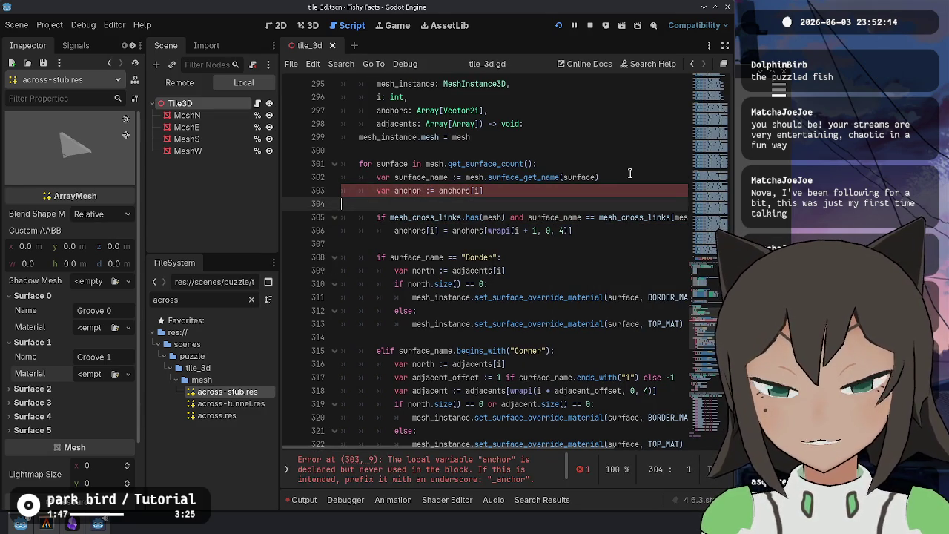
# Replace anchors[i] with anchor in the Groove and Tunnel material lines 325 and 336
pyautogui.scroll(1, 447, 250)
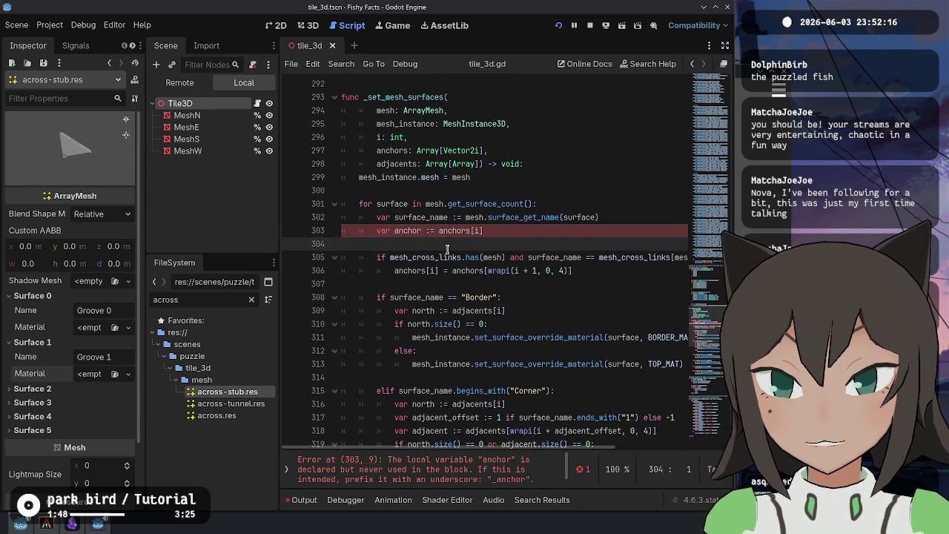
pyautogui.doubleClick(403, 231)
pyautogui.scroll(-7, 533, 249)
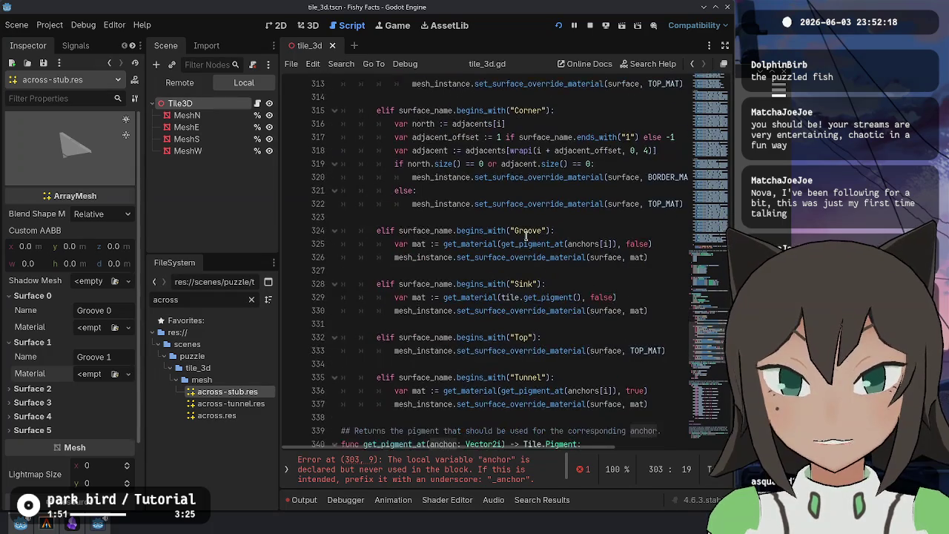
pyautogui.doubleClick(530, 243)
pyautogui.click(569, 243)
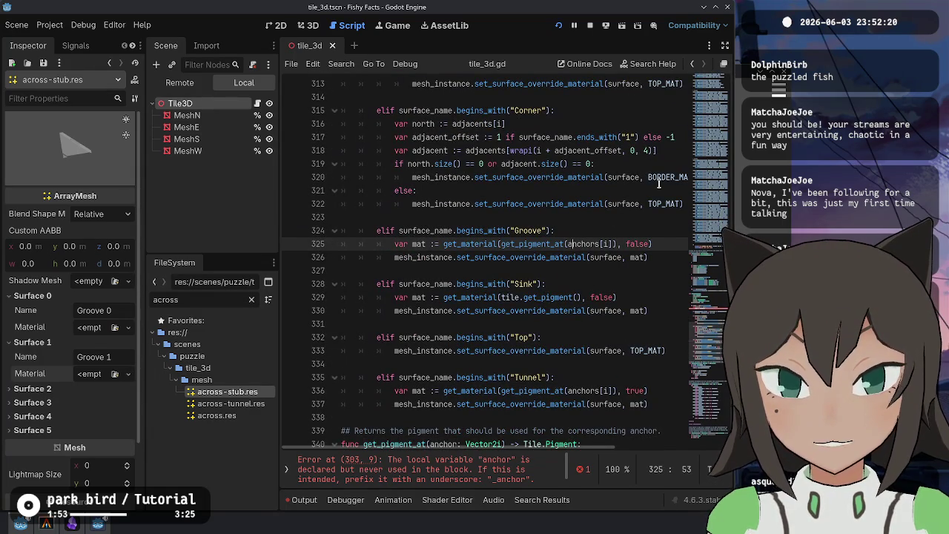
pyautogui.hotkey('shift', 'Right')
pyautogui.hotkey('shift', 'Right')
pyautogui.hotkey('shift', 'Right')
pyautogui.hotkey('shift', 'Right')
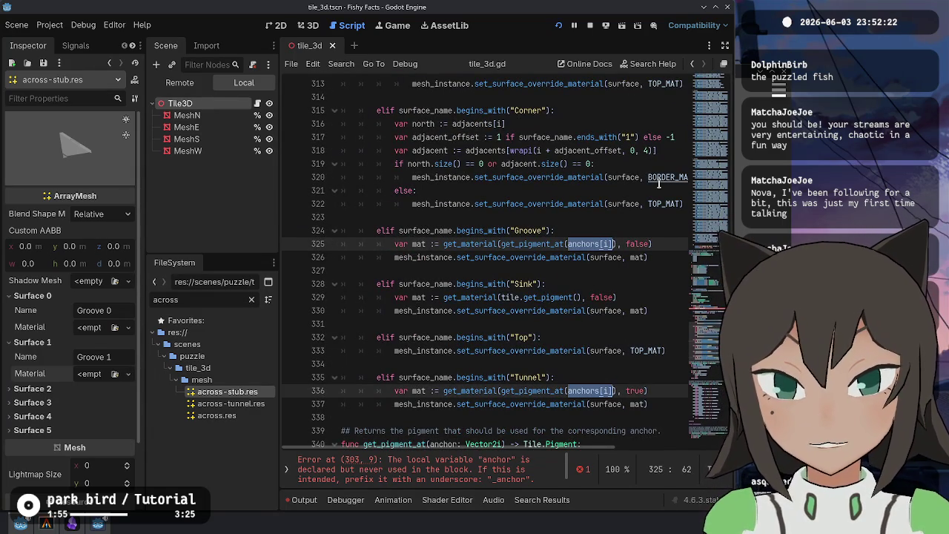
pyautogui.write('anchor')
pyautogui.click(562, 336)
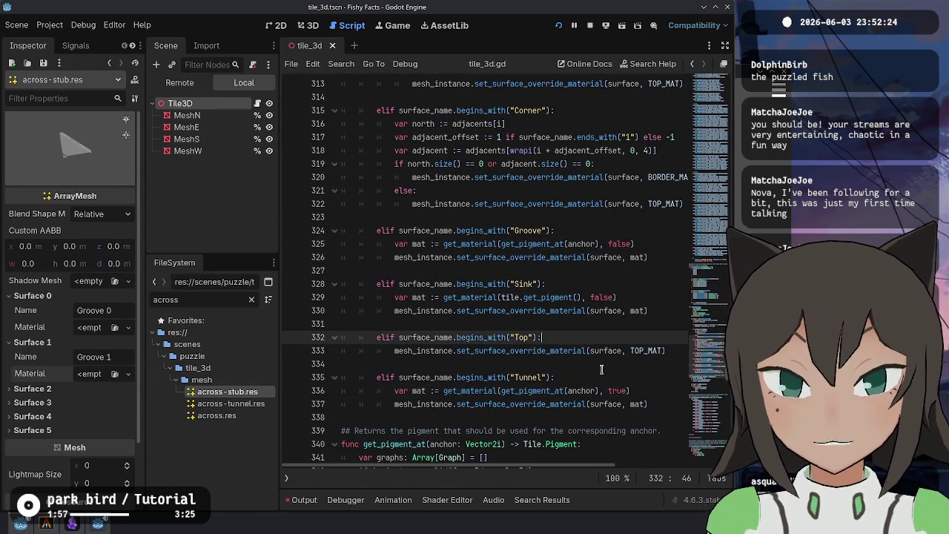
# Move the blank line from below the anchor declaration to above it
pyautogui.scroll(-4, 602, 372)
pyautogui.click(602, 369)
pyautogui.scroll(-14, 602, 371)
pyautogui.scroll(12, 605, 349)
pyautogui.scroll(13, 604, 349)
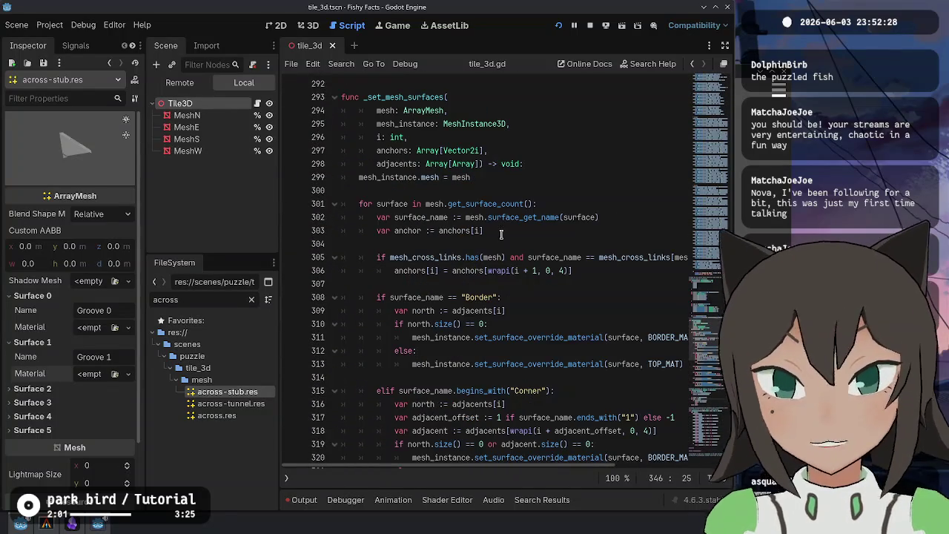
pyautogui.click(510, 222)
pyautogui.click(502, 232)
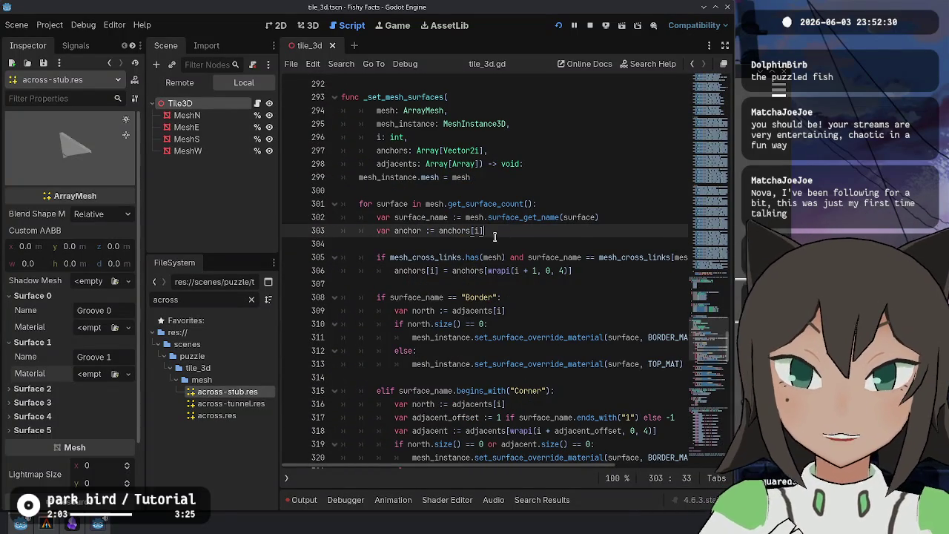
pyautogui.moveTo(490, 233); pyautogui.dragTo(370, 231)
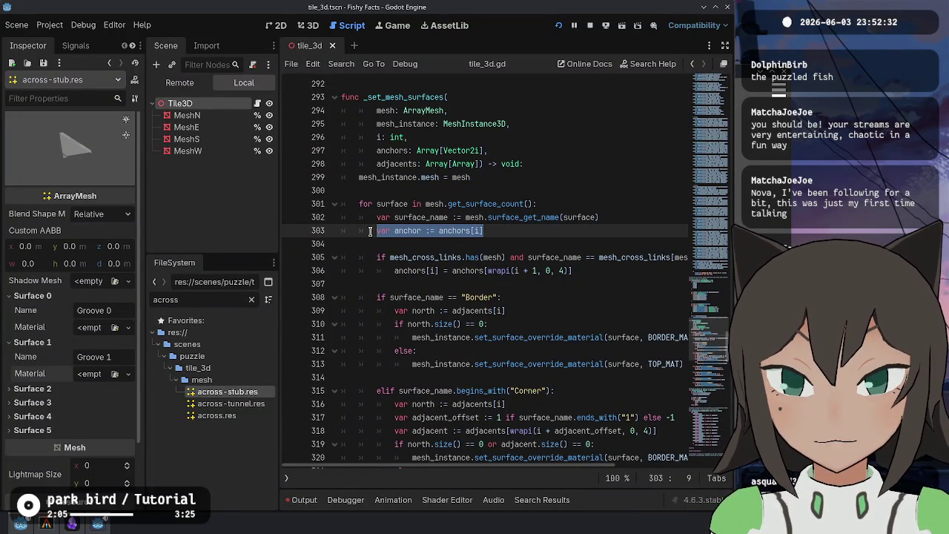
pyautogui.click(503, 269)
pyautogui.click(495, 232)
pyautogui.click(477, 246)
pyautogui.press('BackSpace')
pyautogui.hotkey('ctrl', 'shift', 'Return')
# Move the surface_name comparison to the front of the line 305 condition
pyautogui.click(528, 257)
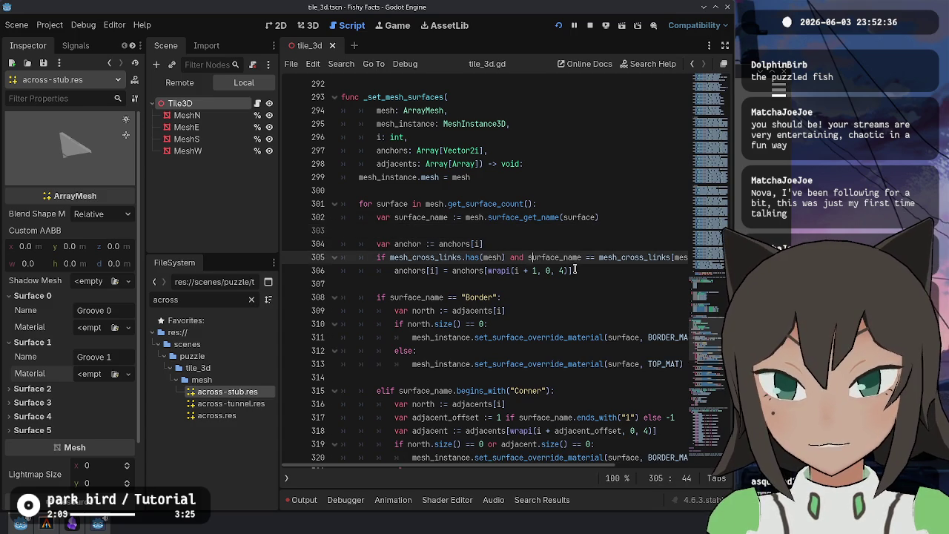
pyautogui.moveTo(528, 257); pyautogui.dragTo(672, 257)
pyautogui.hotkey('ctrl', 'x')
pyautogui.click(377, 257)
pyautogui.hotkey('ctrl', 'v')
pyautogui.press('End')
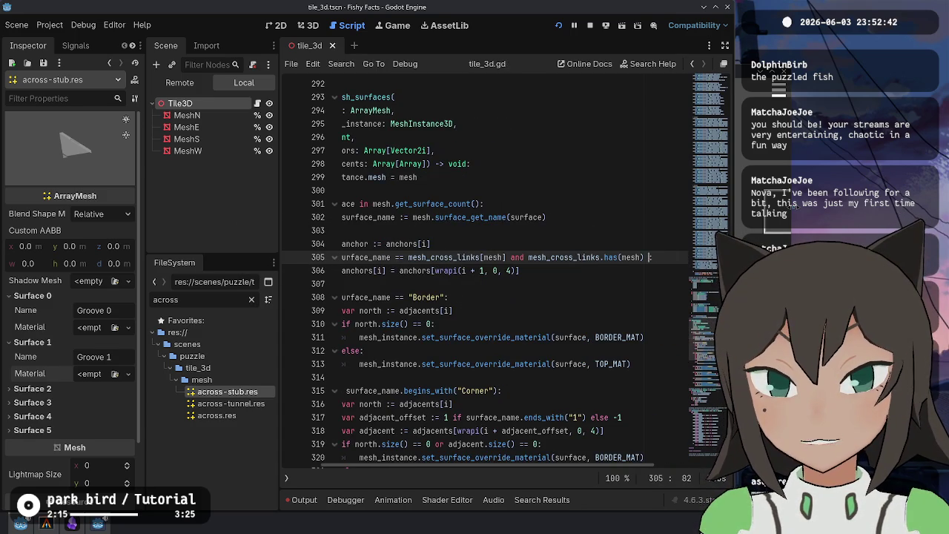
pyautogui.press('Home')
pyautogui.press('Right')
pyautogui.press('Right')
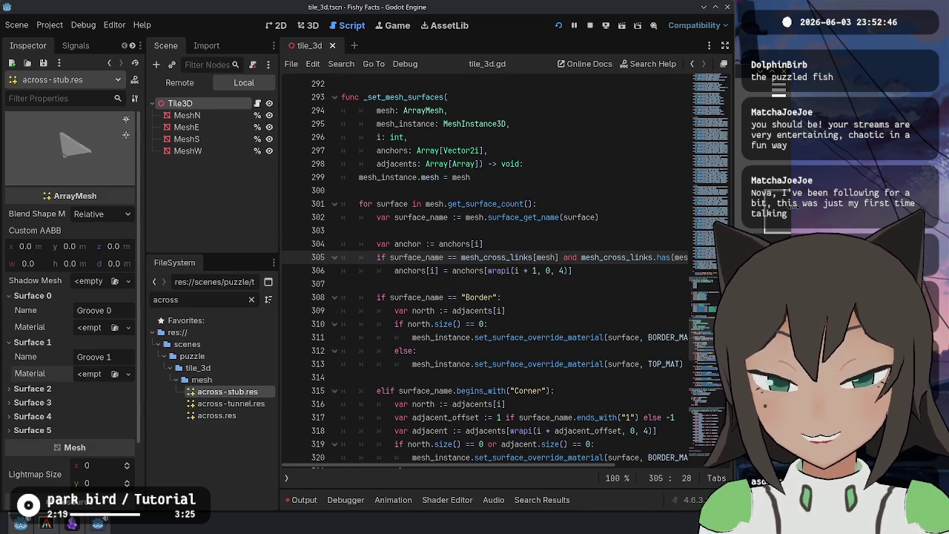
pyautogui.press('Home')
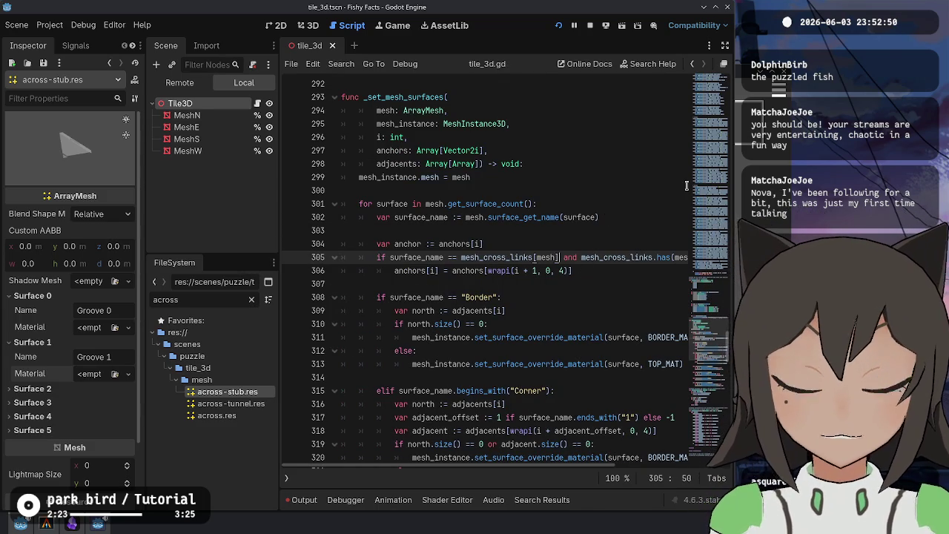
# Rewrite the lookup as mesh_cross_links.get(mesh, ""), drop the has() check, save, and run the game
pyautogui.press('BackSpace')
pyautogui.write('.get(')
pyautogui.press('Right')
pyautogui.press('Right')
pyautogui.press('Right')
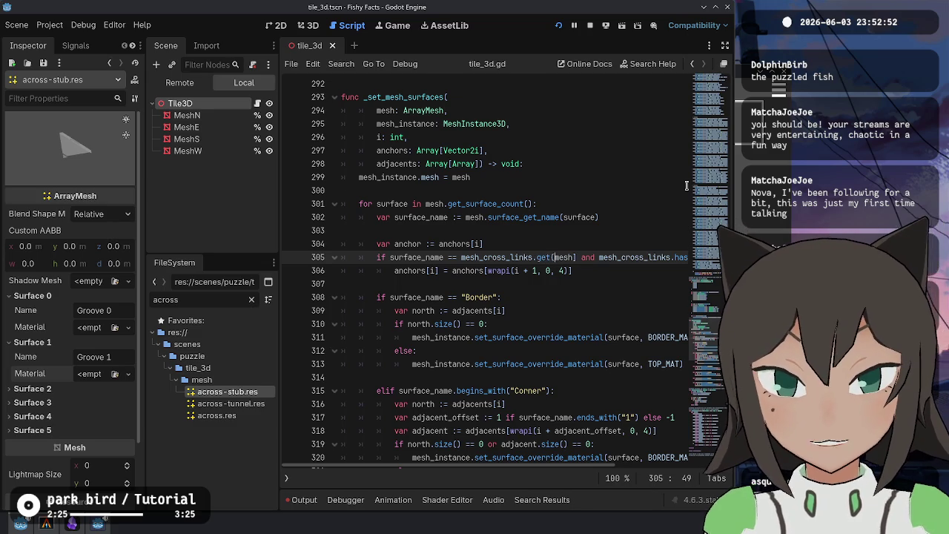
pyautogui.hotkey('shift', 'End')
pyautogui.write('"")')
pyautogui.press('Home')
pyautogui.hotkey('ctrl', 's')
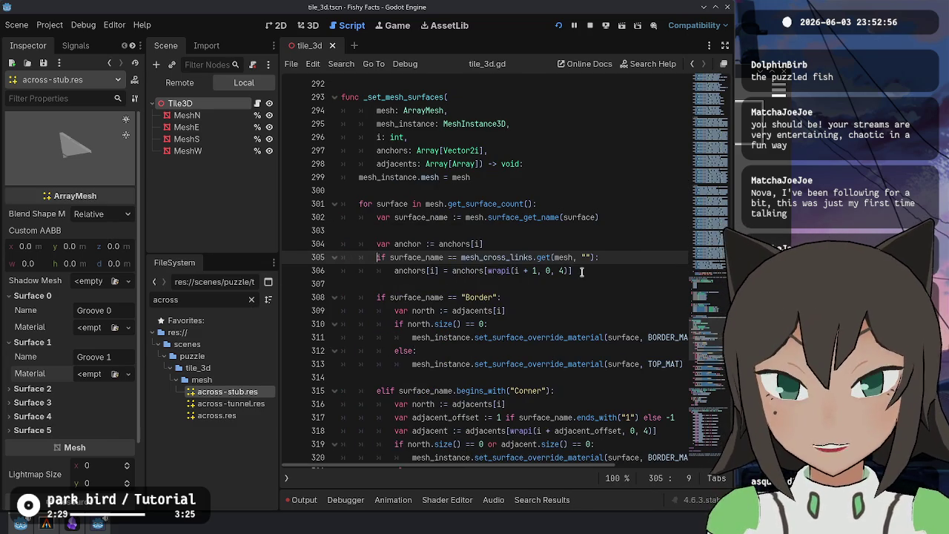
pyautogui.click(426, 256)
pyautogui.click(577, 256)
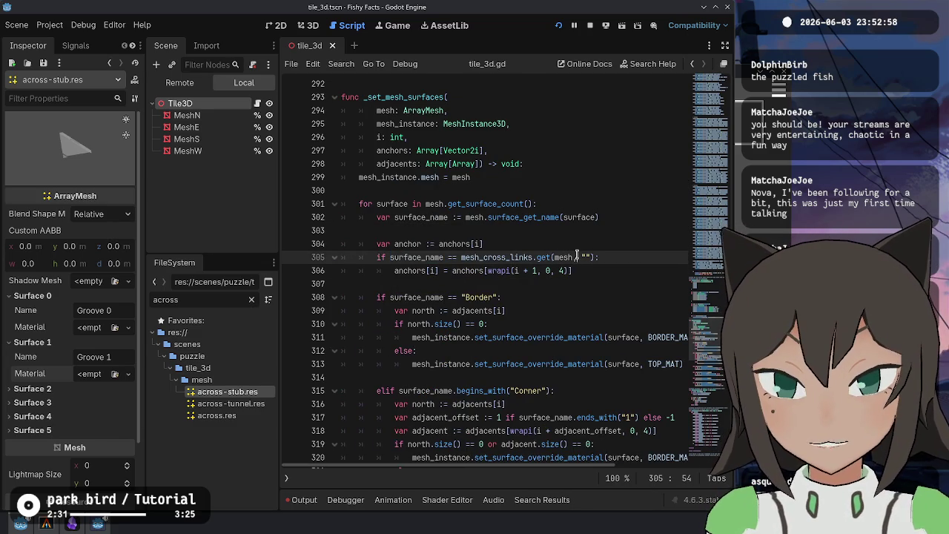
pyautogui.click(604, 265)
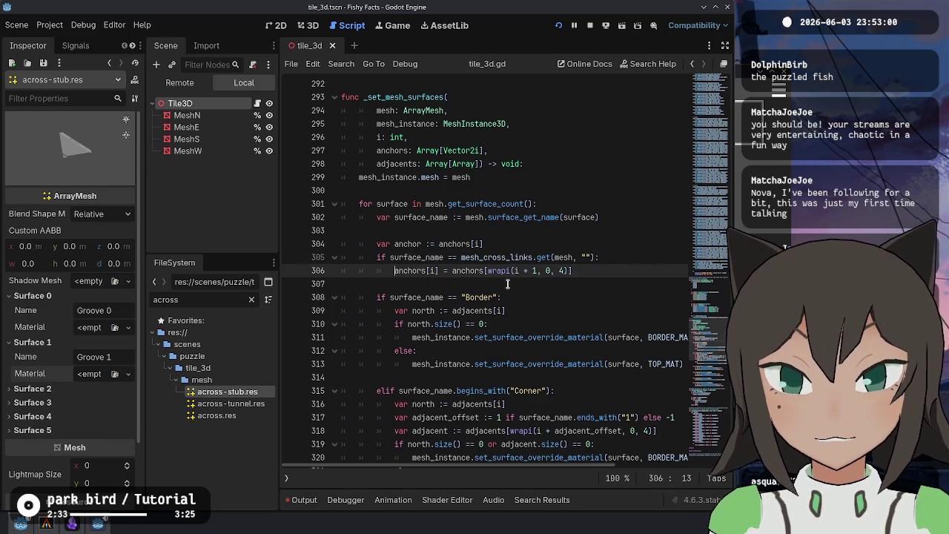
pyautogui.click(510, 286)
pyautogui.click(561, 26)
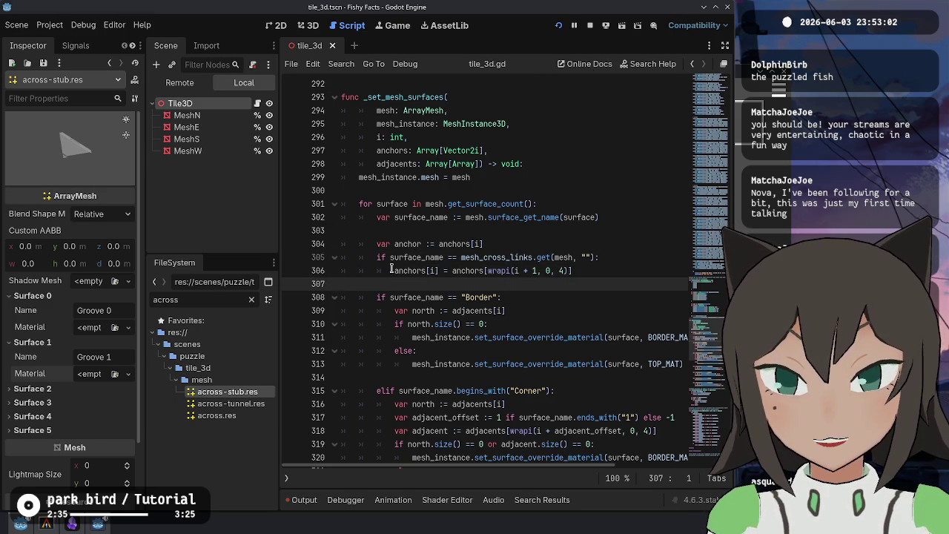
# Try editing a tile's arms in the game, then relaunch it with the updated script
pyautogui.press('z')
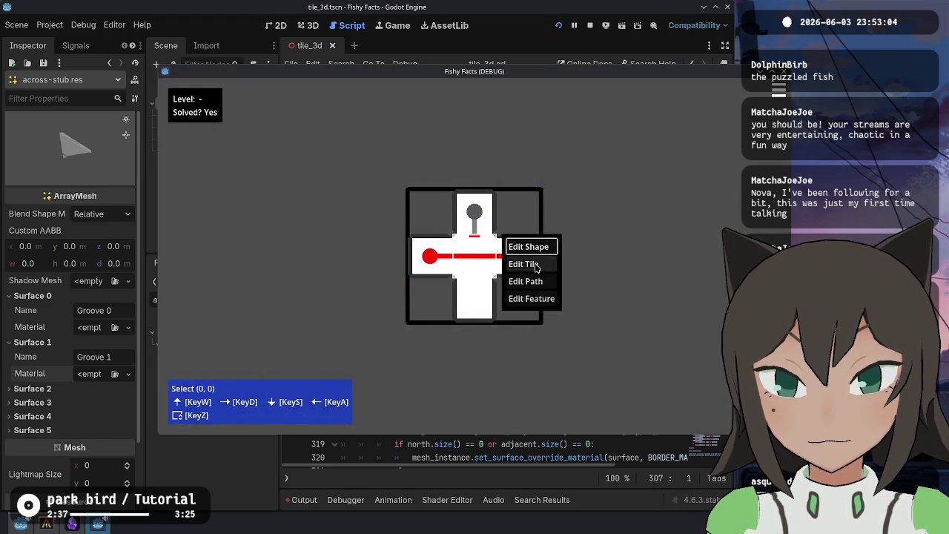
pyautogui.click(530, 264)
pyautogui.press('a')
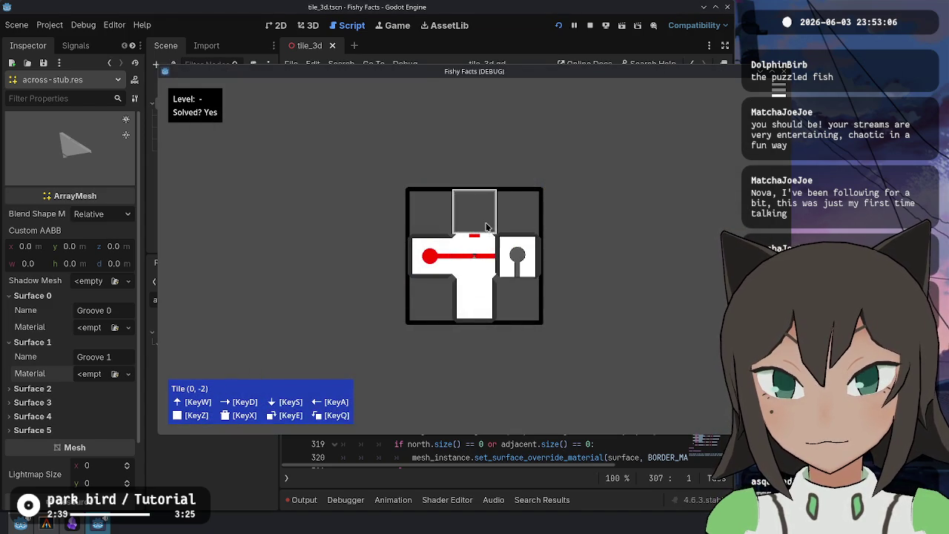
pyautogui.press('s')
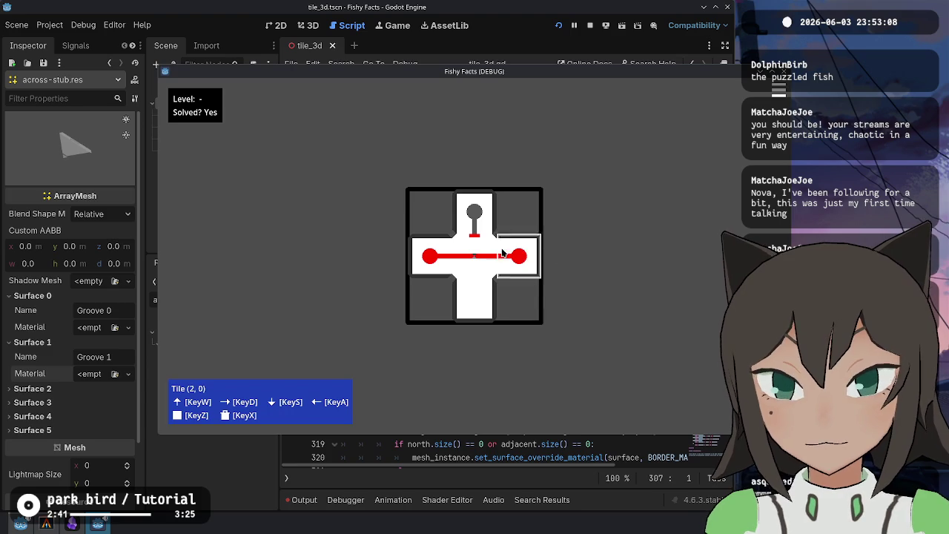
pyautogui.hotkey('alt', 'Tab')
pyautogui.hotkey('alt', 'Tab')
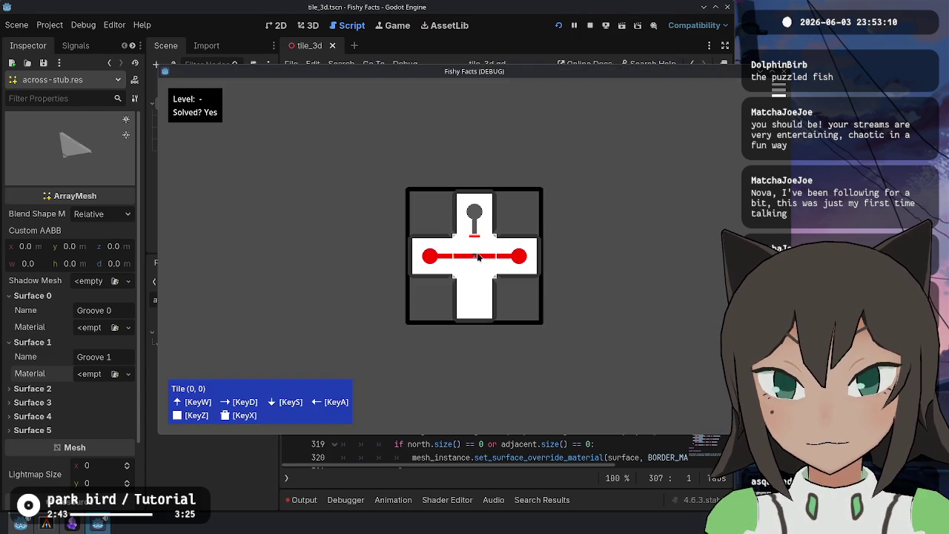
pyautogui.hotkey('alt', 'Tab')
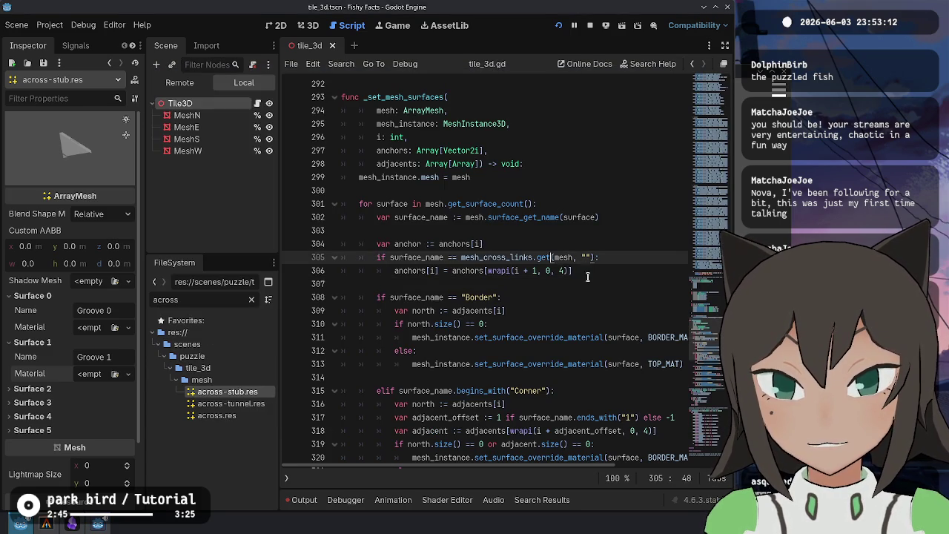
pyautogui.click(589, 27)
pyautogui.press('F5')
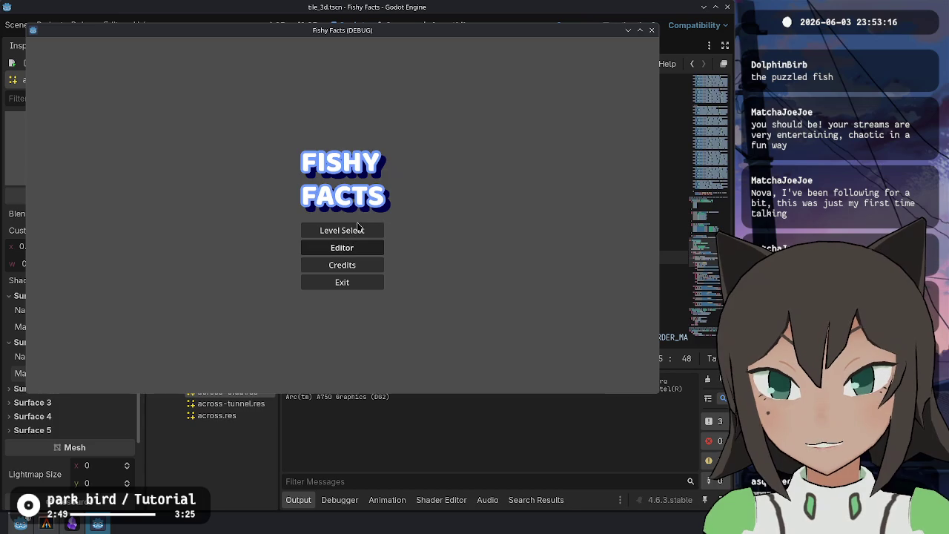
# Load the heart level from the levels folder into the game's level editor
pyautogui.click(356, 245)
pyautogui.press('Escape')
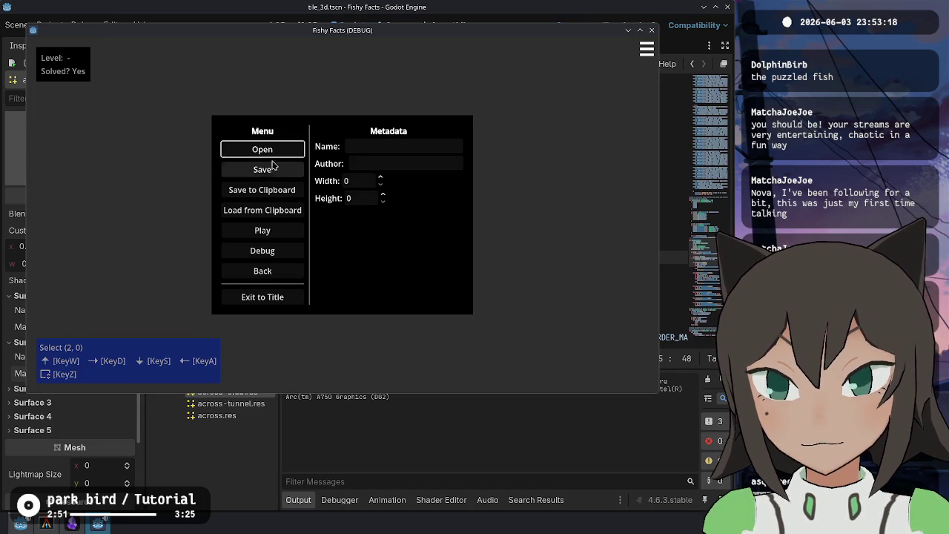
pyautogui.click(264, 151)
pyautogui.doubleClick(399, 206)
pyautogui.doubleClick(398, 206)
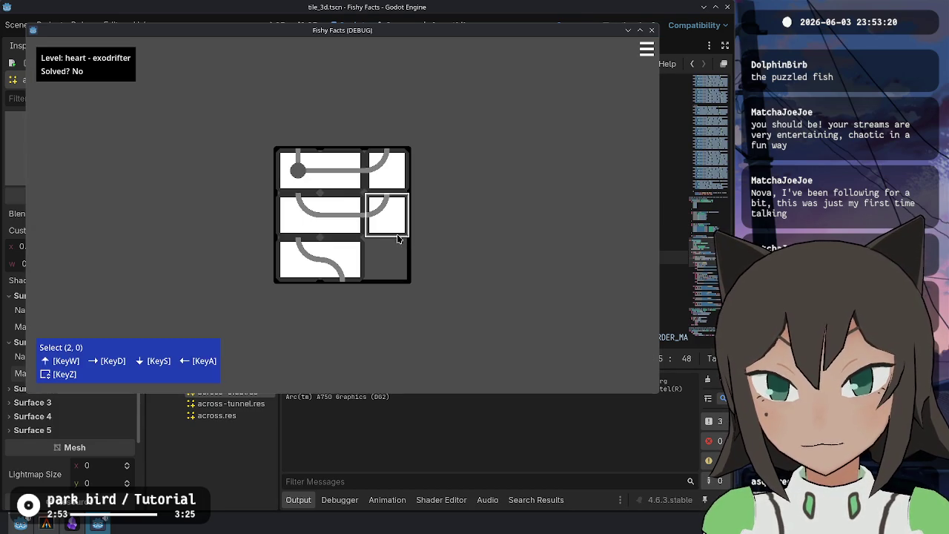
pyautogui.press('Escape')
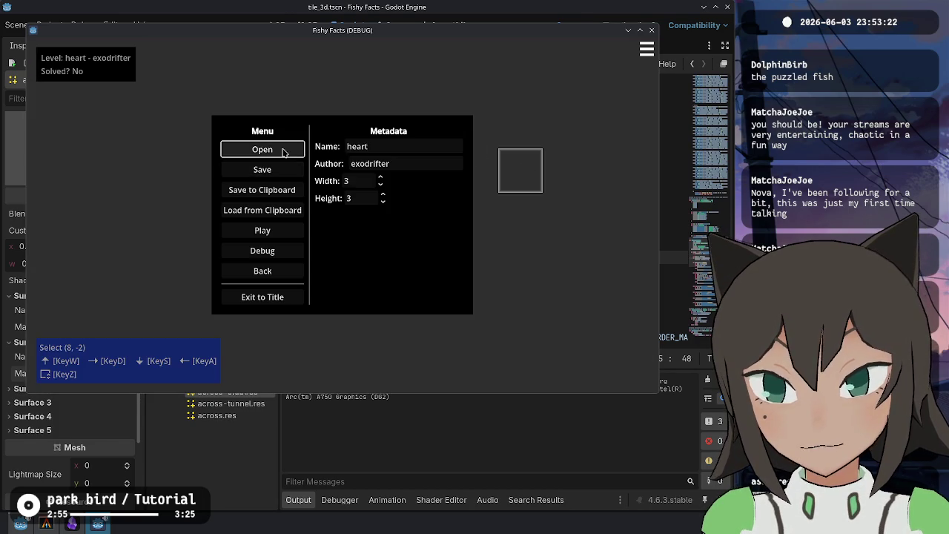
pyautogui.press('Escape')
# Delete the puzzle tiles and reshape the board into a plus-shaped cross
pyautogui.click(317, 176)
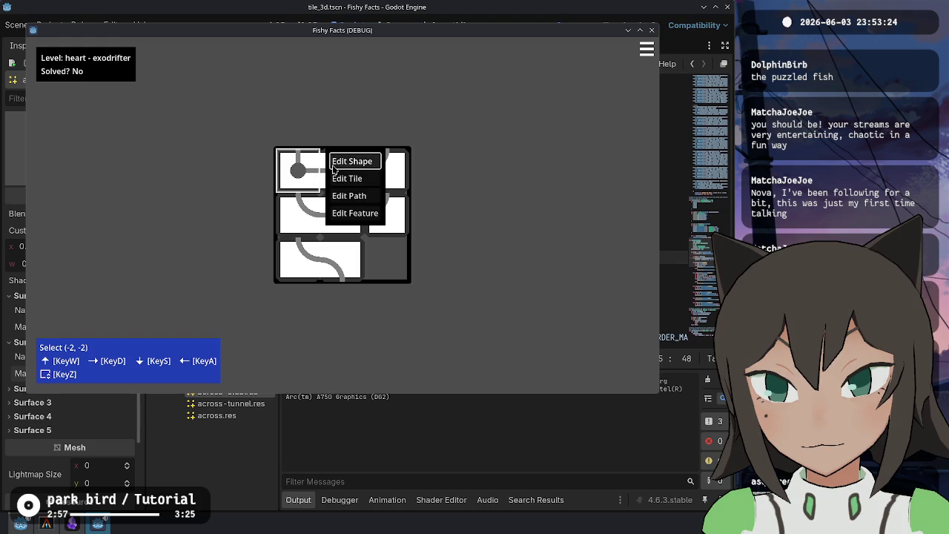
pyautogui.click(352, 161)
pyautogui.press('x')
pyautogui.press('x')
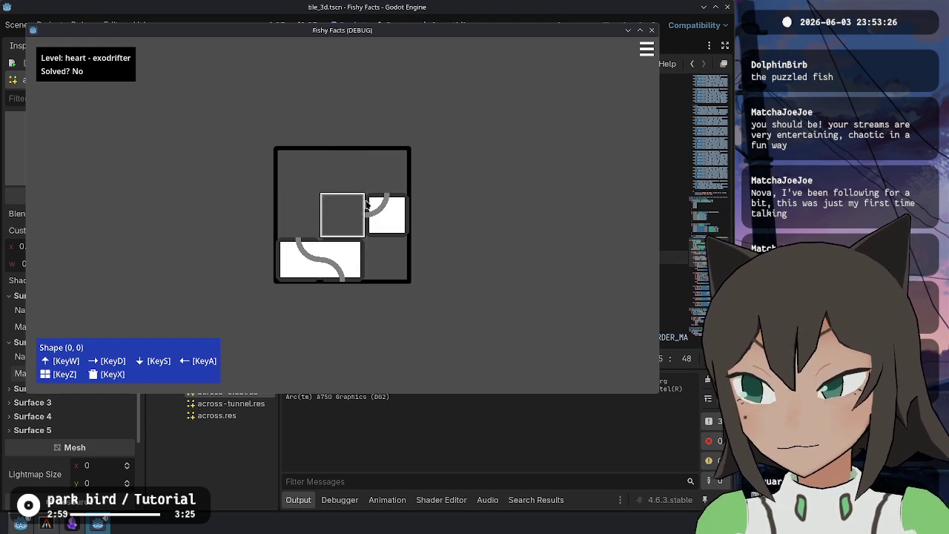
pyautogui.press('x')
pyautogui.press('x')
pyautogui.moveTo(342, 214)
pyautogui.mouseDown()
pyautogui.moveTo(317, 195)
pyautogui.moveTo(376, 215)
pyautogui.moveTo(349, 256)
pyautogui.mouseUp()
# Draw a path across the middle row and a short stub in the top cell
pyautogui.click(372, 241)
pyautogui.click(411, 284)
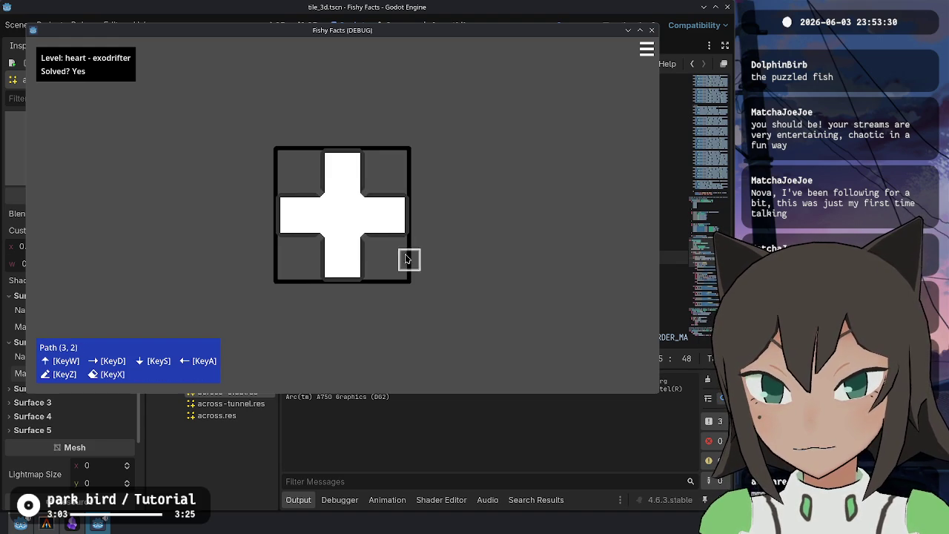
pyautogui.moveTo(358, 219); pyautogui.dragTo(297, 215)
pyautogui.click(342, 181)
pyautogui.click(392, 195)
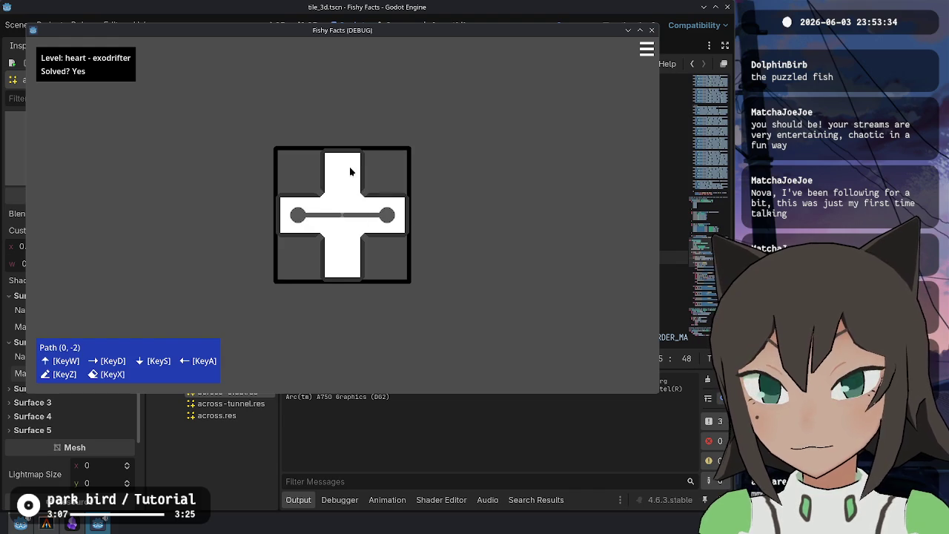
pyautogui.moveTo(342, 172); pyautogui.dragTo(397, 209)
# Place red features on both ends of the middle path, then close the game
pyautogui.click(398, 210)
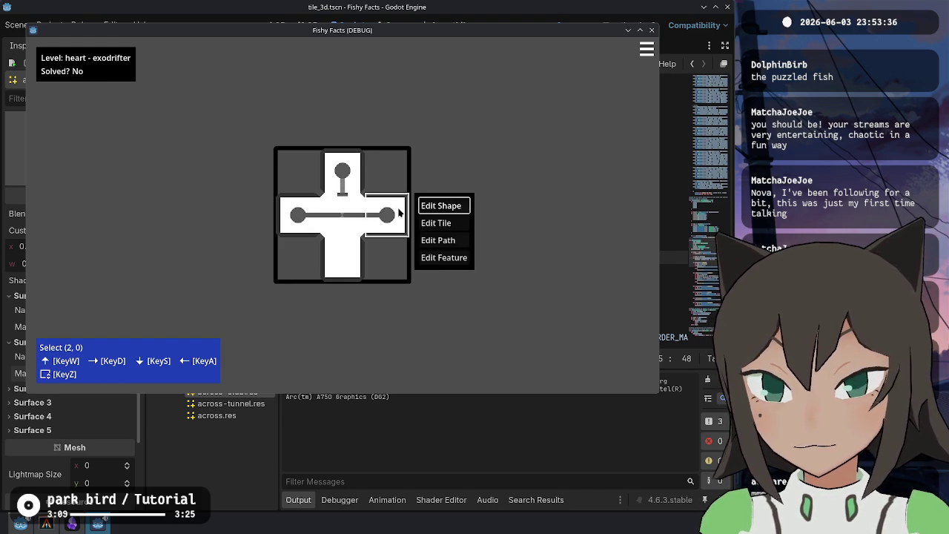
pyautogui.click(443, 258)
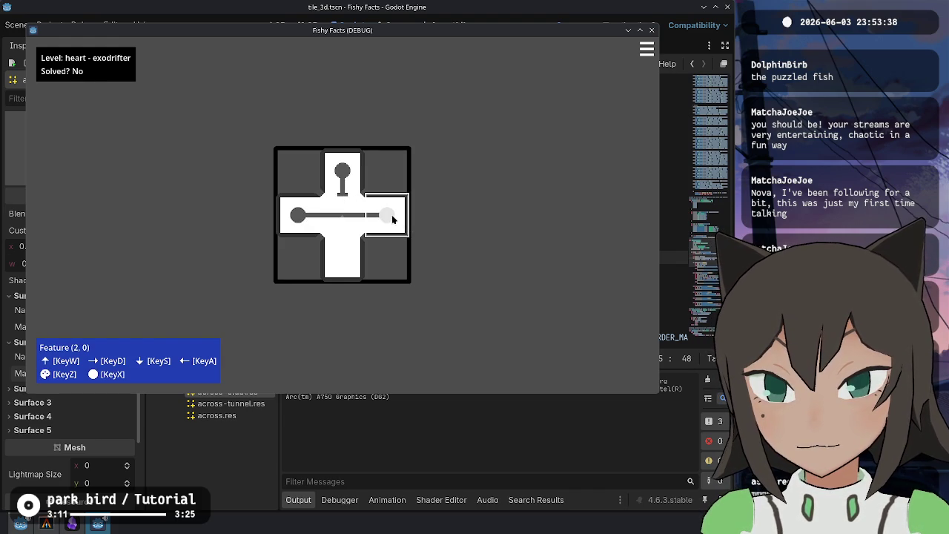
pyautogui.click(389, 215)
pyautogui.click(296, 215)
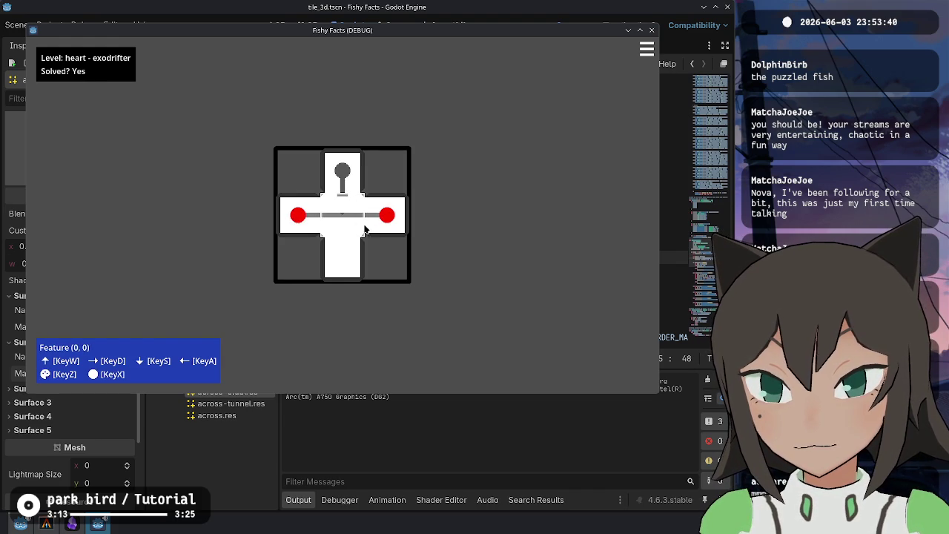
pyautogui.press('Escape')
pyautogui.click(391, 217)
pyautogui.click(427, 223)
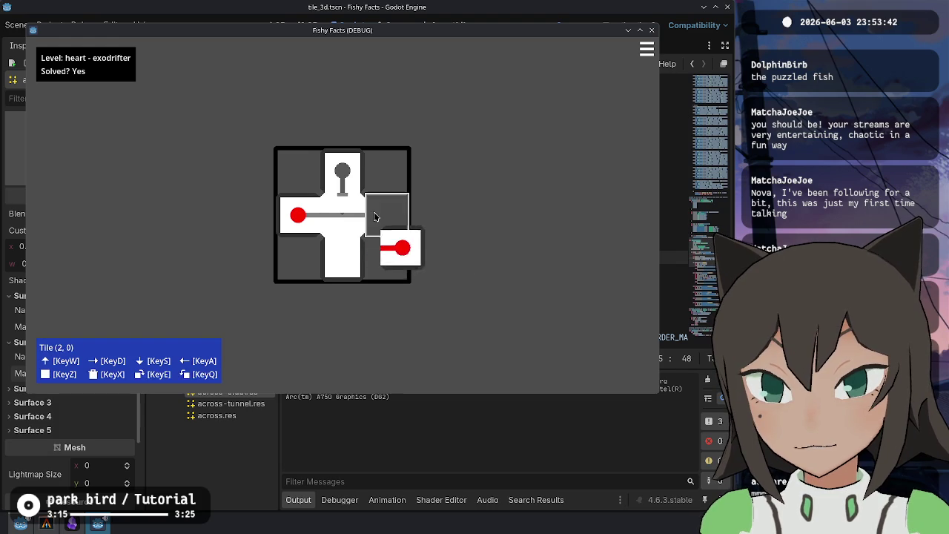
pyautogui.press('F8')
pyautogui.scroll(10, 511, 270)
pyautogui.scroll(13, 511, 270)
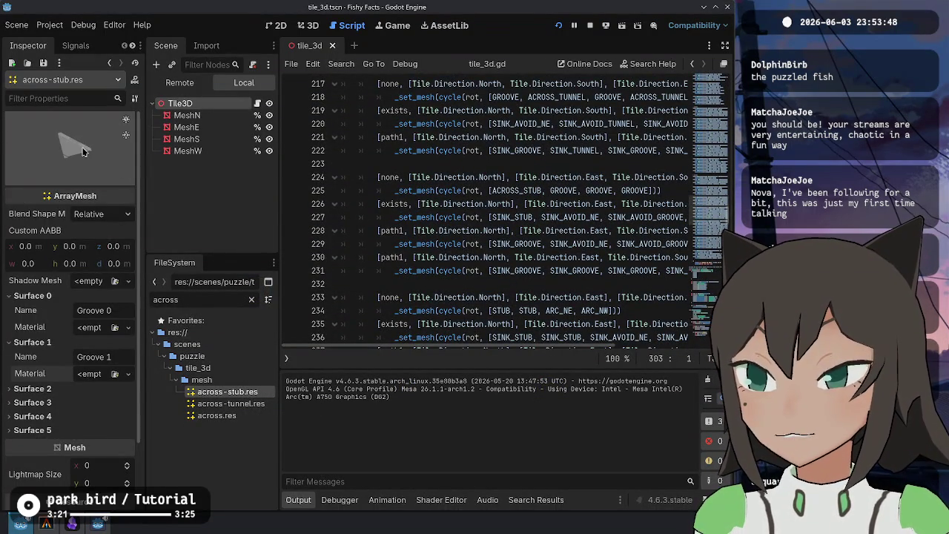
pyautogui.click(113, 374)
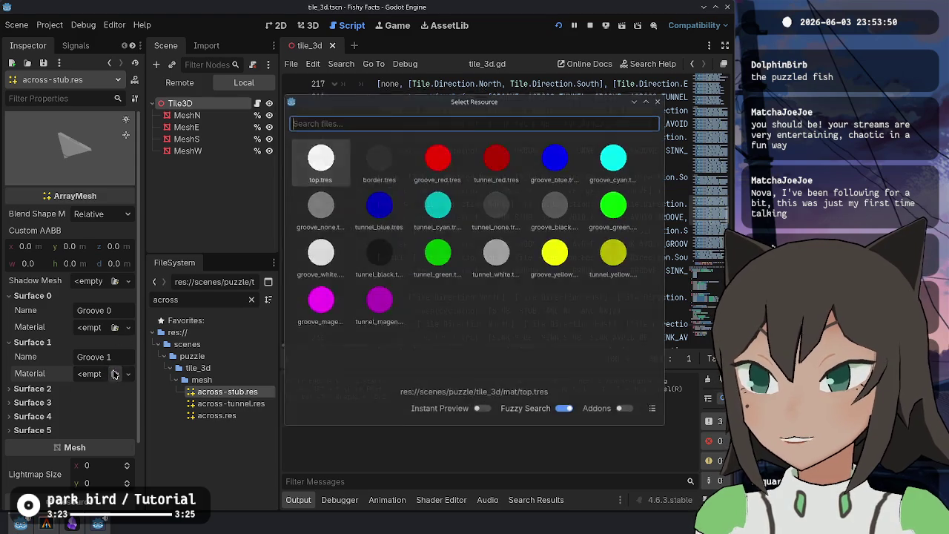
pyautogui.click(437, 158)
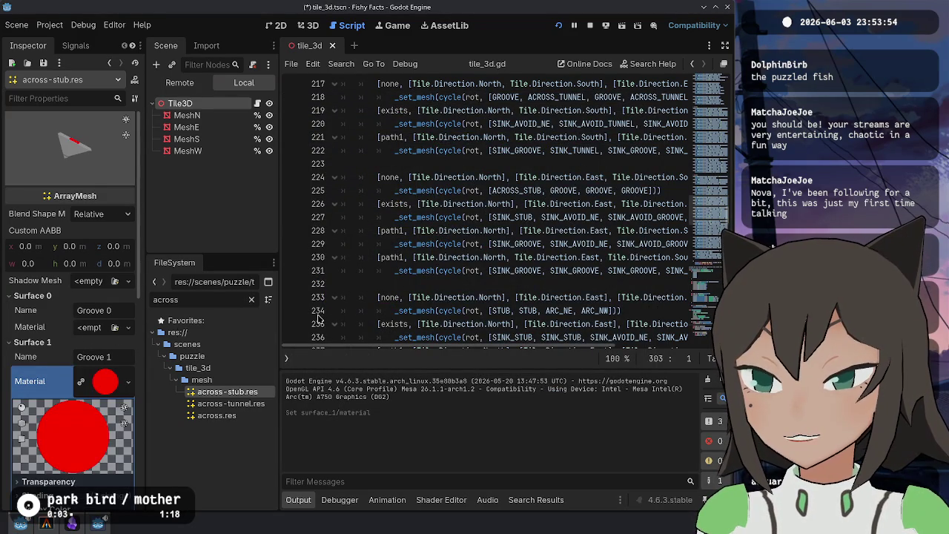
pyautogui.scroll(-5, 98, 394)
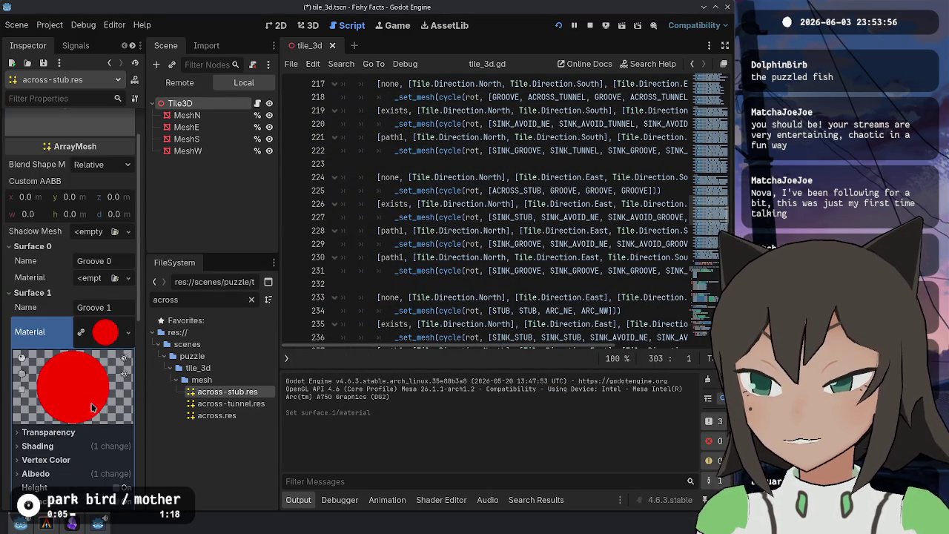
pyautogui.scroll(5, 99, 391)
pyautogui.click(102, 384)
pyautogui.click(100, 386)
pyautogui.scroll(-5, 96, 371)
pyautogui.scroll(3, 75, 338)
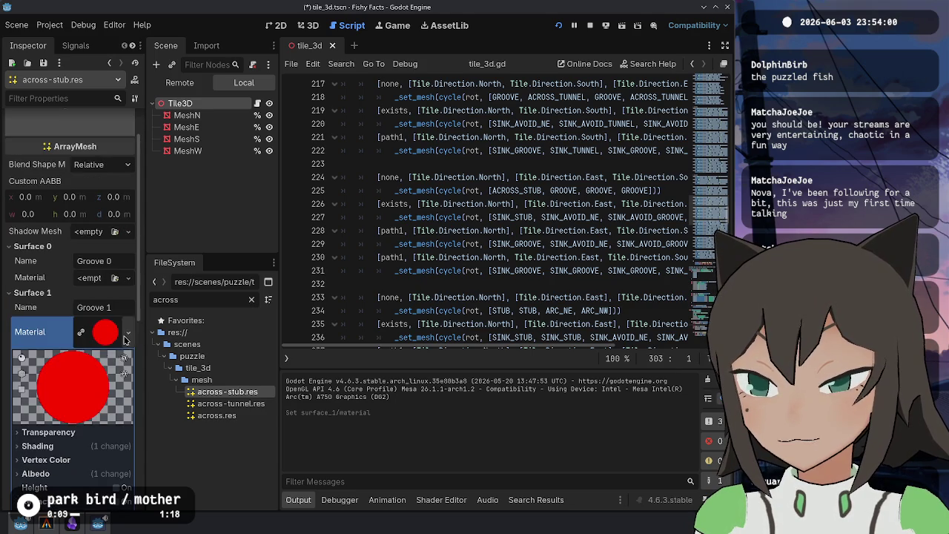
pyautogui.click(127, 333)
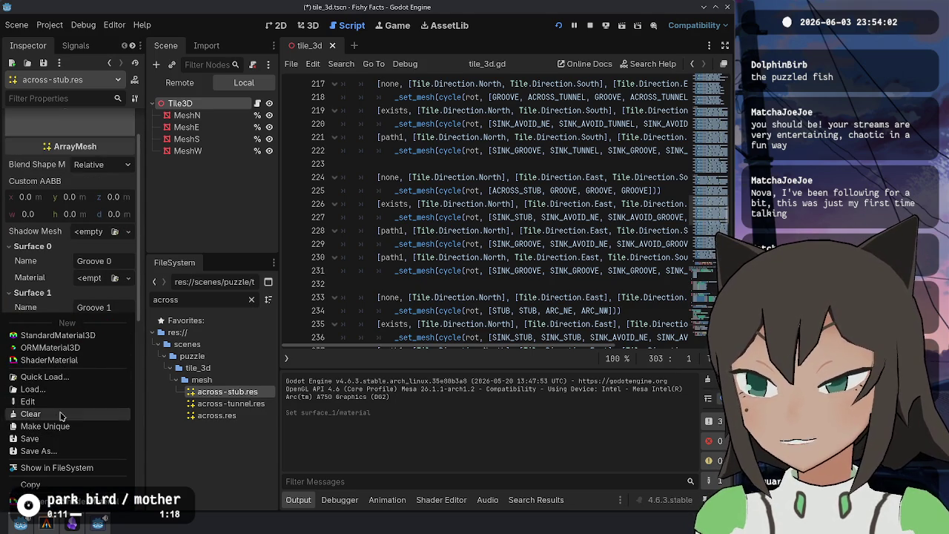
pyautogui.click(63, 413)
pyautogui.click(522, 258)
pyautogui.scroll(15, 522, 263)
pyautogui.scroll(20, 523, 264)
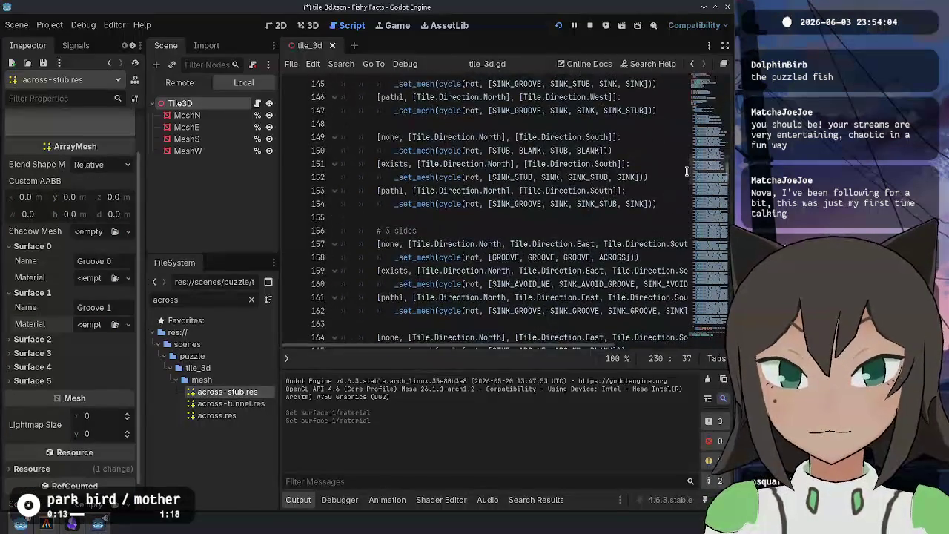
# Inspect the ACROSS_STUB surface name and find where mesh_cross_links is used on line 305
pyautogui.scroll(-8, 434, 191)
pyautogui.scroll(-15, 434, 190)
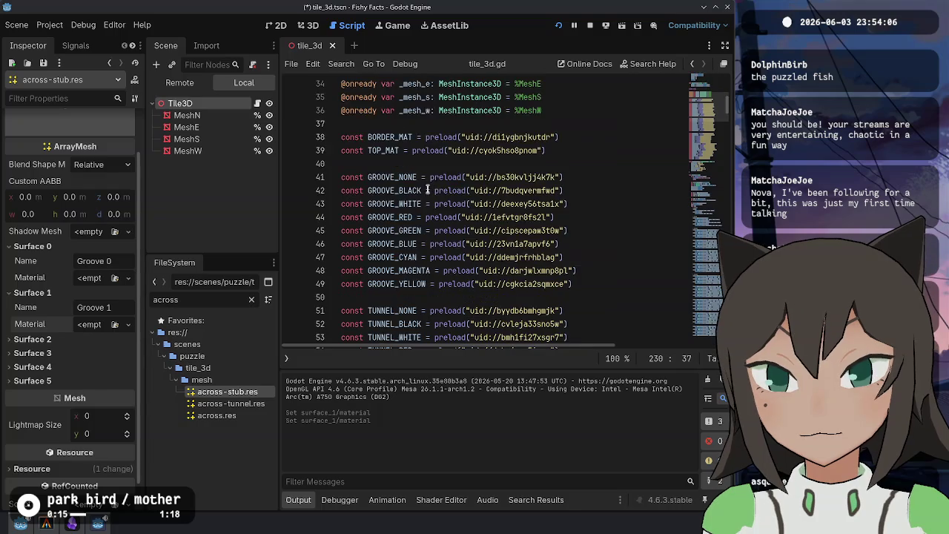
pyautogui.scroll(3, 401, 199)
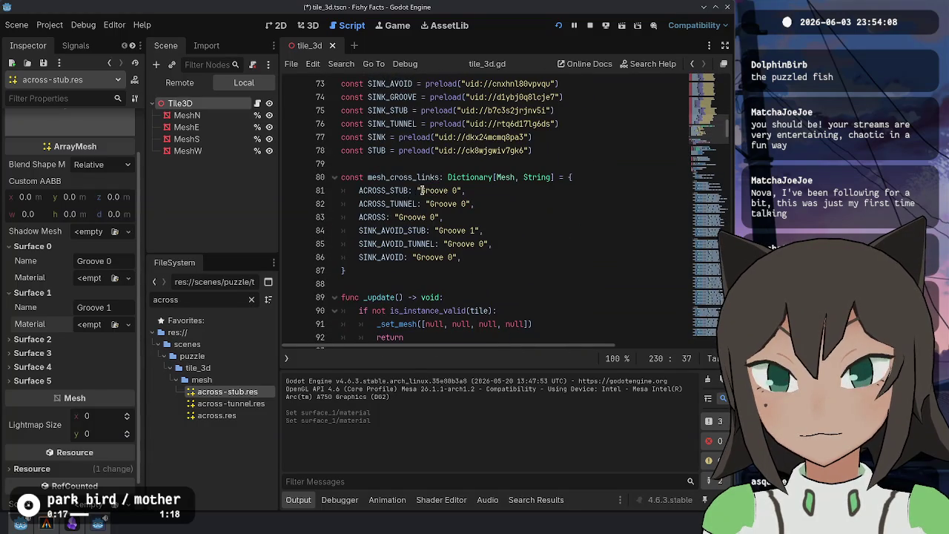
pyautogui.doubleClick(436, 190)
pyautogui.scroll(1, 471, 179)
pyautogui.scroll(2, 59, 171)
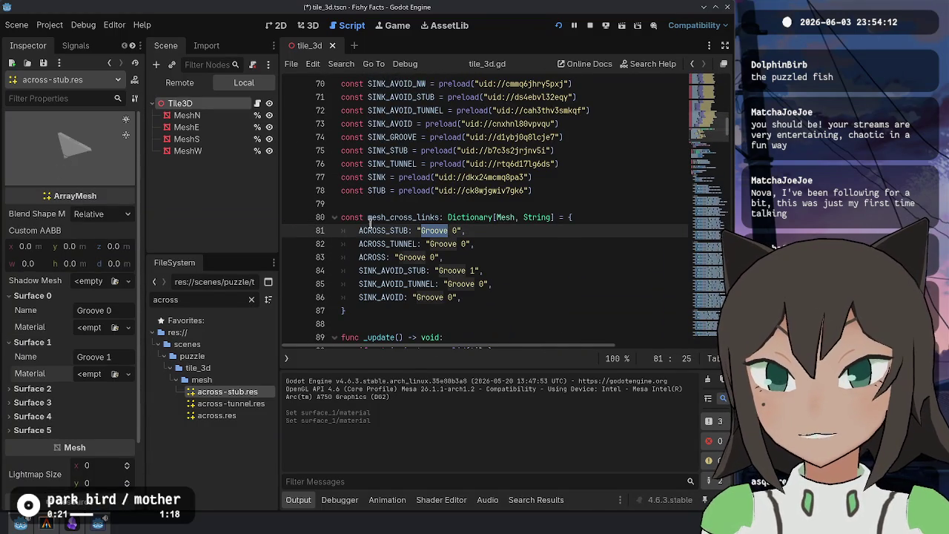
pyautogui.doubleClick(456, 231)
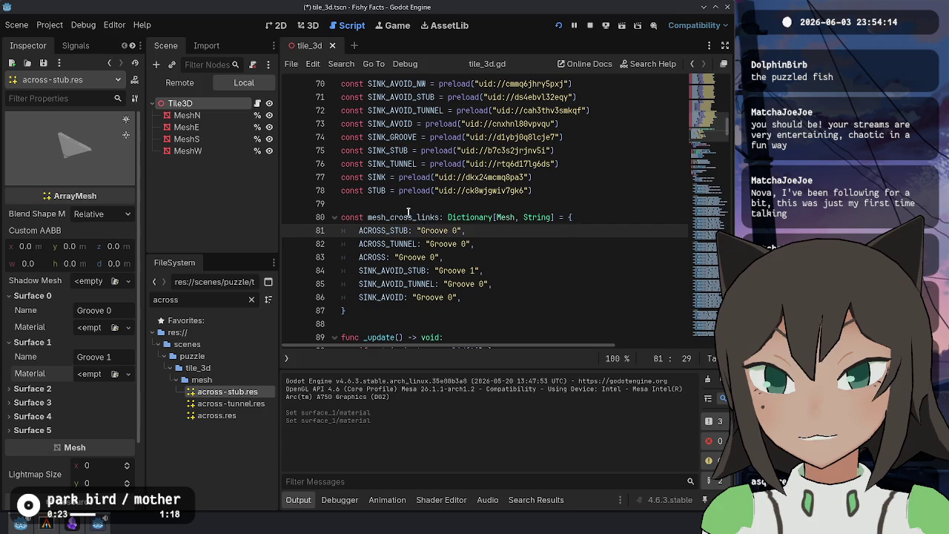
pyautogui.doubleClick(409, 213)
pyautogui.hotkey('ctrl', 'f')
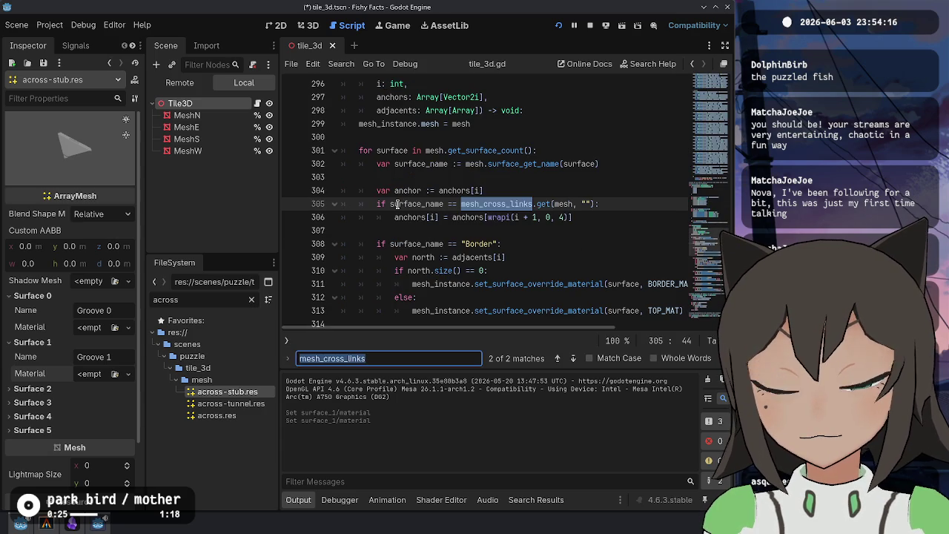
pyautogui.click(567, 204)
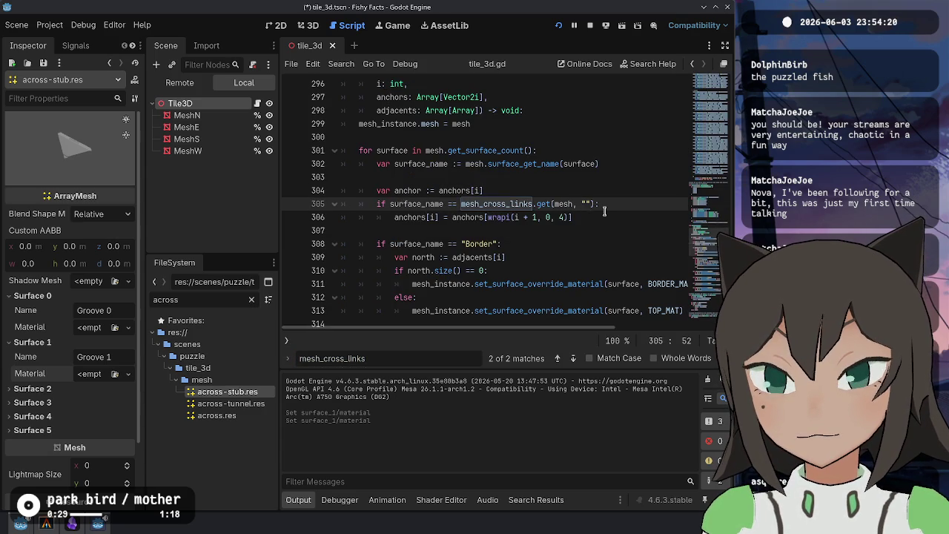
# Try a red material on Surface 0, undo it, and save
pyautogui.click(89, 327)
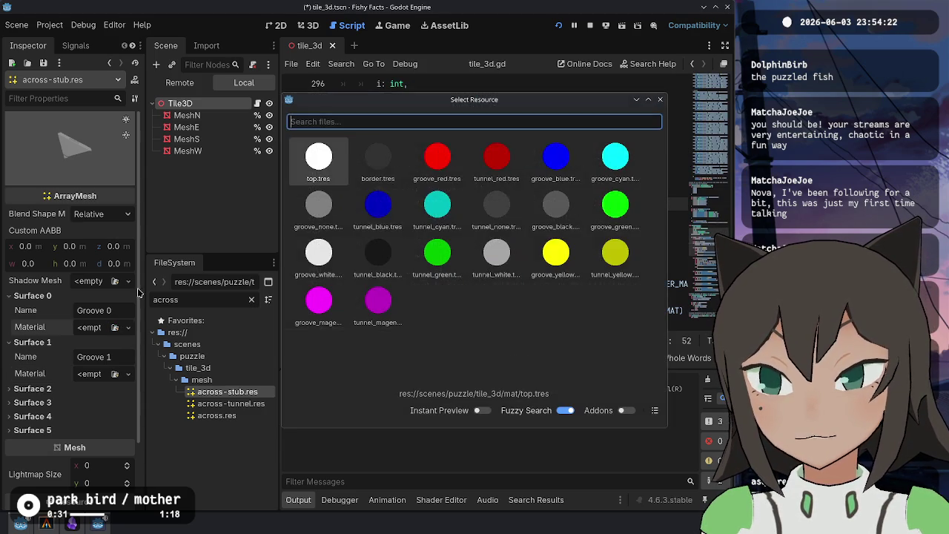
pyautogui.click(445, 156)
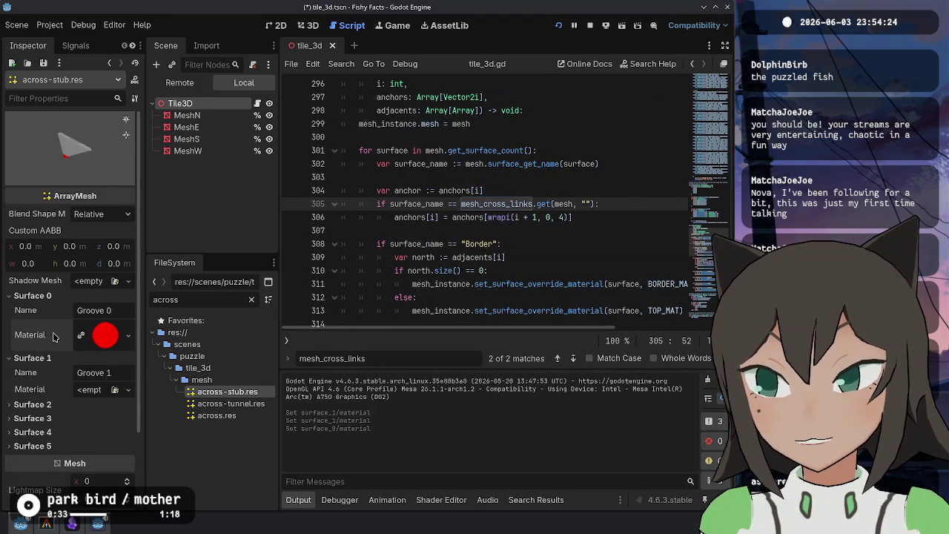
pyautogui.hotkey('ctrl', 'z')
pyautogui.click(562, 270)
pyautogui.click(552, 217)
pyautogui.hotkey('ctrl', 's')
pyautogui.press('Escape')
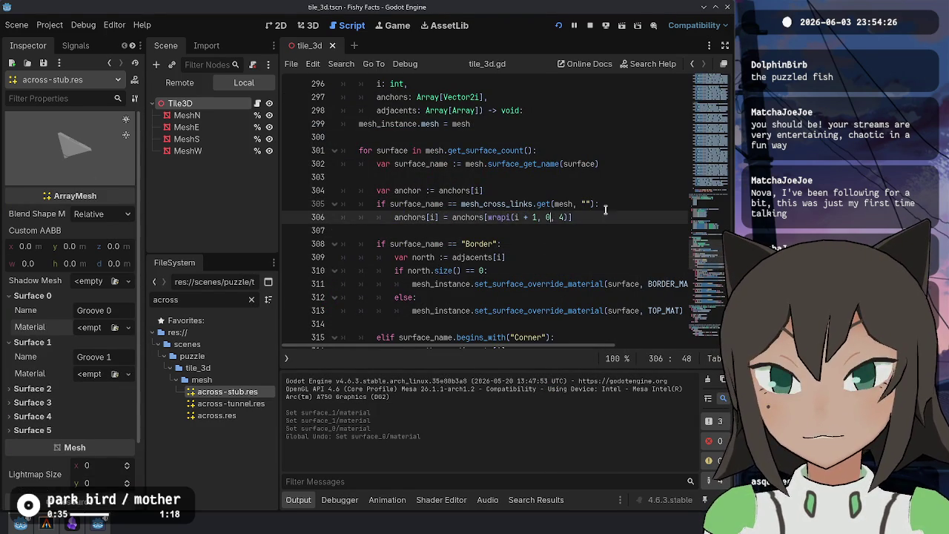
# Add a print call on a new line inside the cross-link branch below line 306
pyautogui.click(602, 204)
pyautogui.click(602, 216)
pyautogui.press('Return')
pyautogui.write('print(')
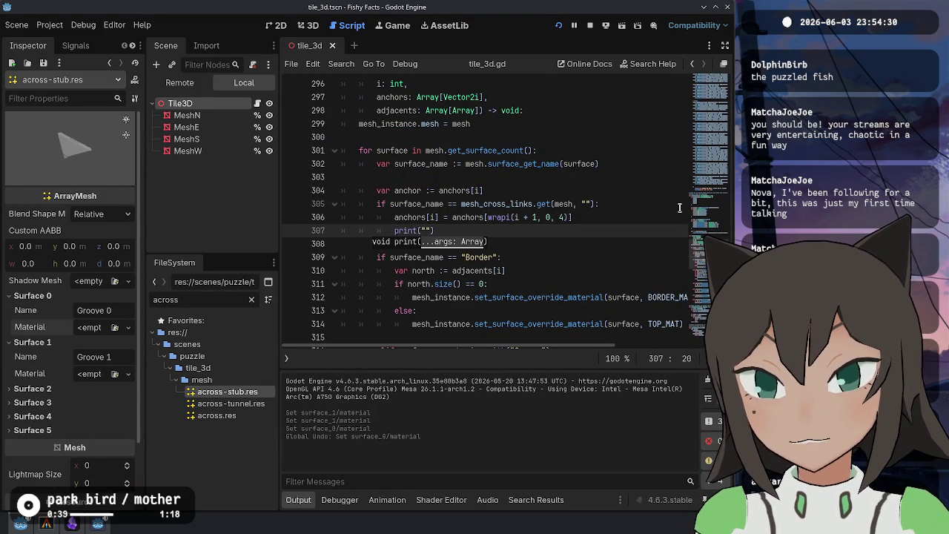
pyautogui.write('name')
# Run the game, then add a print of mesh.resource_name below the surface name print
pyautogui.press('F6')
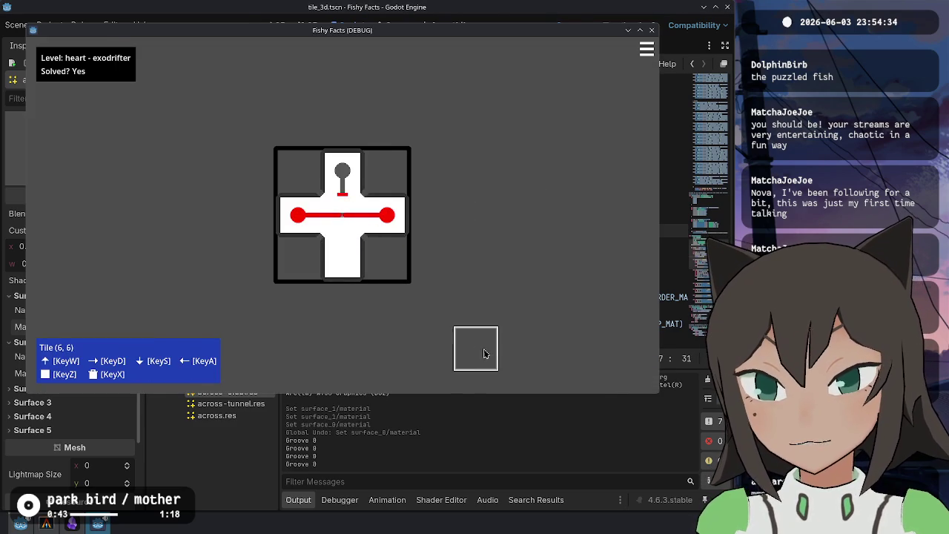
pyautogui.hotkey('alt', 'Tab')
pyautogui.press('Return')
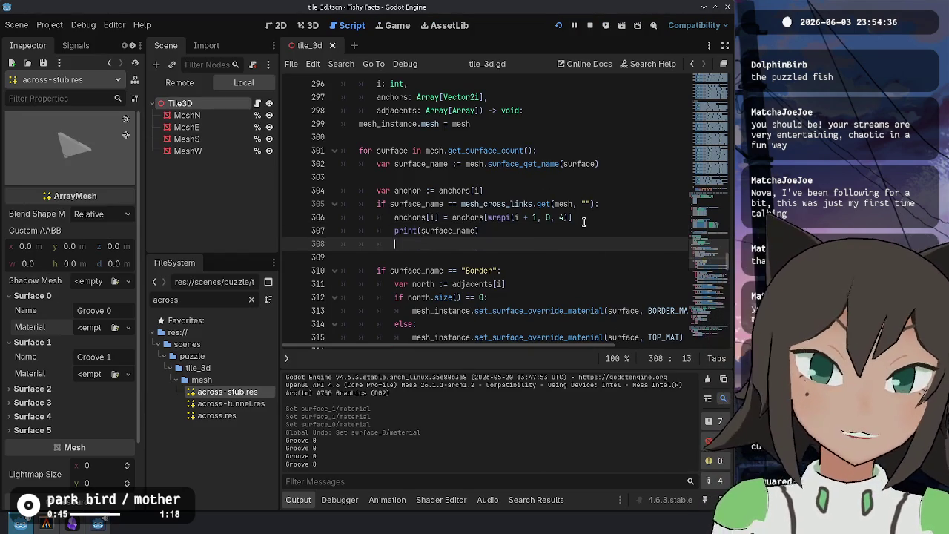
pyautogui.write('print(mesh')
pyautogui.write('.nam')
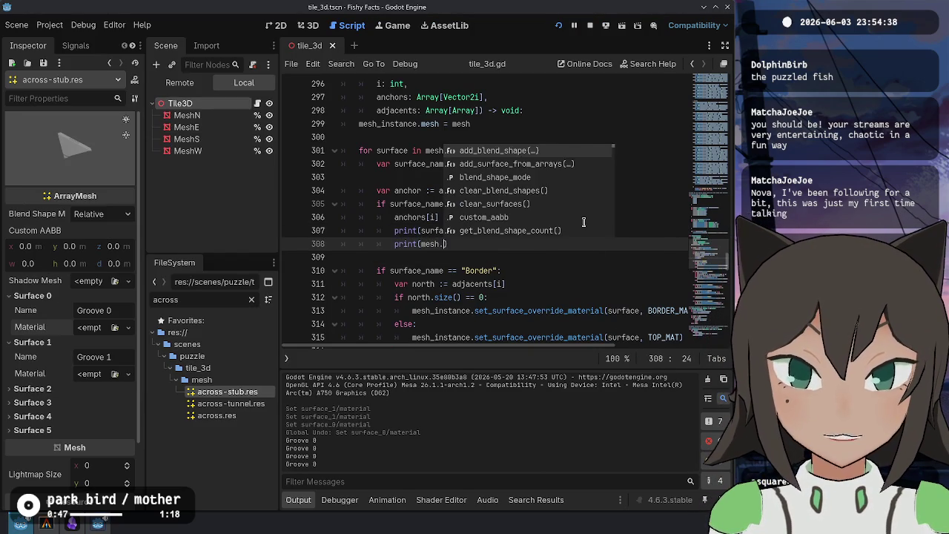
pyautogui.press('BackSpace')
pyautogui.press('BackSpace')
pyautogui.press('BackSpace')
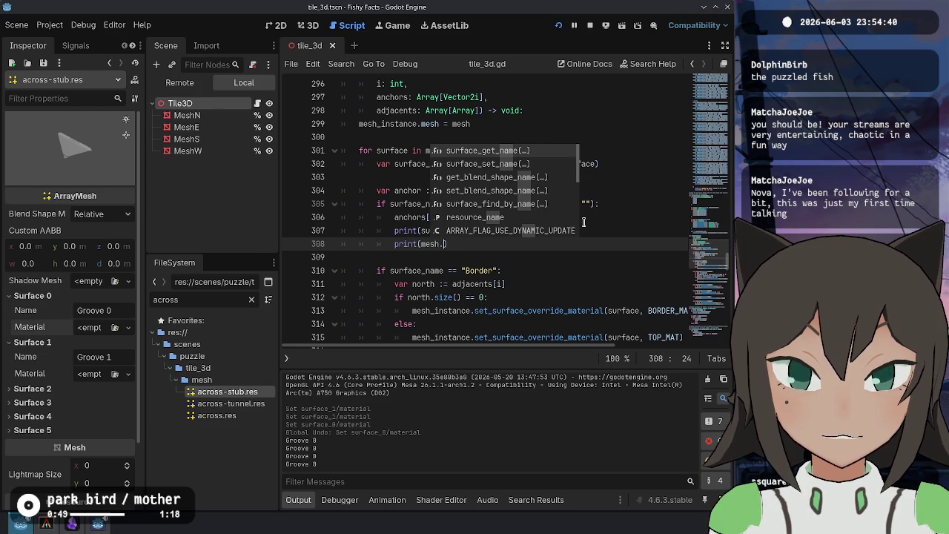
pyautogui.write('resource_name')
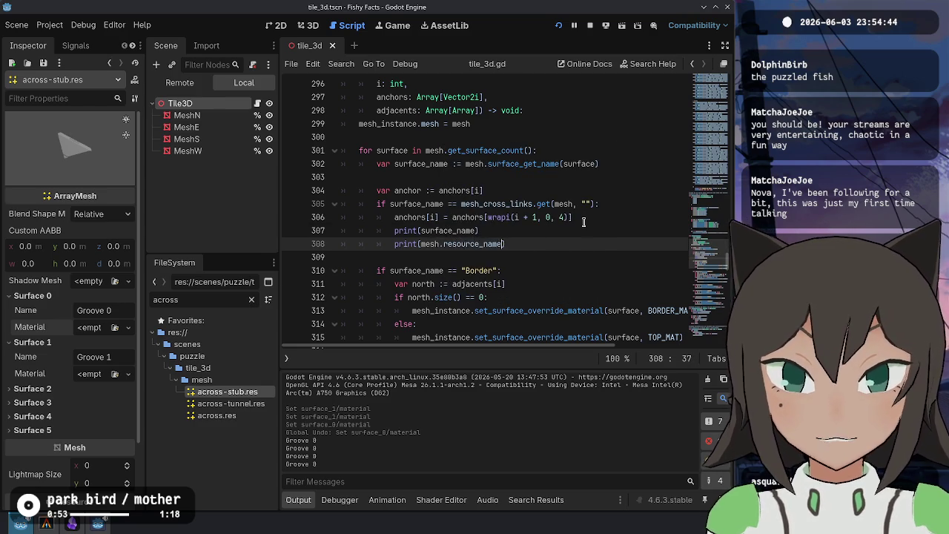
# Change it to print mesh.resource_path and rerun to list the across-stub.res and across.res paths
pyautogui.press('F5')
pyautogui.hotkey('alt', 'Tab')
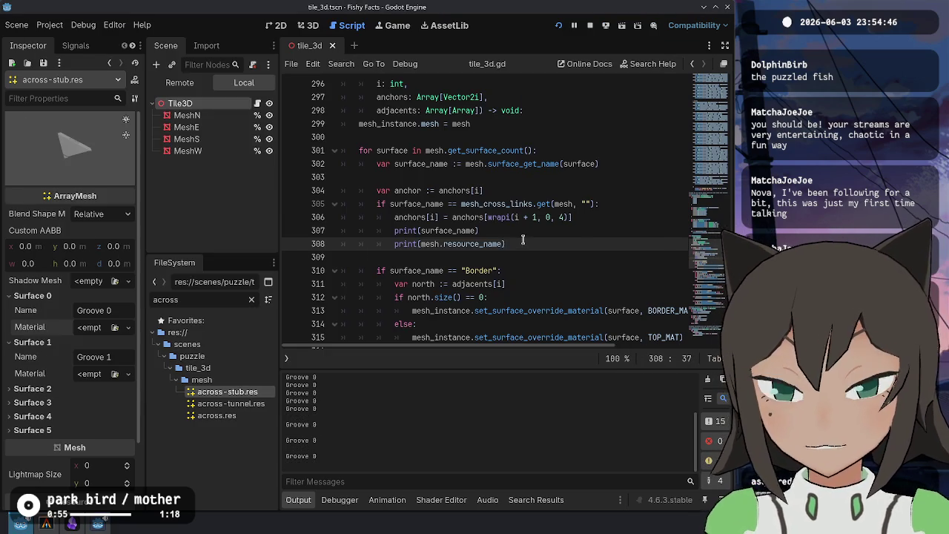
pyautogui.write('path')
pyautogui.press('F5')
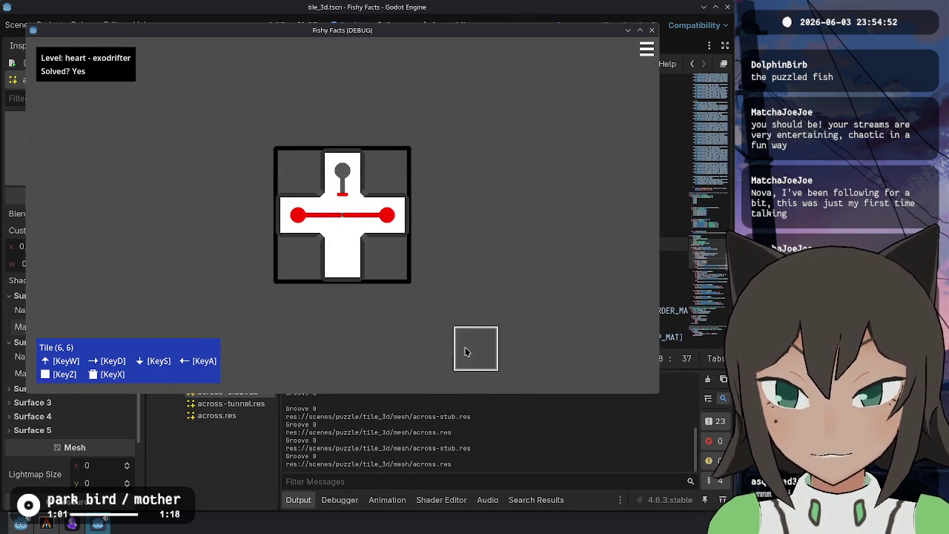
pyautogui.hotkey('alt', 'Tab')
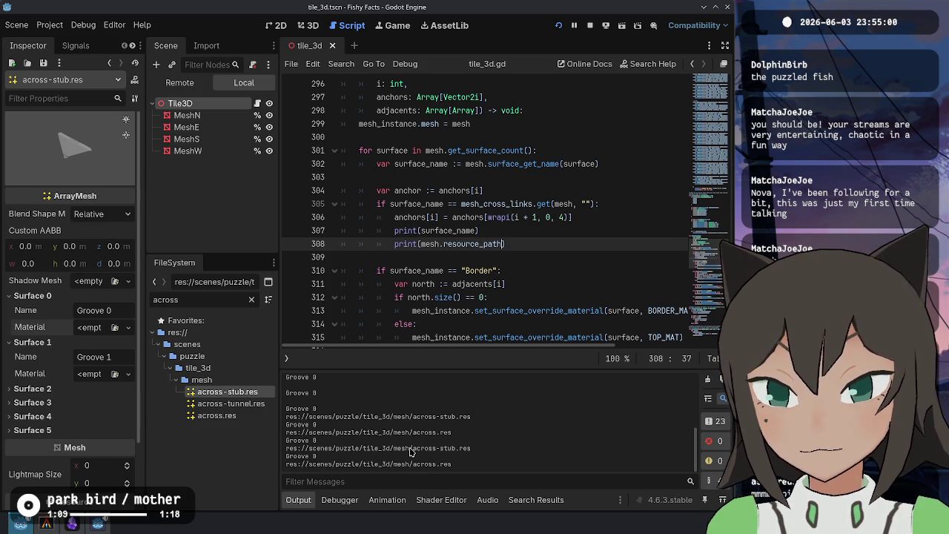
pyautogui.click(497, 231)
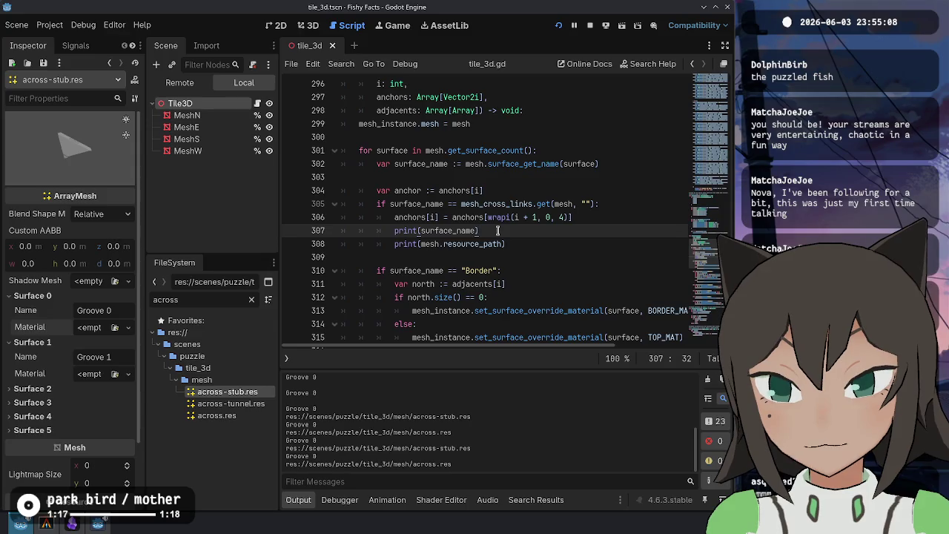
# Merge the prints into print(surface_name, " ", mesh.resource_path), save, and run the game
pyautogui.hotkey('ctrl', 'shift', 'k')
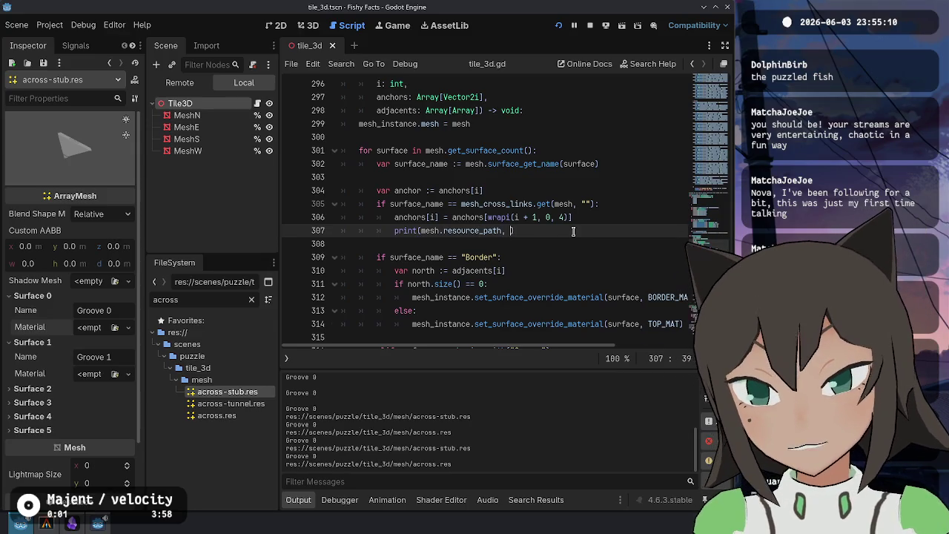
pyautogui.write('surca')
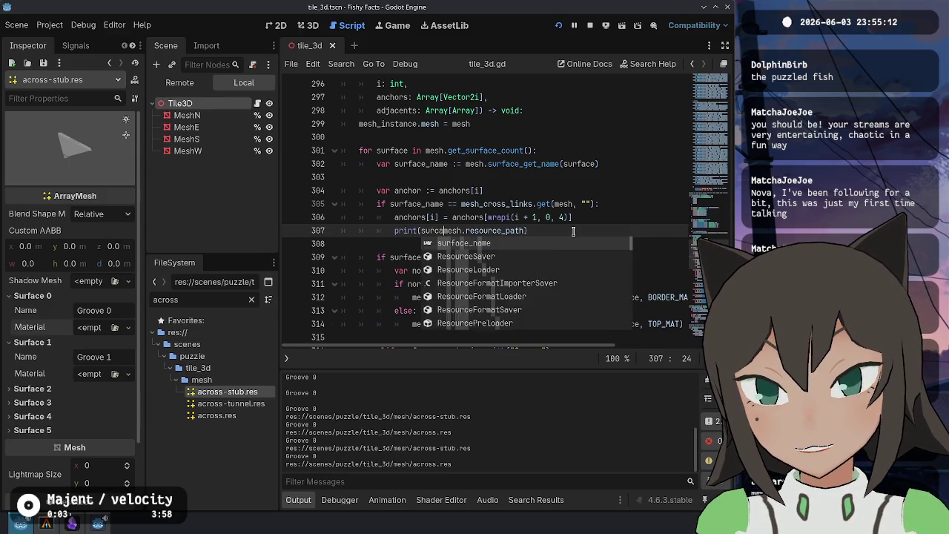
pyautogui.write('ce_name, "')
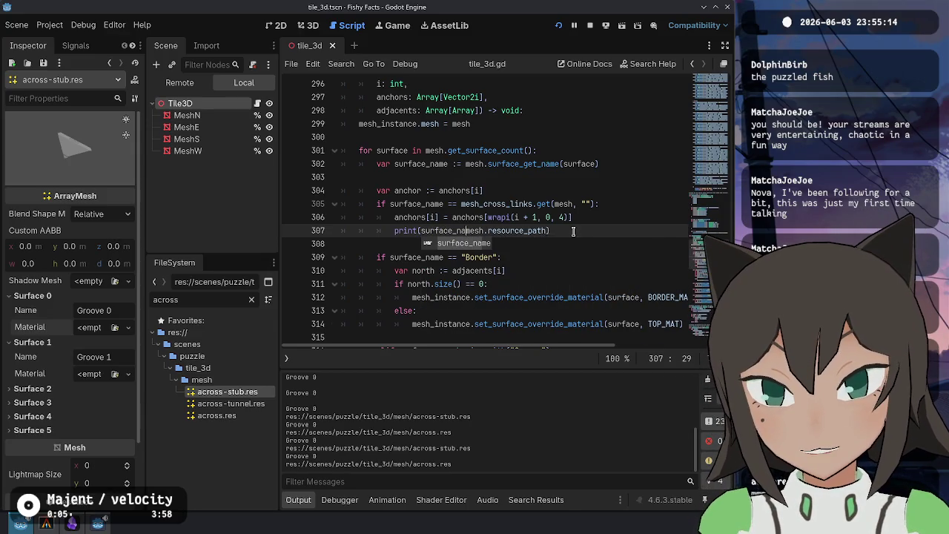
pyautogui.write(' ",')
pyautogui.hotkey('ctrl', 's')
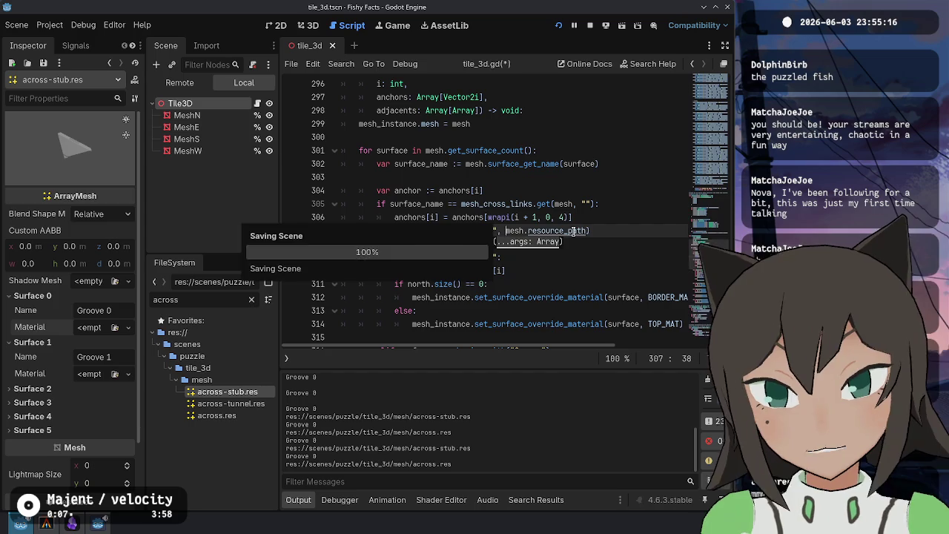
pyautogui.press('F5')
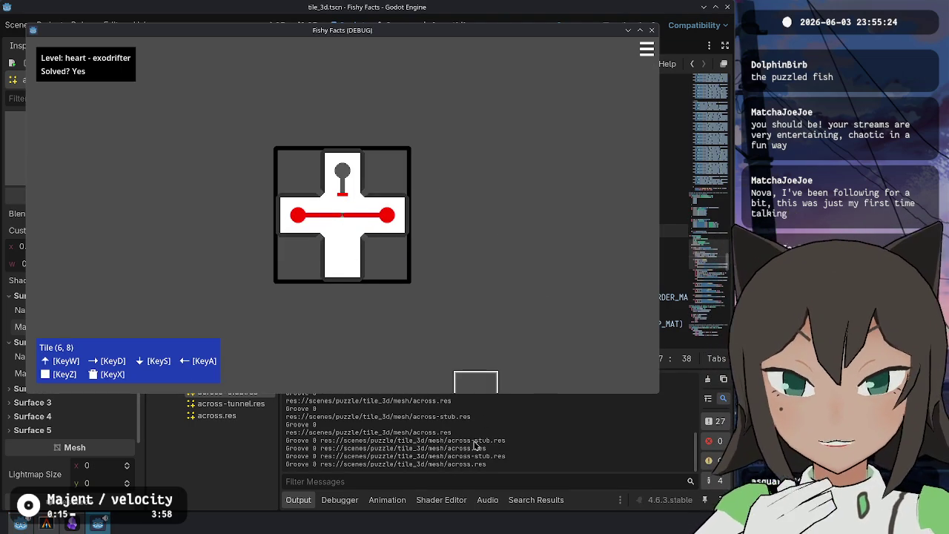
pyautogui.click(469, 446)
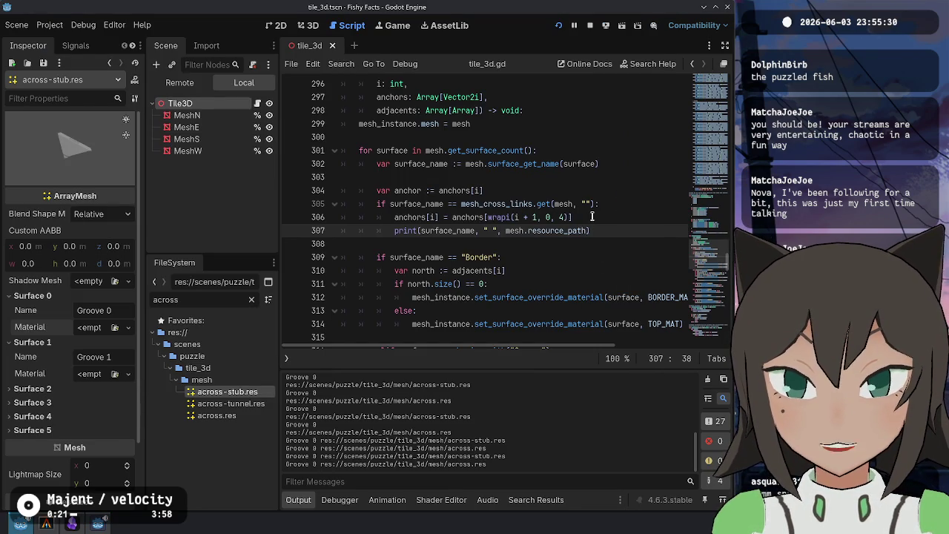
# Add print(anchors[i]) before and after the anchor reassignment and save
pyautogui.click(591, 216)
pyautogui.click(622, 204)
pyautogui.press('Return')
pyautogui.write('print(')
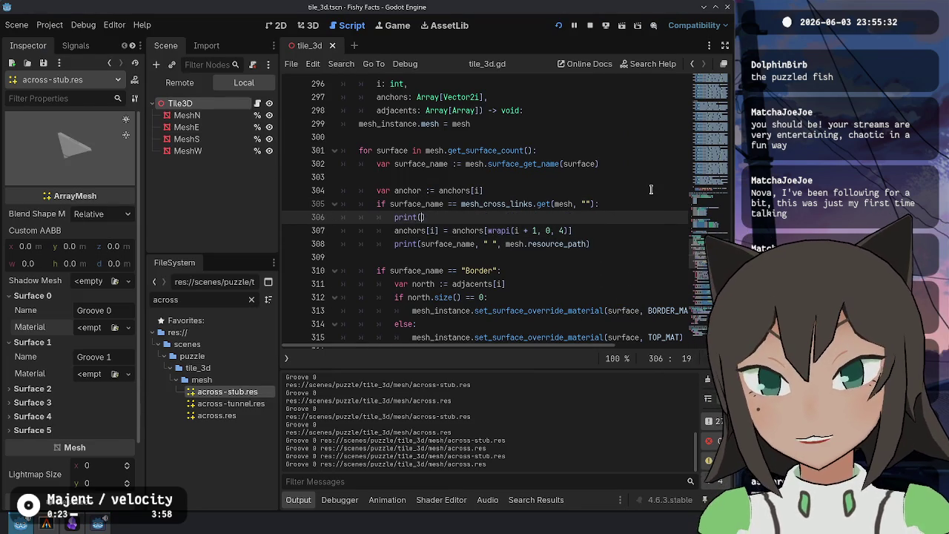
pyautogui.write('anchors[i')
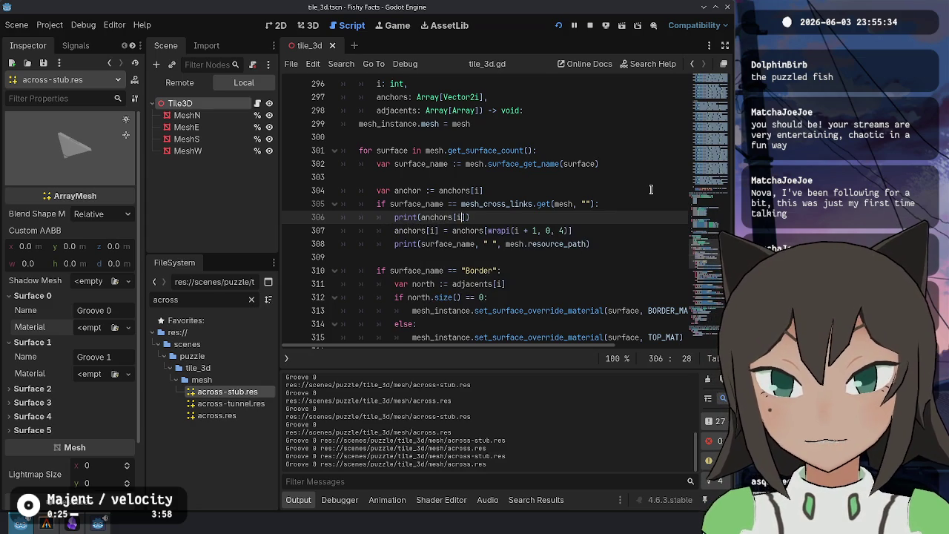
pyautogui.click(574, 231)
pyautogui.press('Return')
pyautogui.write('print(anchors[i])')
pyautogui.hotkey('ctrl', 's')
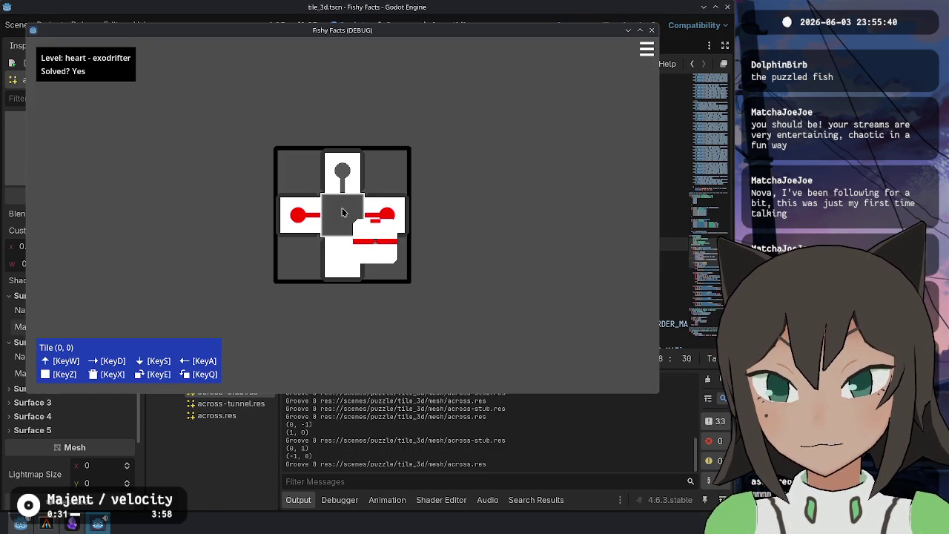
# Rotate the centre tile away and back to solve the heart level, then close the game
pyautogui.click(319, 451)
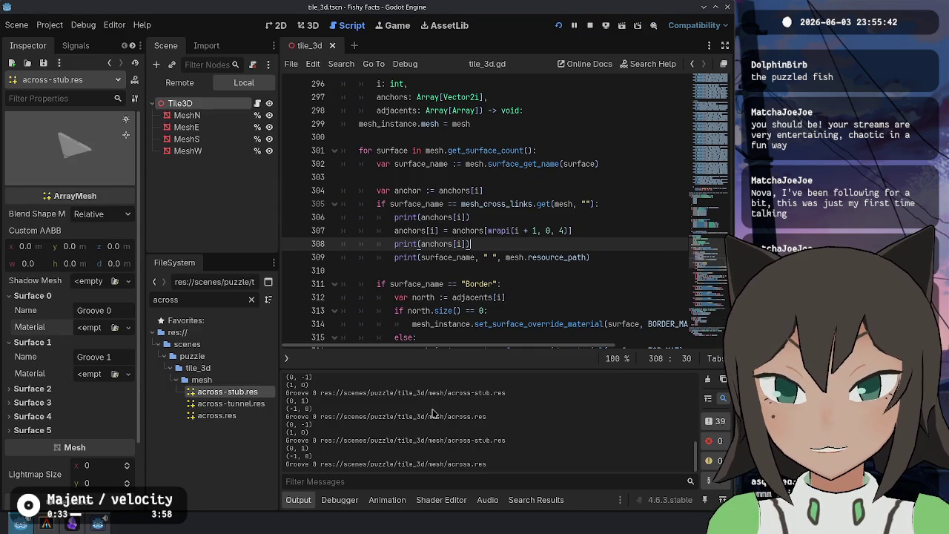
pyautogui.hotkey('alt', 'Tab')
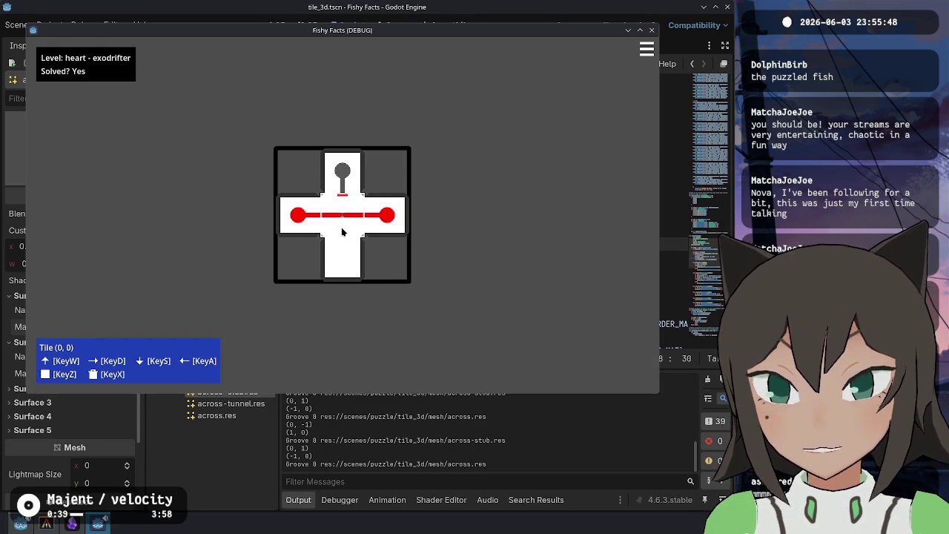
pyautogui.press('s')
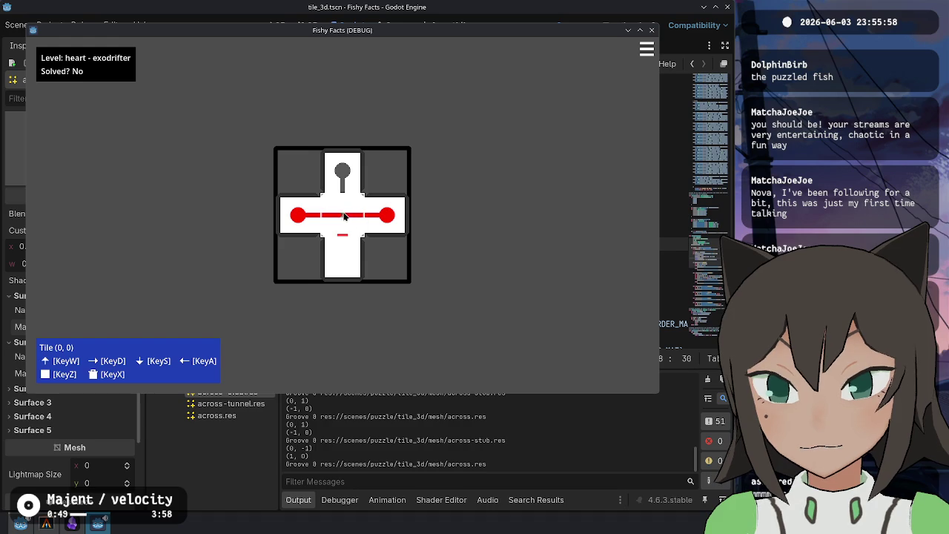
pyautogui.press('w')
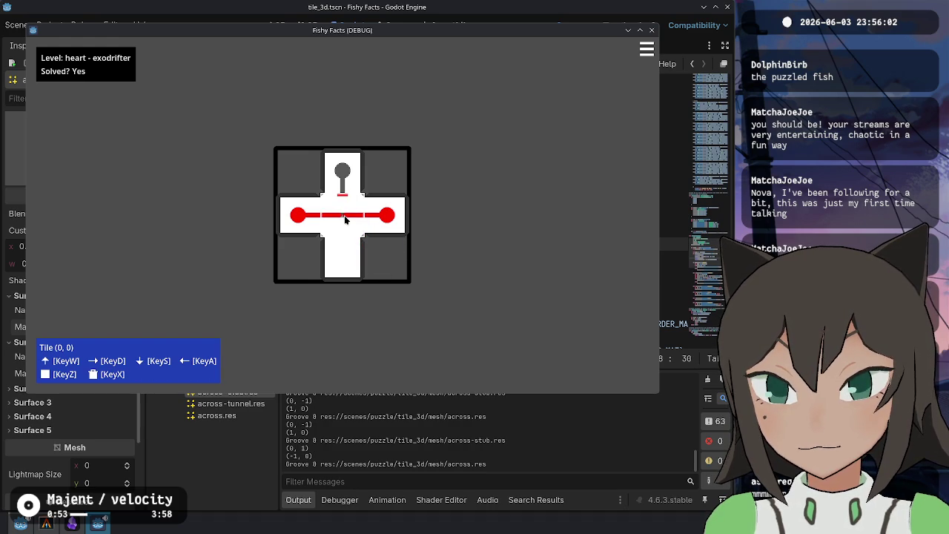
pyautogui.press('F8')
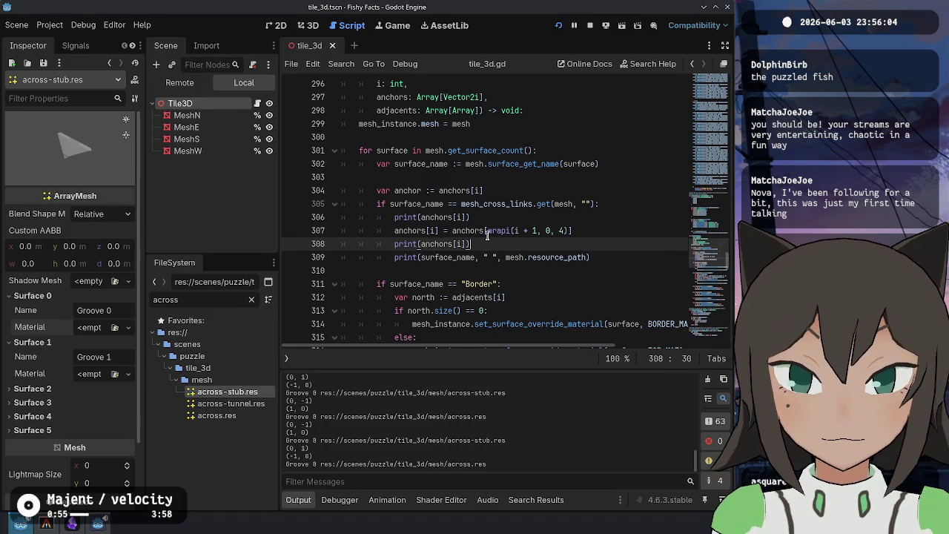
# Load groove_red.tres into across-stub's Groove 0 material, make it unique, and run the heart level
pyautogui.scroll(20, 526, 256)
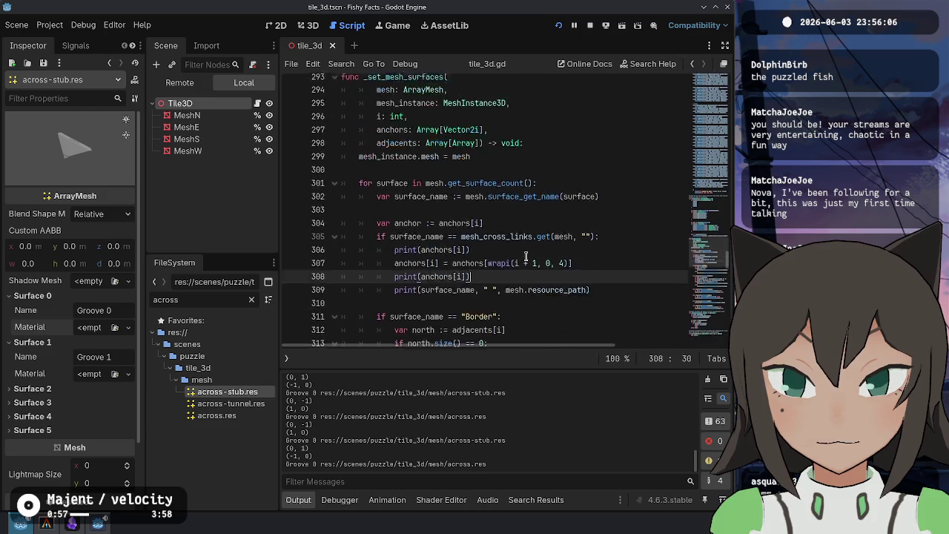
pyautogui.scroll(-20, 528, 265)
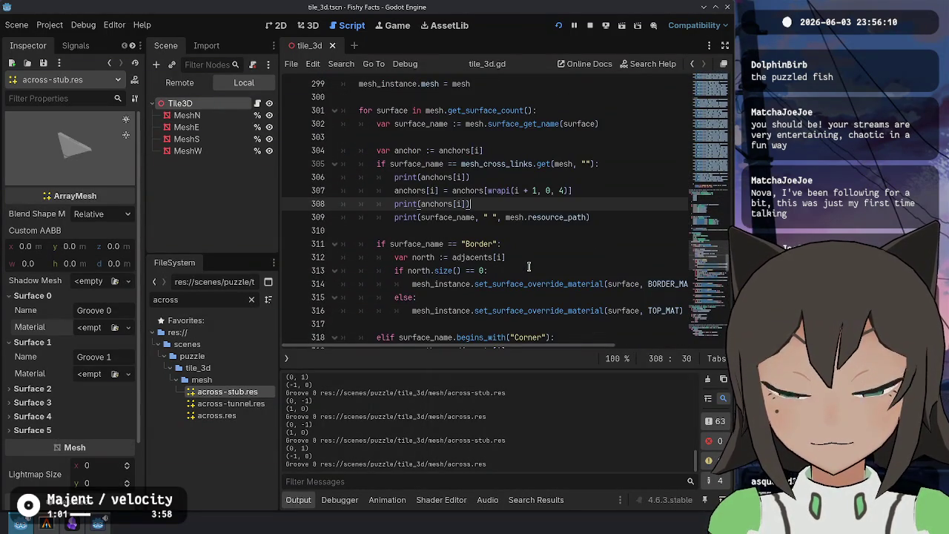
pyautogui.scroll(2, 528, 265)
pyautogui.click(114, 327)
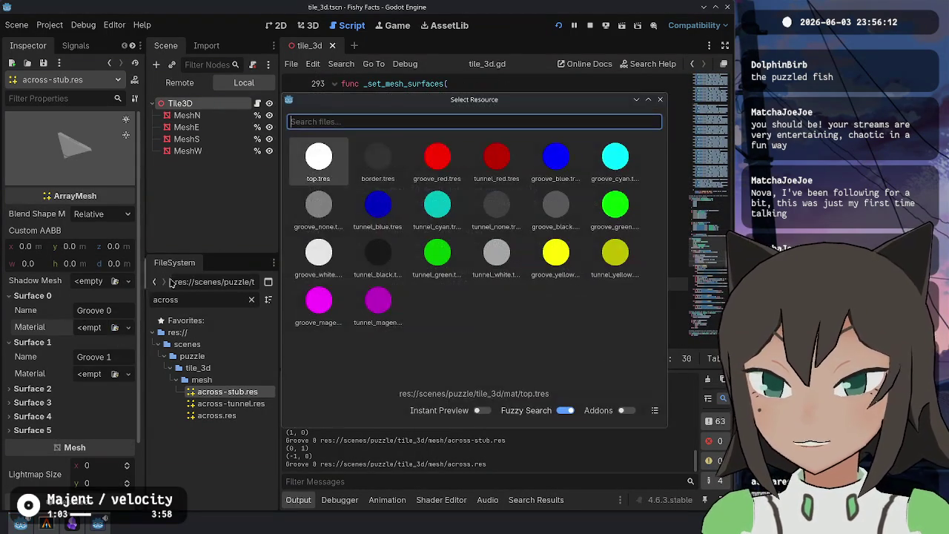
pyautogui.doubleClick(437, 157)
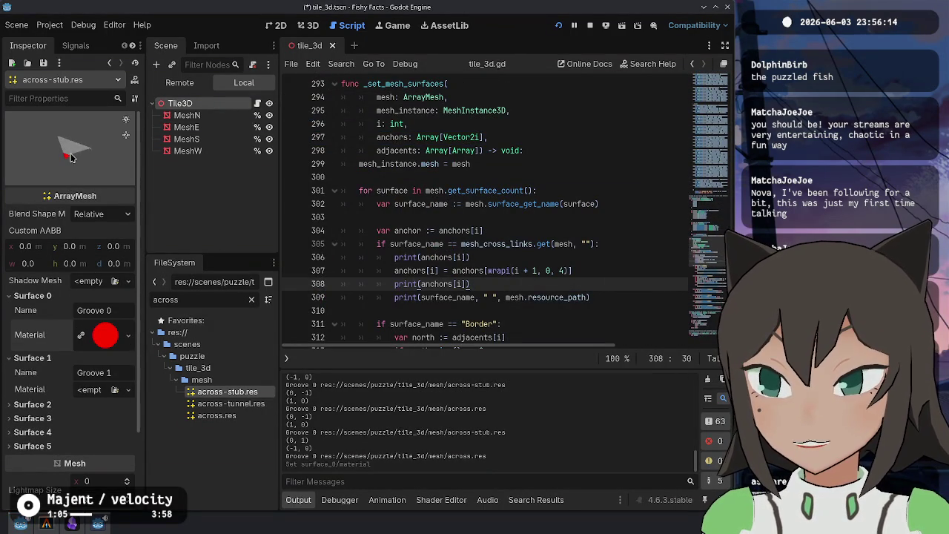
pyautogui.click(128, 334)
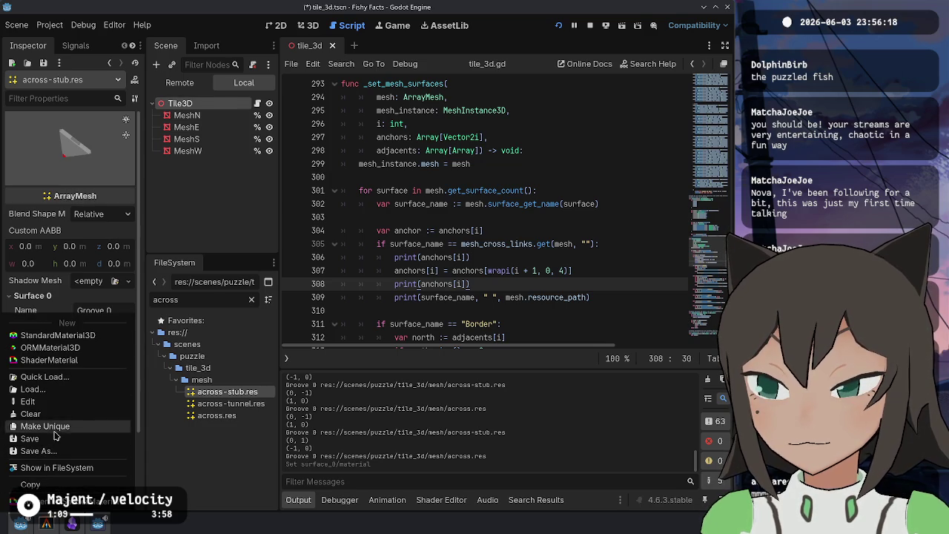
pyautogui.click(45, 426)
pyautogui.press('F5')
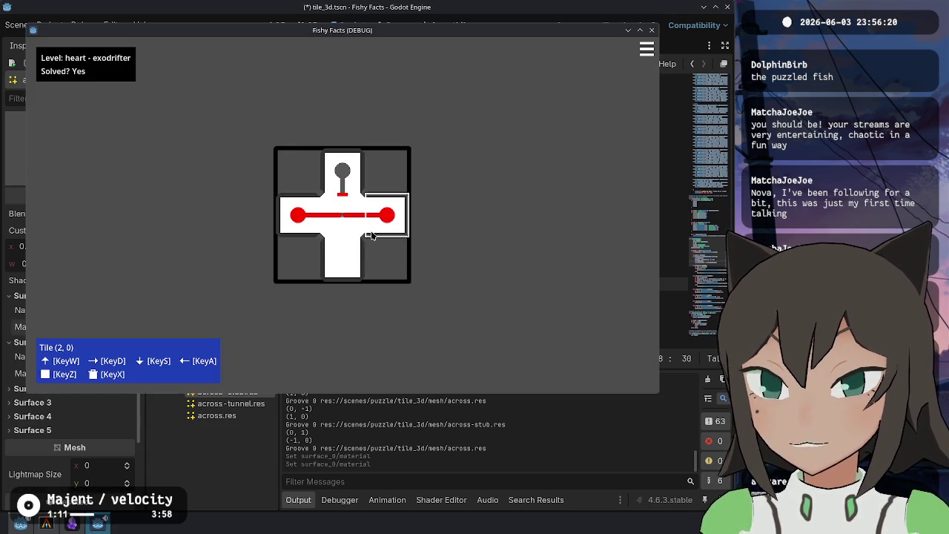
# Clear the tiles around the centre, add a tile to its right, and draw a path to the left tile
pyautogui.press('x')
pyautogui.press('x')
pyautogui.press('x')
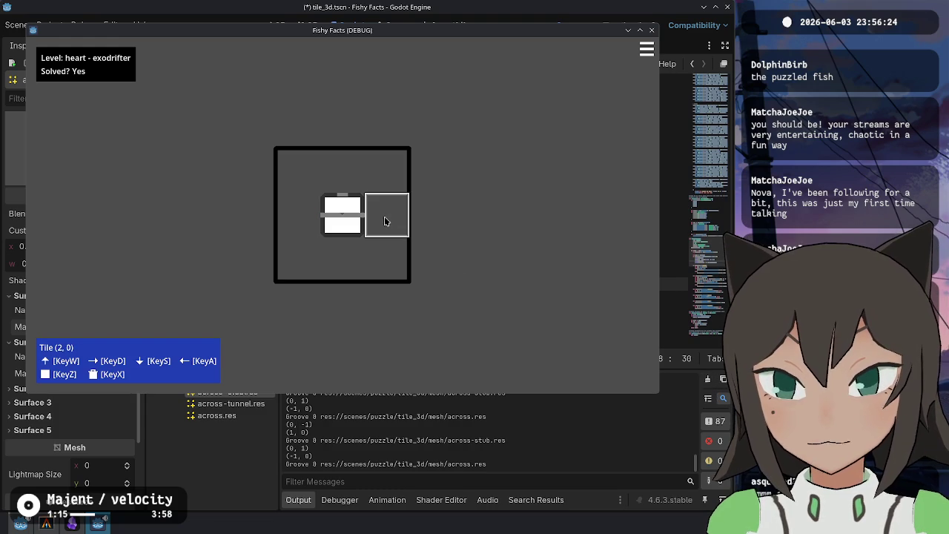
pyautogui.press('z')
pyautogui.rightClick(381, 216)
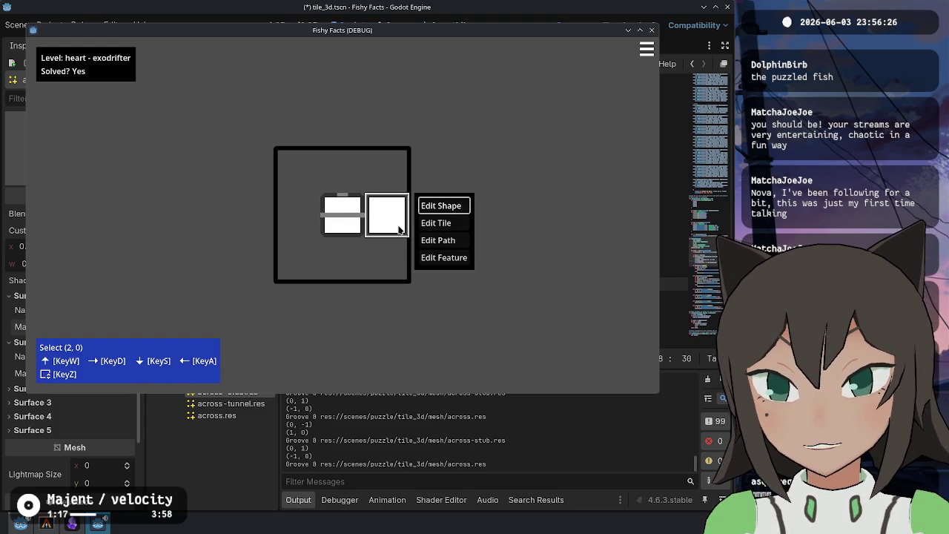
pyautogui.click(437, 239)
pyautogui.moveTo(386, 217); pyautogui.dragTo(363, 216)
# Place a red feature circle on the right tile, then put the left tile into whole-tile editing
pyautogui.rightClick(388, 215)
pyautogui.click(453, 256)
pyautogui.click(388, 220)
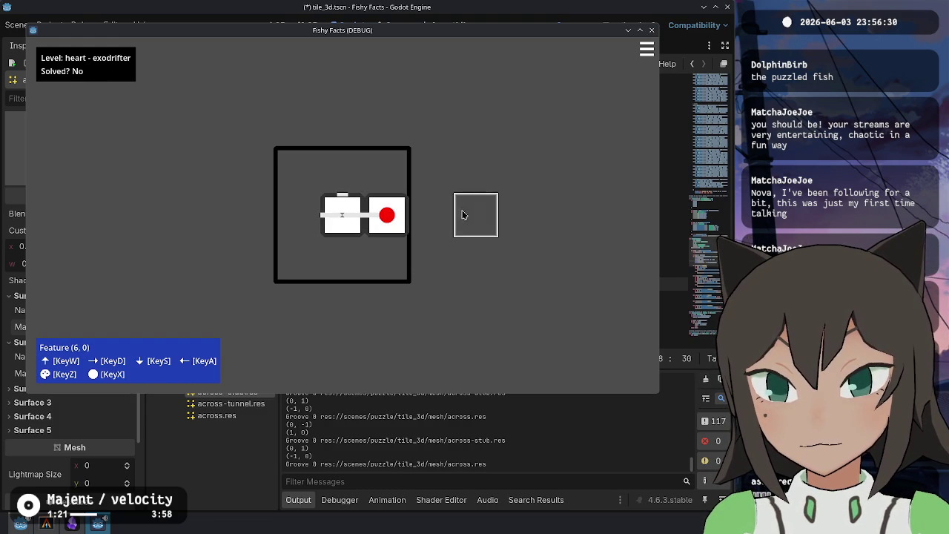
pyautogui.press('Escape')
pyautogui.click(339, 215)
pyautogui.rightClick(337, 221)
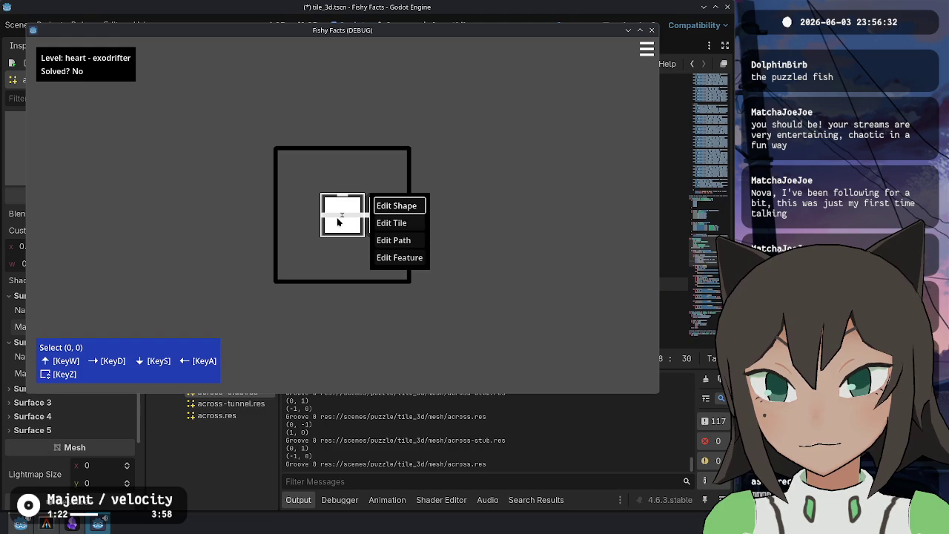
pyautogui.click(392, 222)
pyautogui.press('Escape')
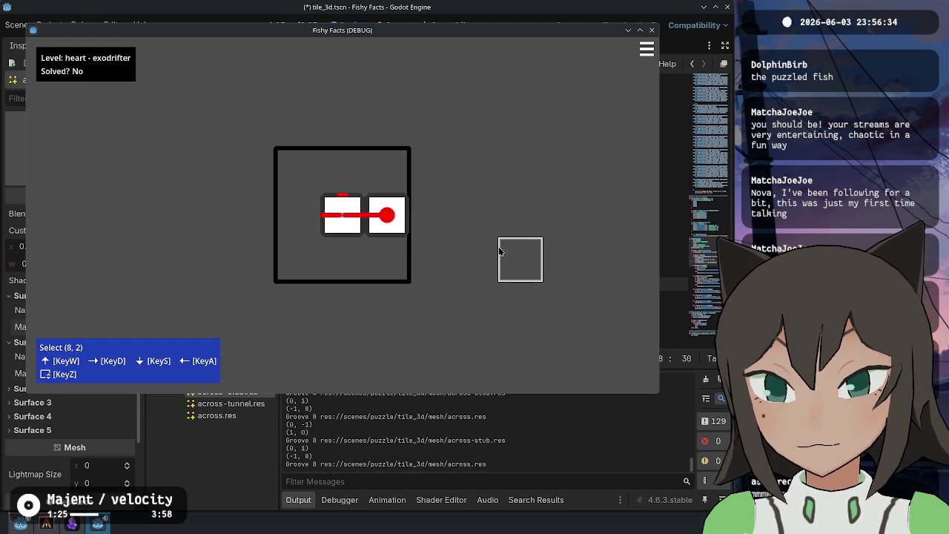
# Pick up the right tile in whole-tile editing and drop it back into the grid
pyautogui.click(682, 349)
pyautogui.hotkey('alt', 'Tab')
pyautogui.rightClick(414, 200)
pyautogui.click(444, 220)
pyautogui.press('Escape')
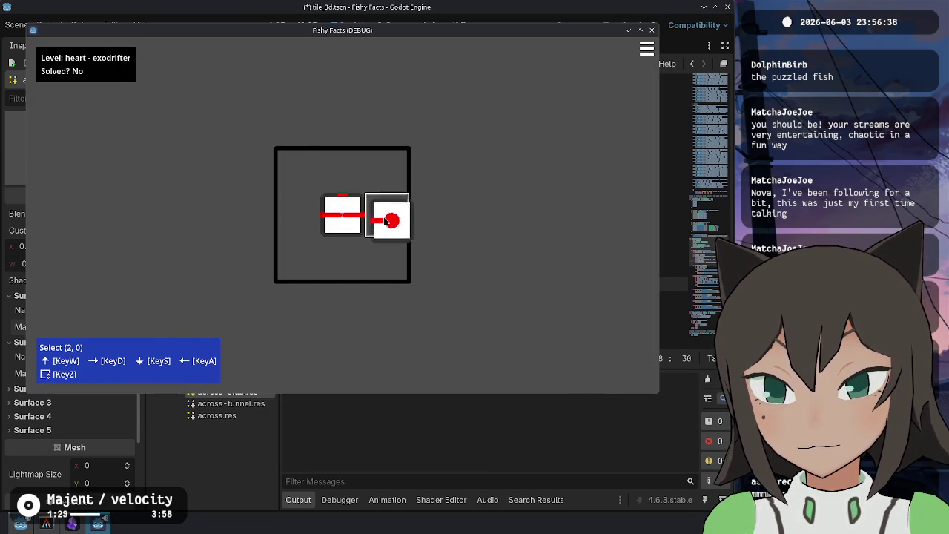
pyautogui.hotkey('alt', 'Tab')
pyautogui.hotkey('alt', 'Tab')
pyautogui.rightClick(367, 221)
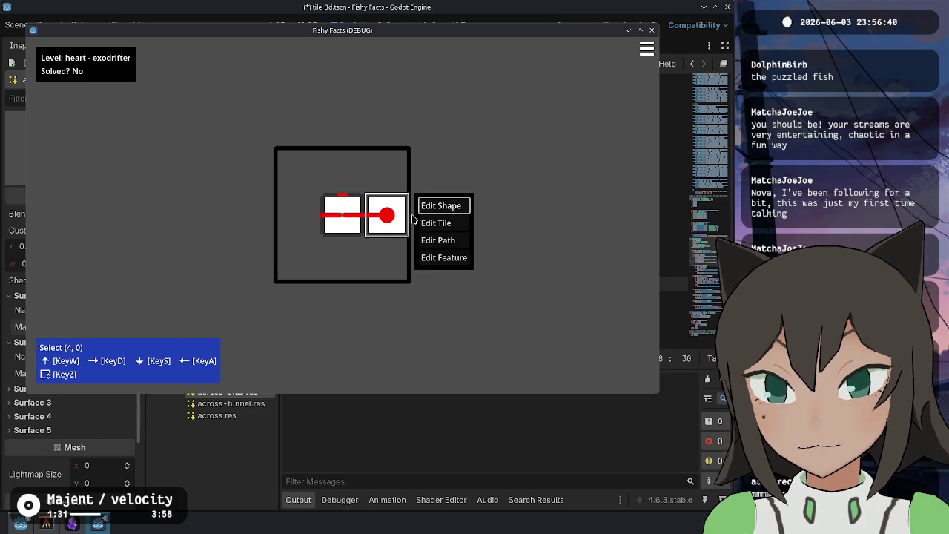
pyautogui.click(445, 221)
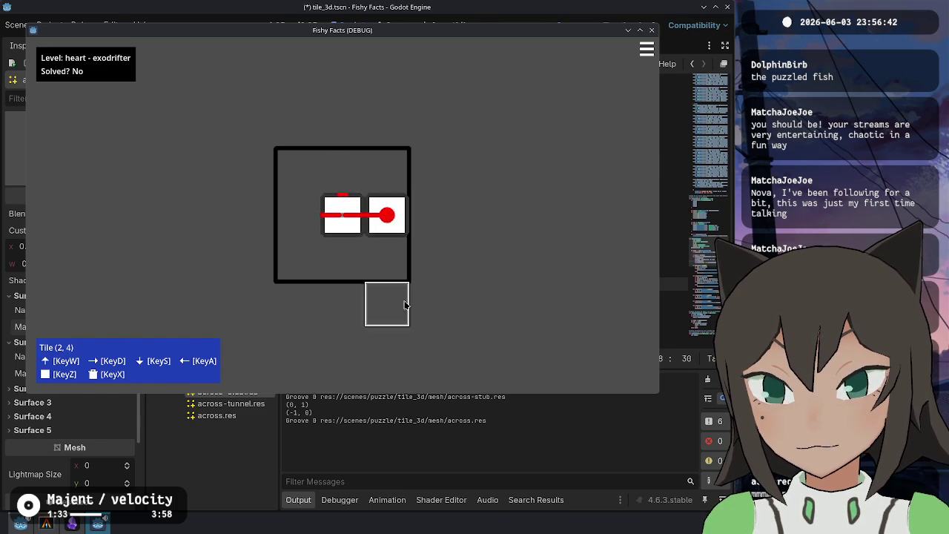
pyautogui.hotkey('alt', 'Tab')
pyautogui.hotkey('alt', 'Tab')
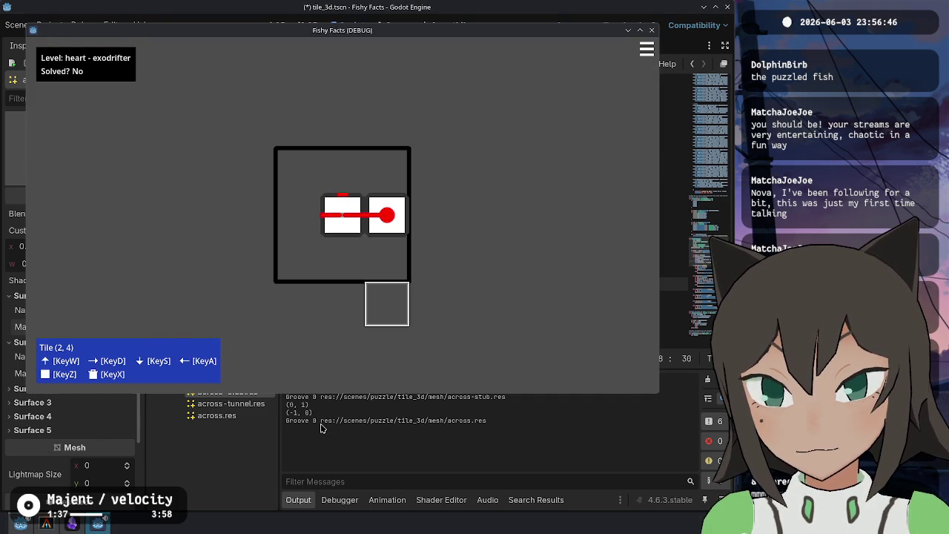
# Bring up tile_3d.gd and scroll to the mesh_cross_links dictionary
pyautogui.hotkey('alt', 'Tab')
pyautogui.scroll(20, 465, 194)
pyautogui.scroll(-10, 465, 194)
pyautogui.scroll(-14, 464, 194)
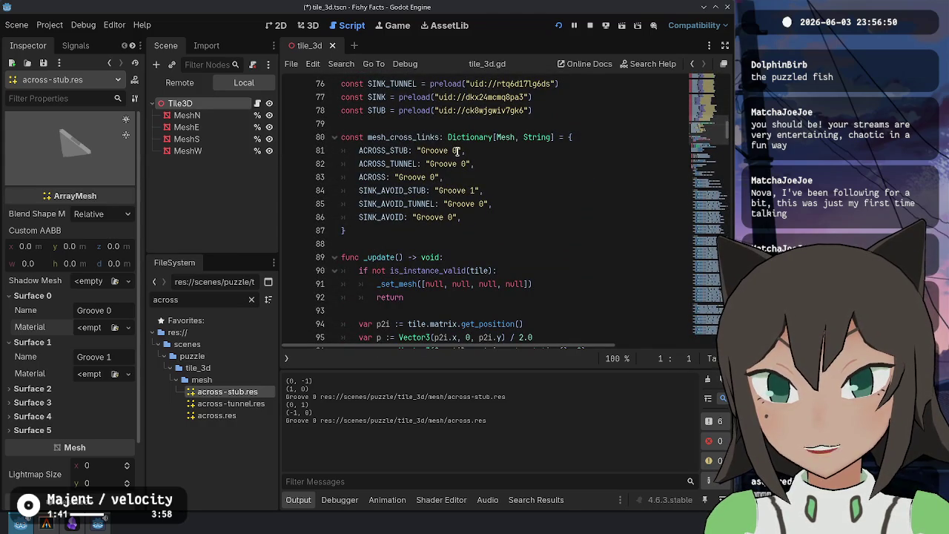
# Change the ACROSS_STUB and ACROSS entries from "Groove 0" to "Groove 1" and save the script
pyautogui.doubleClick(456, 151)
pyautogui.write('1')
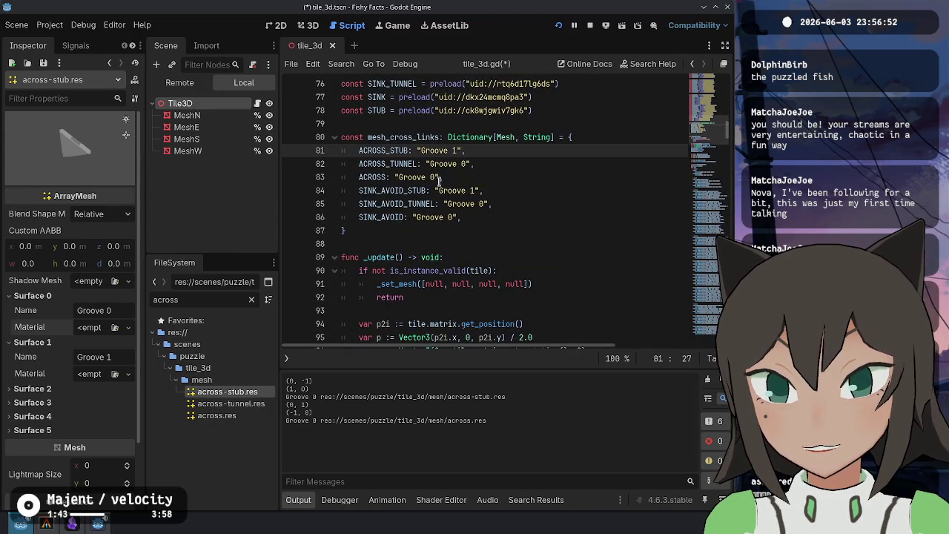
pyautogui.doubleClick(438, 177)
pyautogui.write('1')
pyautogui.click(534, 185)
pyautogui.hotkey('ctrl', 's')
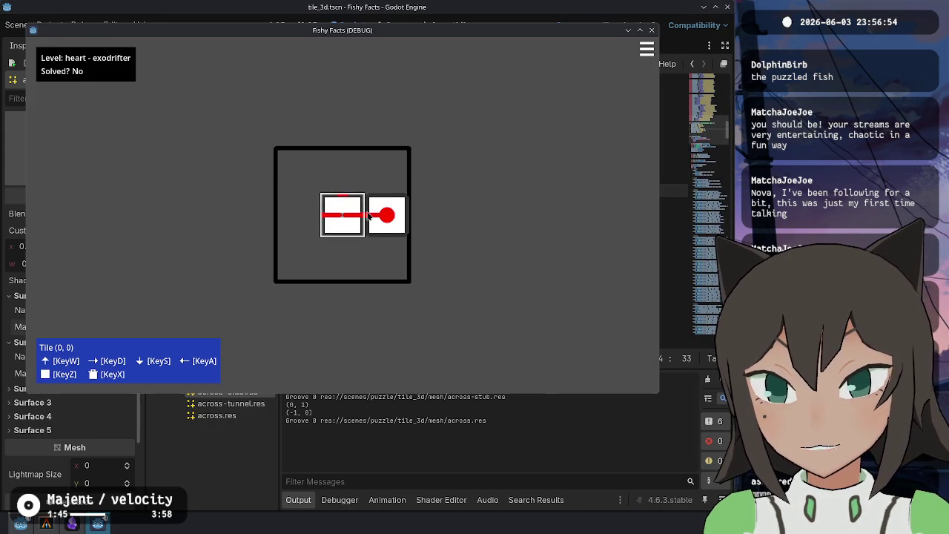
# Check the right tile in the game, then expand across-stub's Surfaces 2–5 in the Inspector to read their names
pyautogui.click(384, 220)
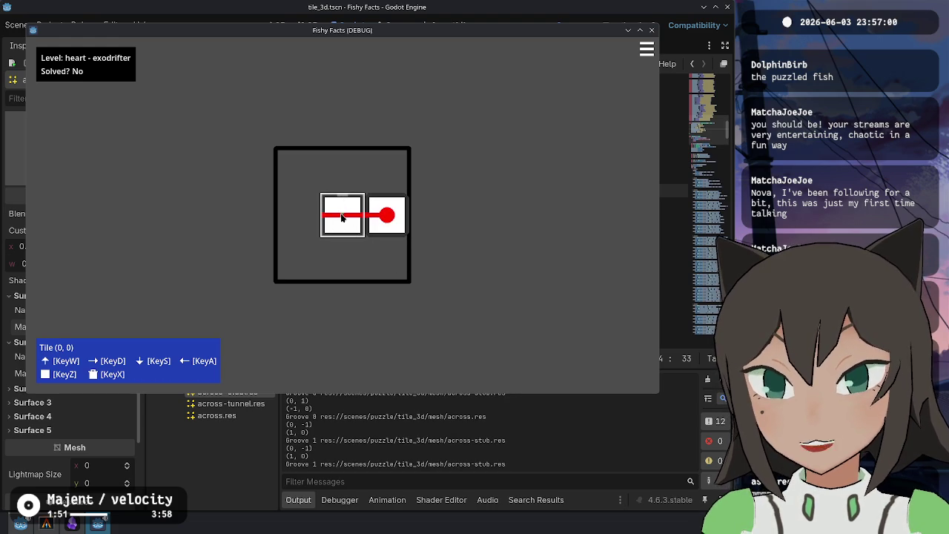
pyautogui.press('F8')
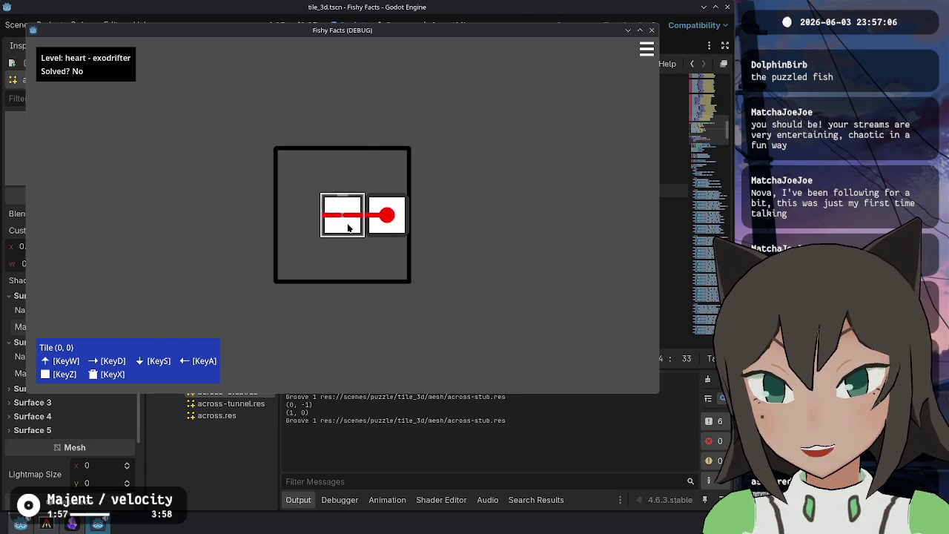
pyautogui.press('F8')
pyautogui.click(58, 390)
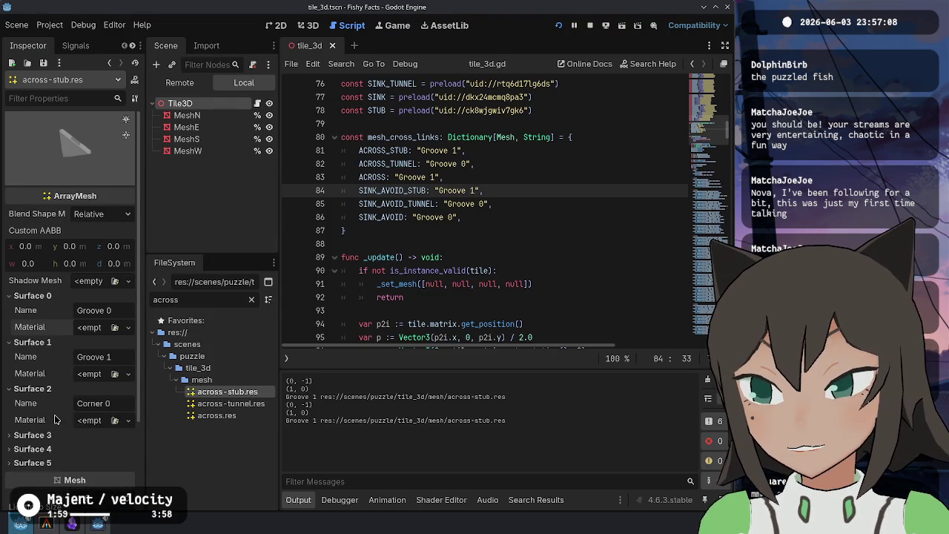
pyautogui.scroll(-3, 56, 393)
pyautogui.click(45, 341)
pyautogui.click(37, 384)
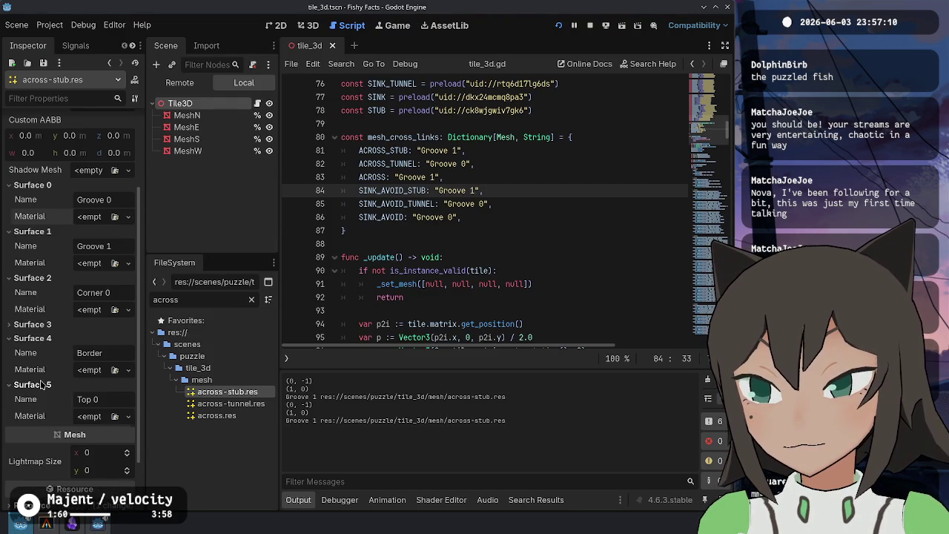
pyautogui.click(58, 326)
pyautogui.scroll(3, 58, 330)
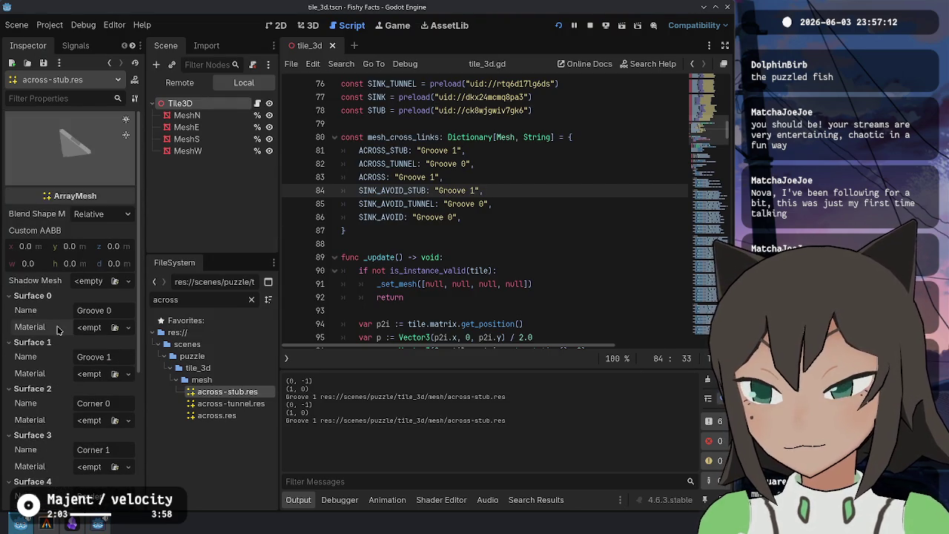
# Relaunch the game with a cleared log and move the red tile into the highlighted slot
pyautogui.press('F5')
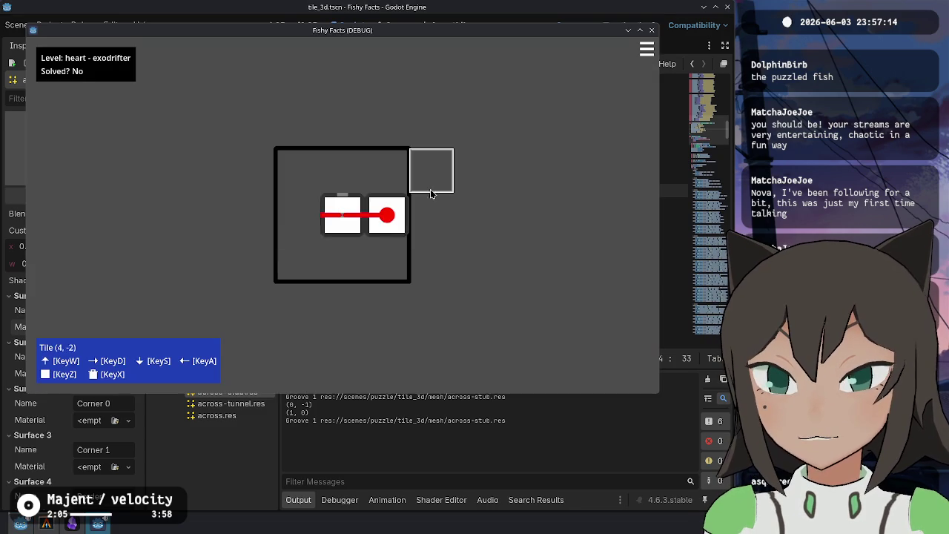
pyautogui.press('F5')
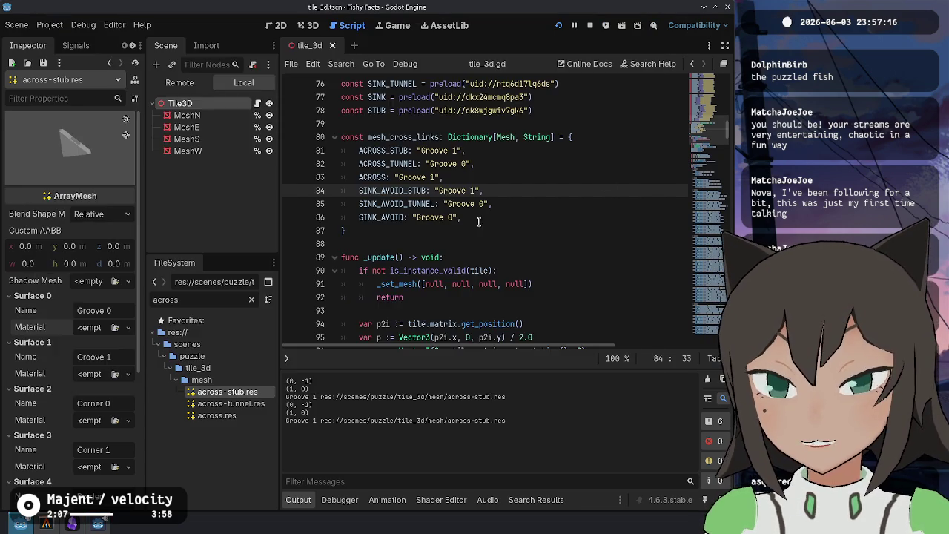
pyautogui.hotkey('alt', 'Tab')
pyautogui.press('F5')
pyautogui.hotkey('alt', 'Tab')
# Compare the game with the editor and scroll the Output to confirm Groove 1 is printed for across-stub.res
pyautogui.hotkey('alt', 'Tab')
pyautogui.click(394, 212)
pyautogui.hotkey('alt', 'Tab')
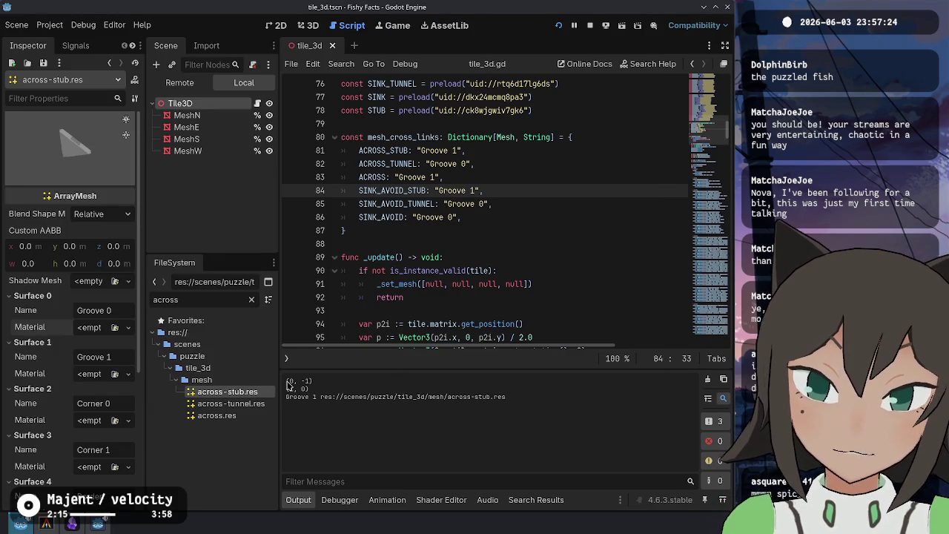
pyautogui.hotkey('alt', 'Tab')
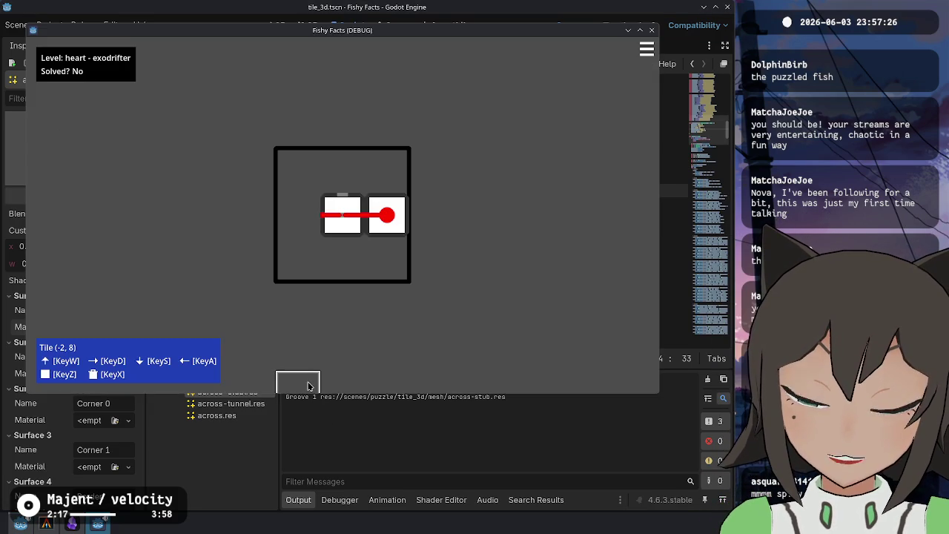
pyautogui.hotkey('alt', 'Tab')
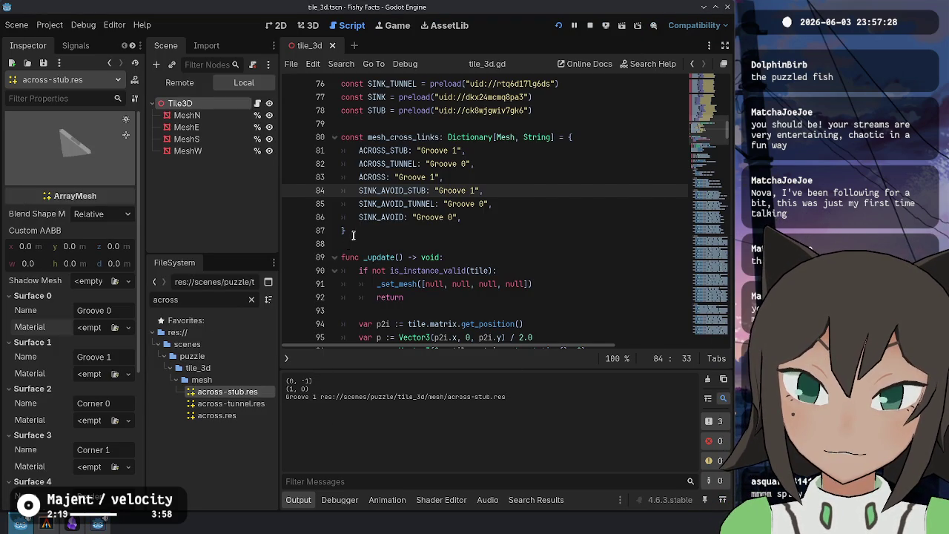
pyautogui.hotkey('alt', 'Tab')
pyautogui.hotkey('alt', 'Tab')
pyautogui.hotkey('alt', 'Tab')
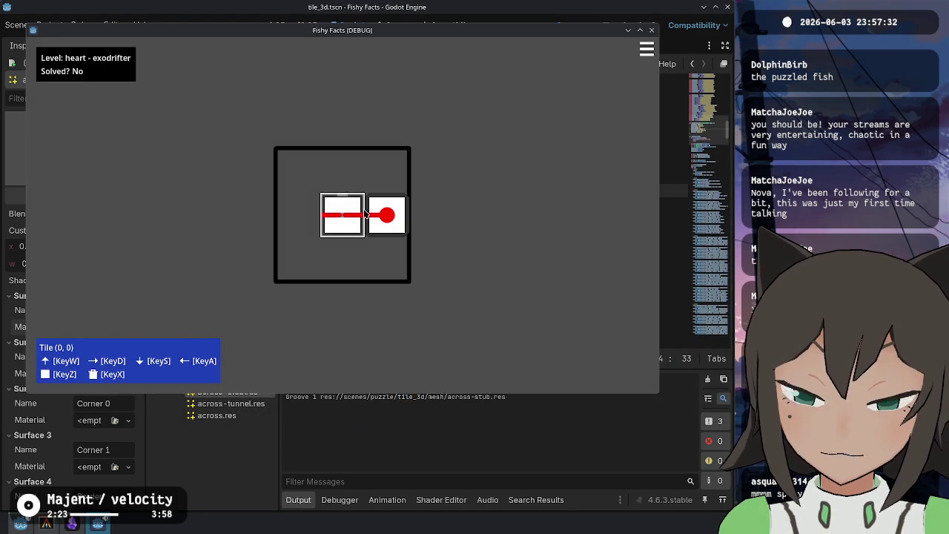
pyautogui.hotkey('alt', 'Tab')
pyautogui.hotkey('alt', 'Tab')
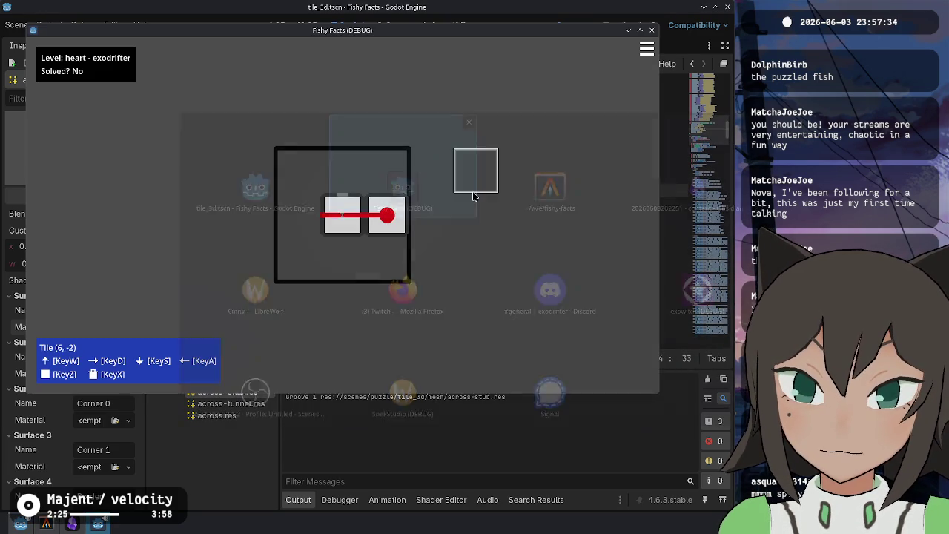
pyautogui.hotkey('alt', 'Tab')
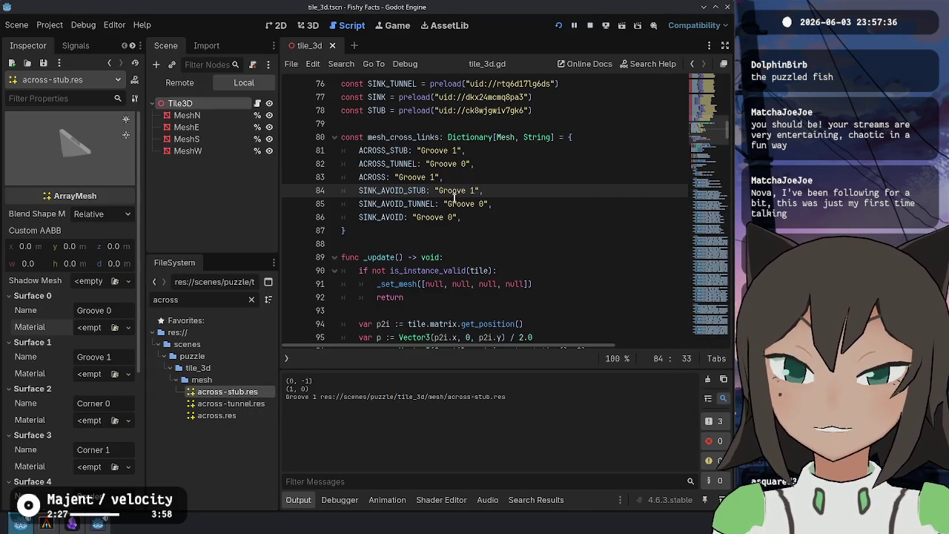
pyautogui.scroll(-20, 475, 250)
pyautogui.scroll(-20, 475, 251)
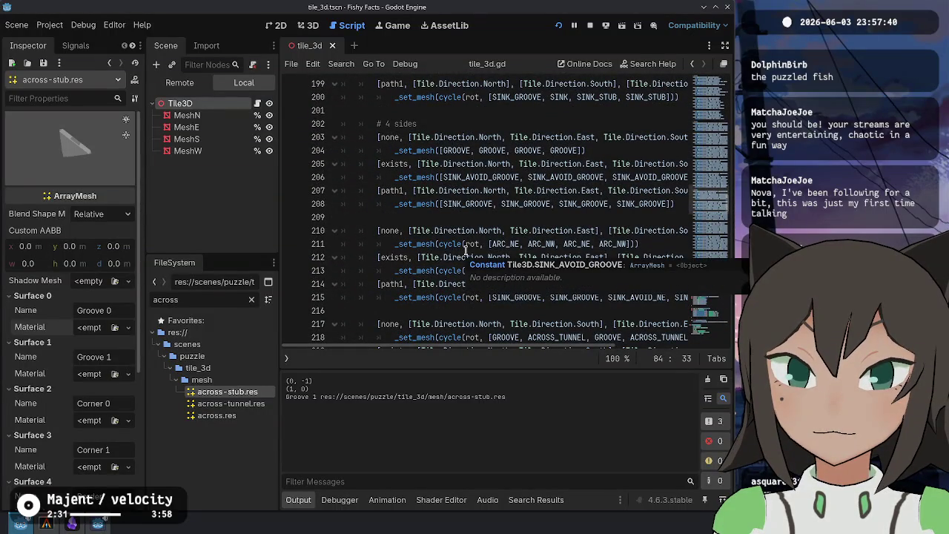
# Review the surface-material loop between lines 305 and 328 of tile_3d.gd
pyautogui.moveTo(702, 300)
pyautogui.mouseDown()
pyautogui.moveTo(702, 320)
pyautogui.moveTo(709, 286)
pyautogui.mouseUp()
pyautogui.click(573, 218)
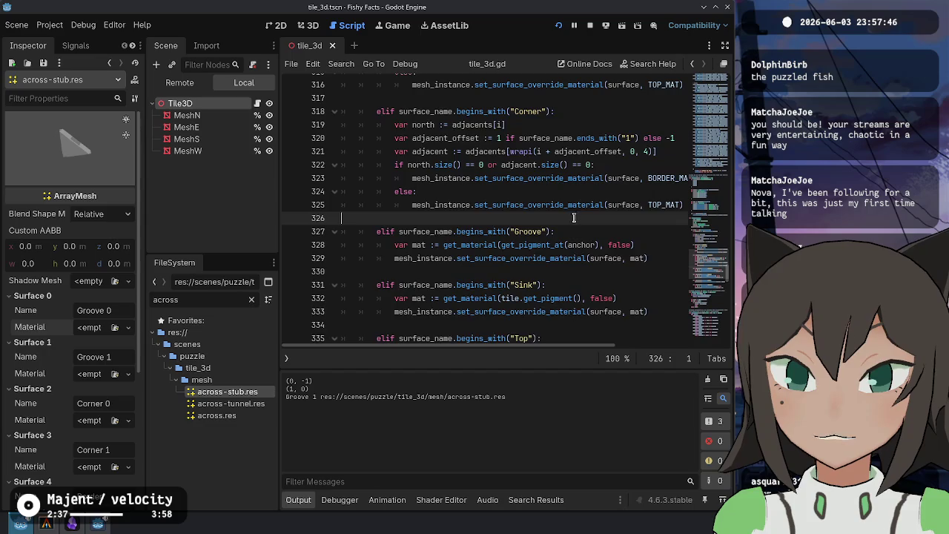
pyautogui.scroll(5, 504, 159)
pyautogui.doubleClick(421, 139)
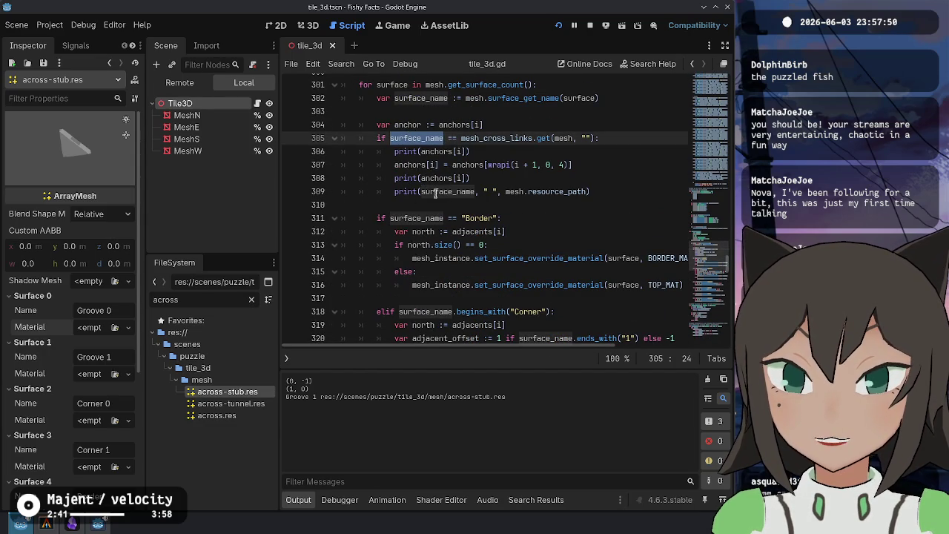
pyautogui.click(421, 124)
pyautogui.scroll(-5, 557, 165)
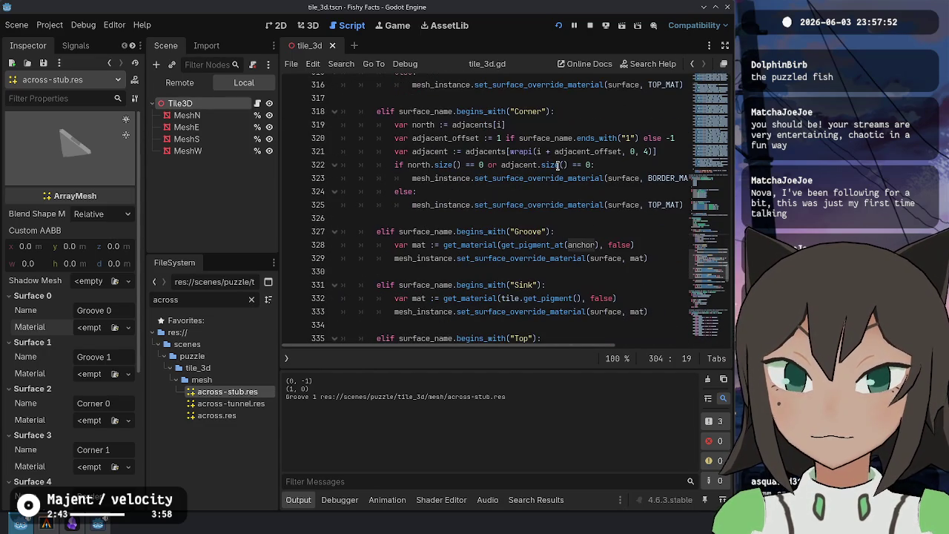
pyautogui.scroll(-4, 470, 215)
pyautogui.scroll(3, 427, 220)
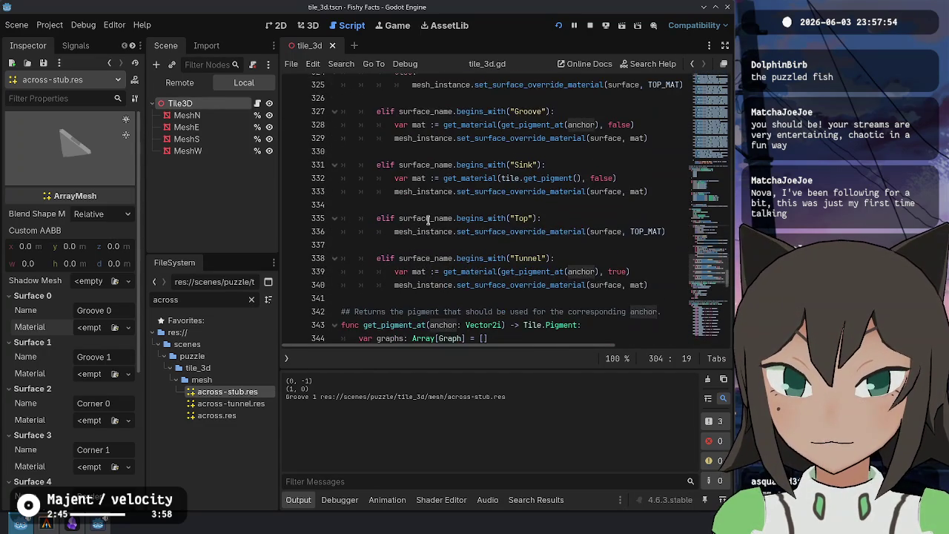
pyautogui.scroll(3, 428, 220)
pyautogui.scroll(-3, 586, 181)
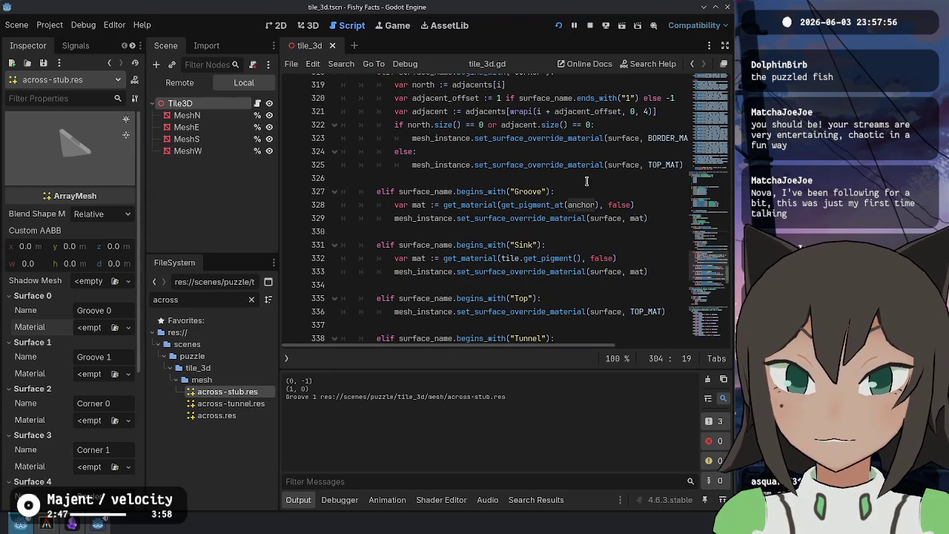
# Add print(mat.resource_path) on a new line after line 328
pyautogui.click(651, 205)
pyautogui.press('Return')
pyautogui.write('print(mat')
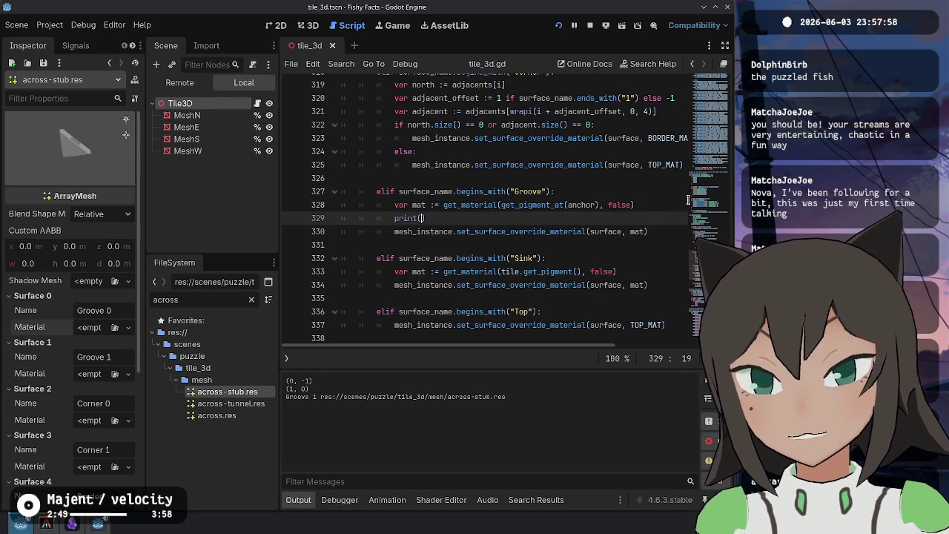
pyautogui.press('Escape')
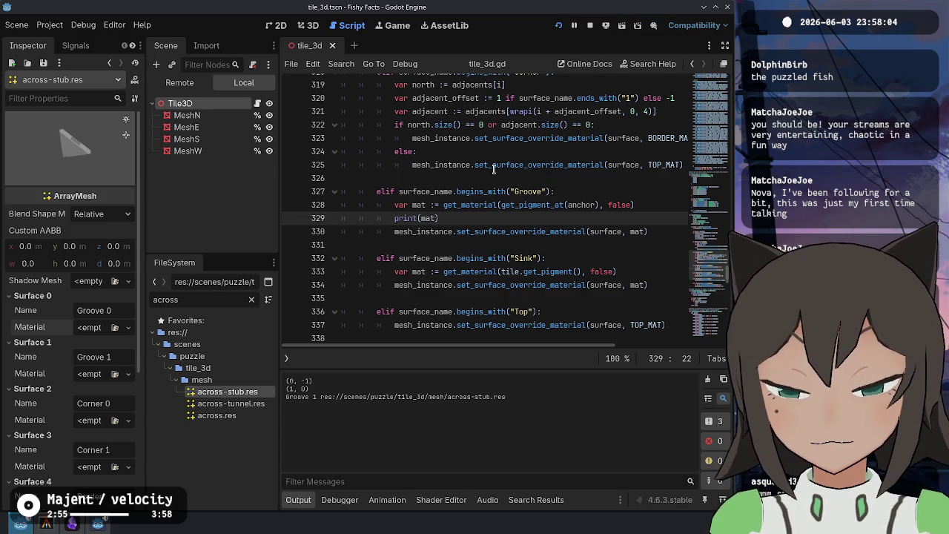
pyautogui.write('.resource')
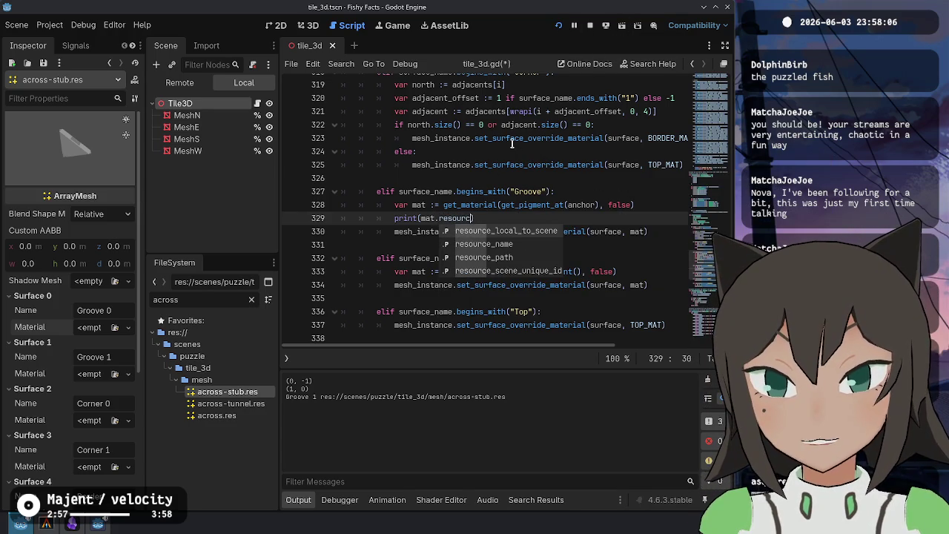
pyautogui.press('Down')
pyautogui.press('Down')
pyautogui.press('Return')
# Run the game to log the groove_red and groove_none paths, then delete the temporary print line
pyautogui.press('F5')
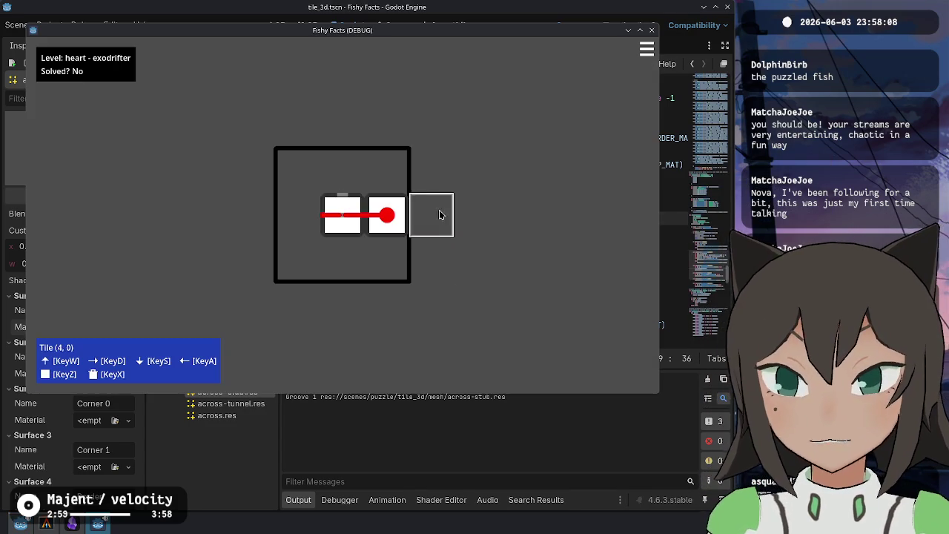
pyautogui.click(387, 223)
pyautogui.press('F8')
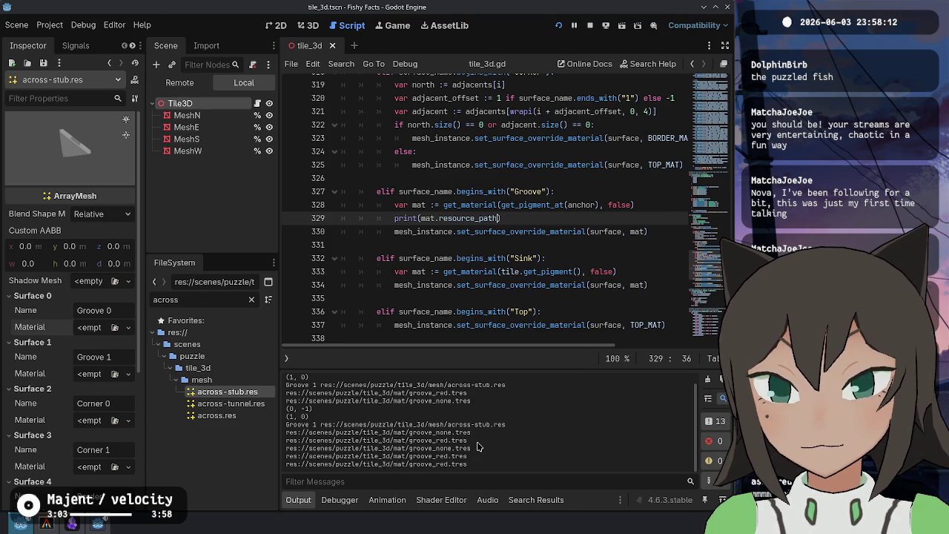
pyautogui.moveTo(470, 433)
pyautogui.mouseDown()
pyautogui.moveTo(315, 424)
pyautogui.moveTo(271, 432)
pyautogui.mouseUp()
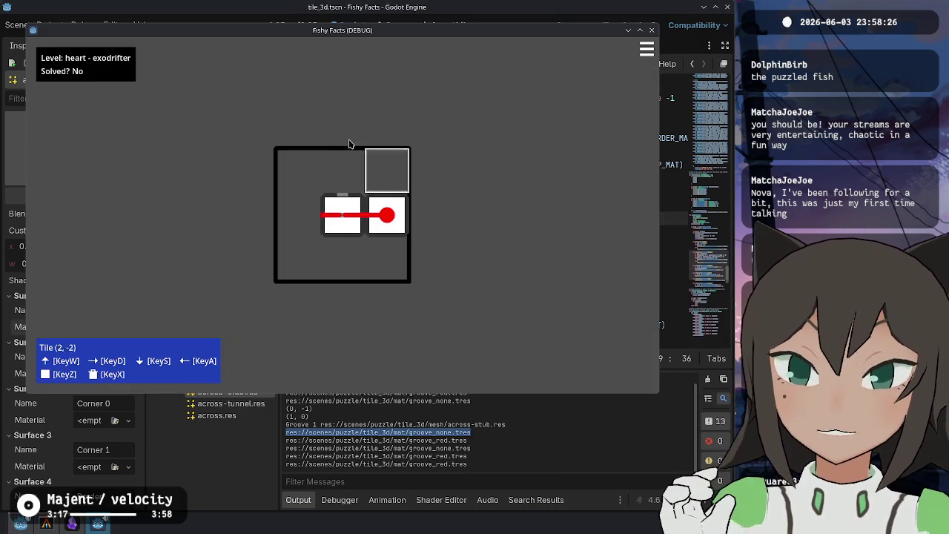
pyautogui.hotkey('alt', 'Tab')
pyautogui.click(545, 218)
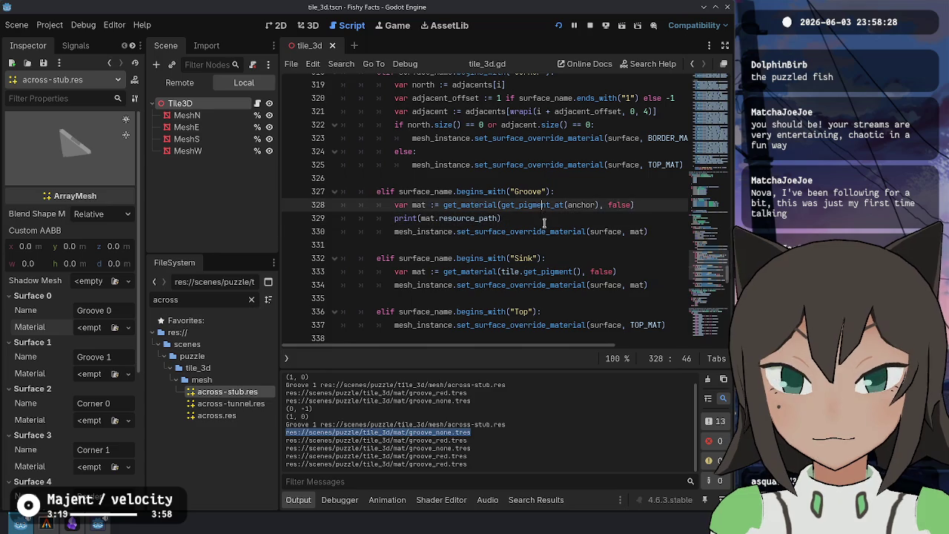
pyautogui.hotkey('ctrl', 'shift', 'k')
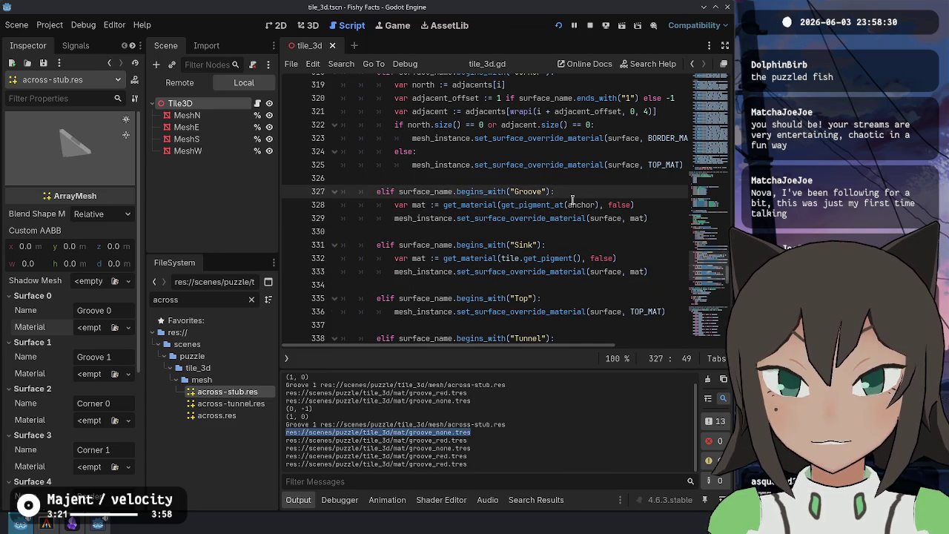
# Review get_pigment_at, then rerun the game and move a tile to hit the line 307 breakpoint
pyautogui.keyDown('ctrl'); pyautogui.click(539, 205); pyautogui.keyUp('ctrl')
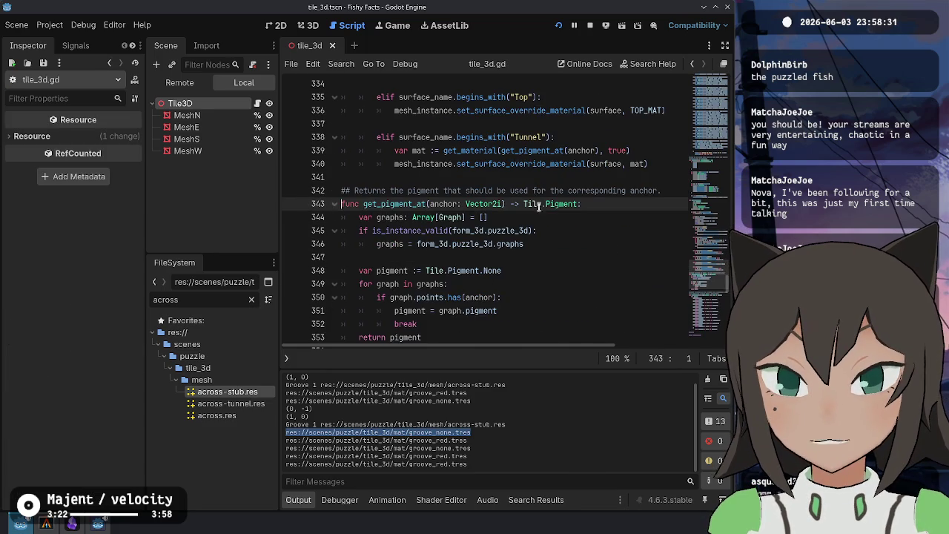
pyautogui.doubleClick(445, 203)
pyautogui.scroll(-1, 552, 224)
pyautogui.click(513, 258)
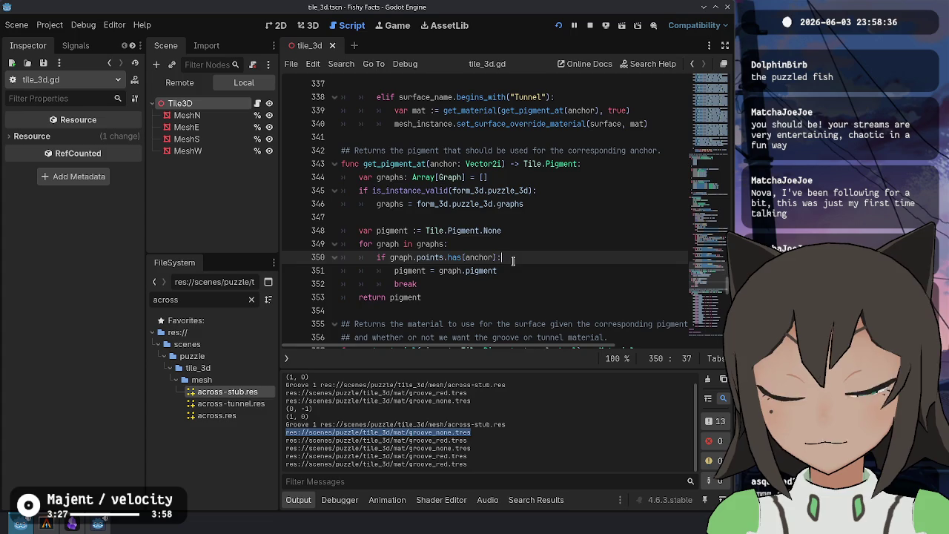
pyautogui.scroll(15, 513, 261)
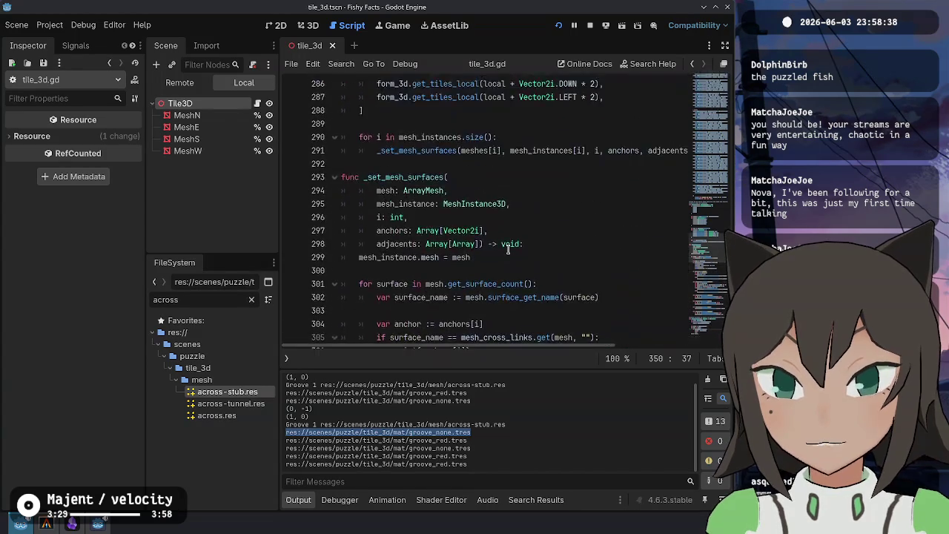
pyautogui.scroll(-3, 502, 255)
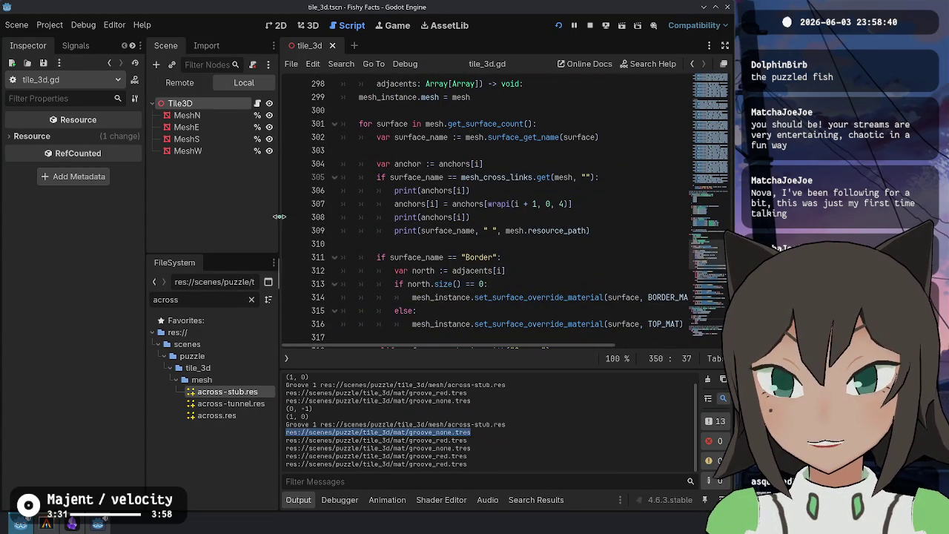
pyautogui.hotkey('alt', 'Tab')
pyautogui.press('d')
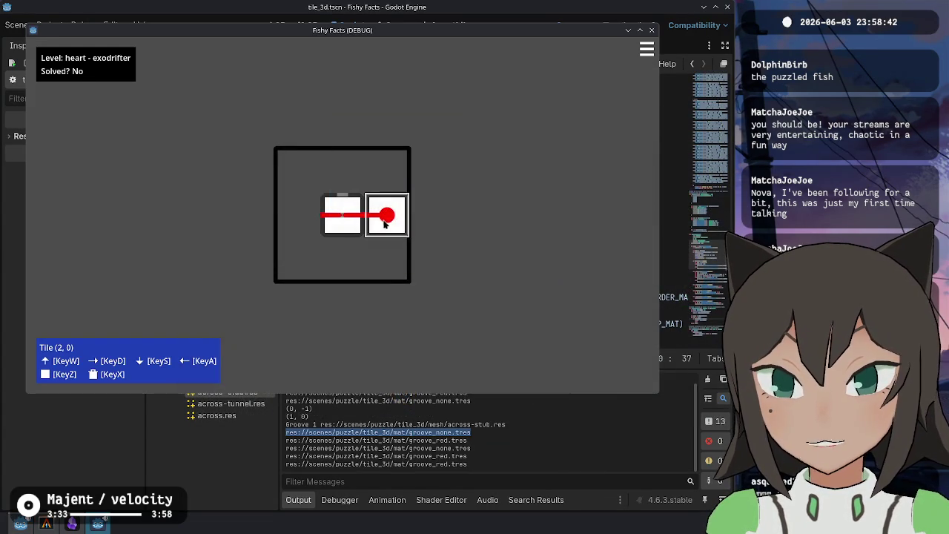
pyautogui.press('s')
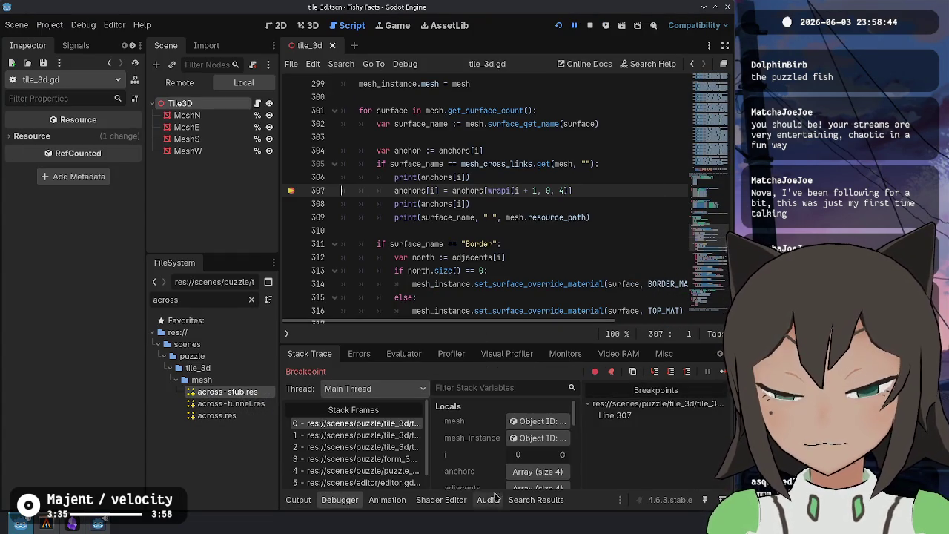
# Step over lines 307–311 and check the latest Groove 1 line in the Output log
pyautogui.click(655, 378)
pyautogui.click(655, 378)
pyautogui.scroll(-5, 528, 441)
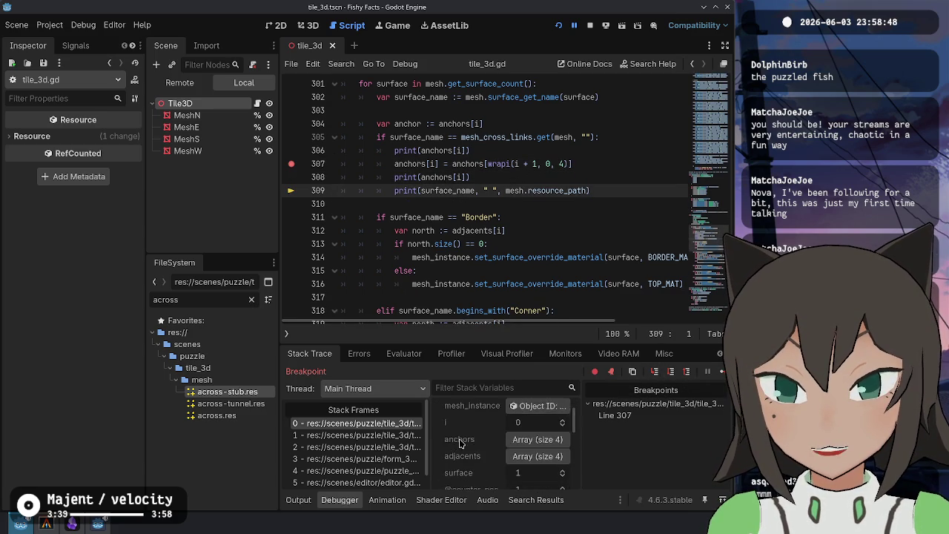
pyautogui.click(654, 376)
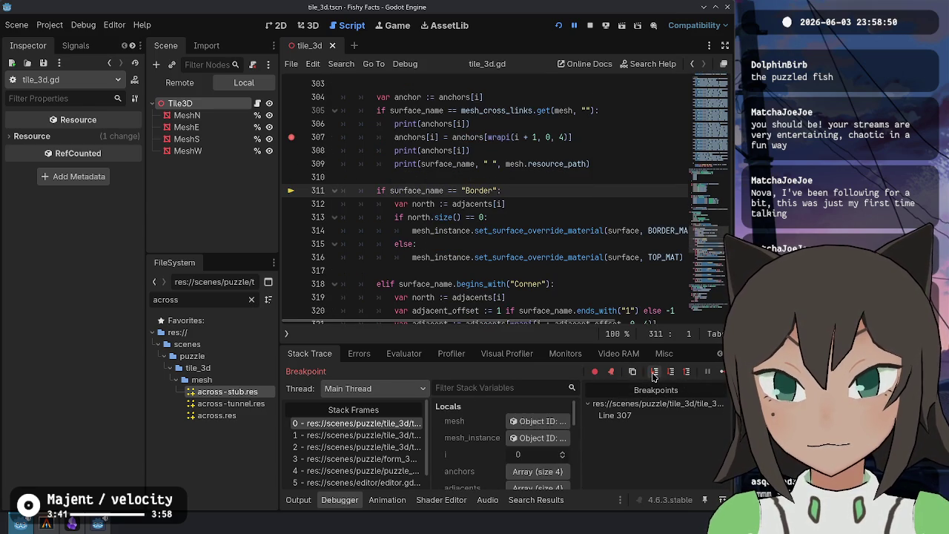
pyautogui.click(304, 506)
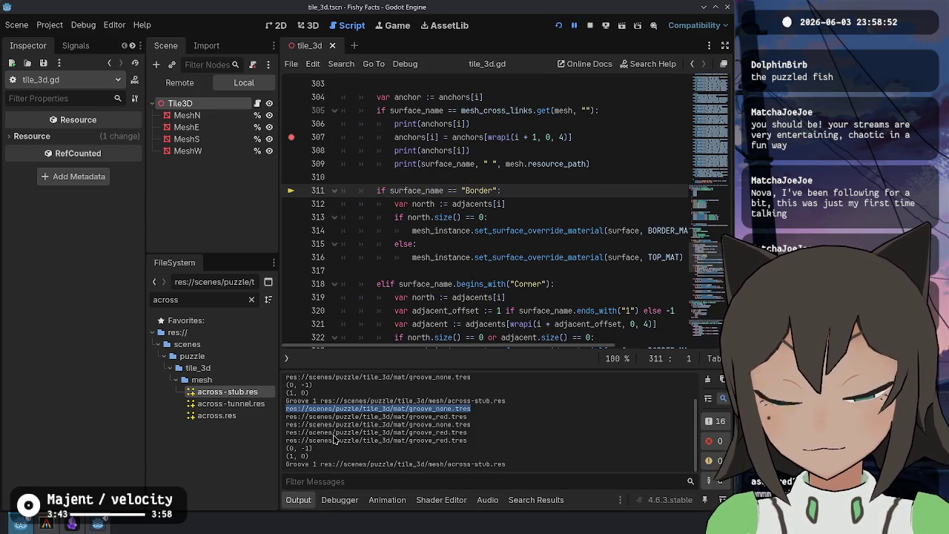
pyautogui.moveTo(294, 464); pyautogui.dragTo(485, 464)
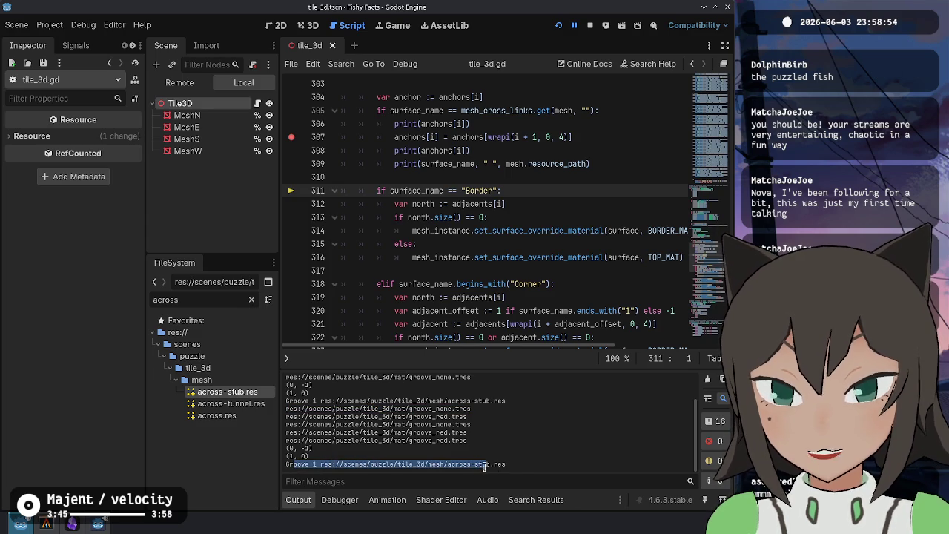
pyautogui.click(353, 462)
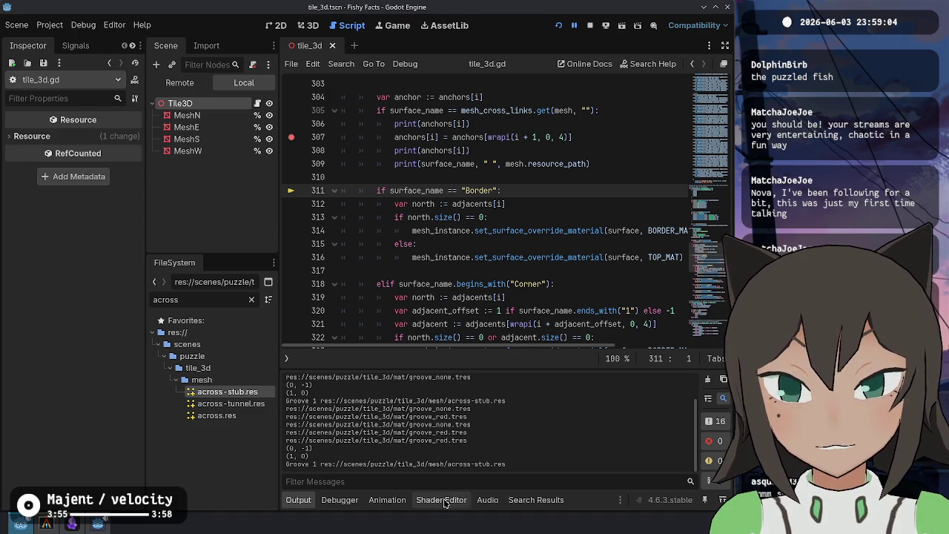
pyautogui.click(487, 500)
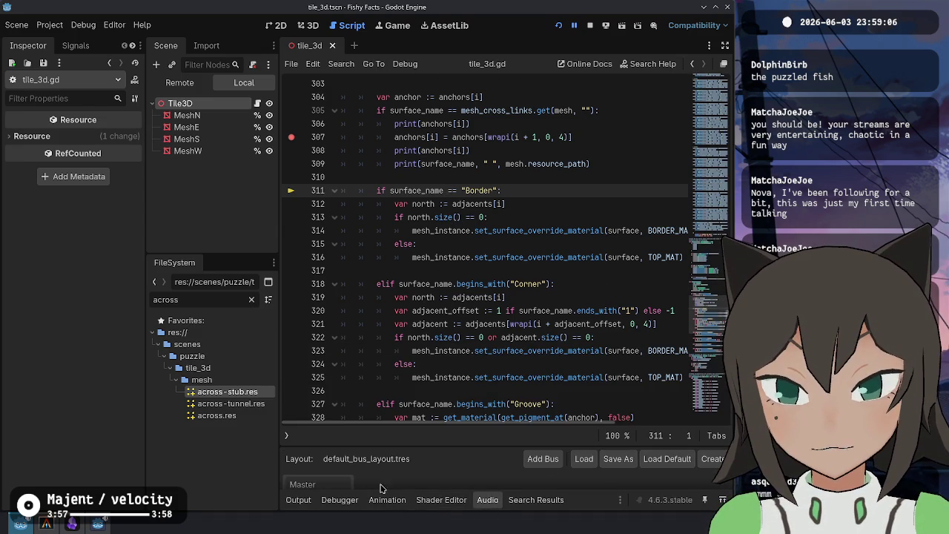
pyautogui.click(339, 500)
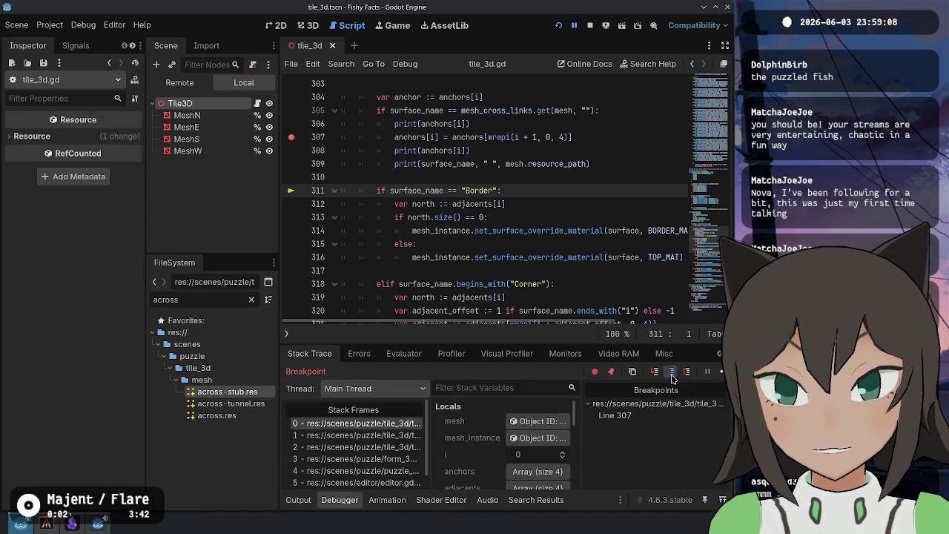
# Step into the Groove branch at line 328, read anchor as (0, -1), and stop debugging
pyautogui.click(671, 374)
pyautogui.click(672, 374)
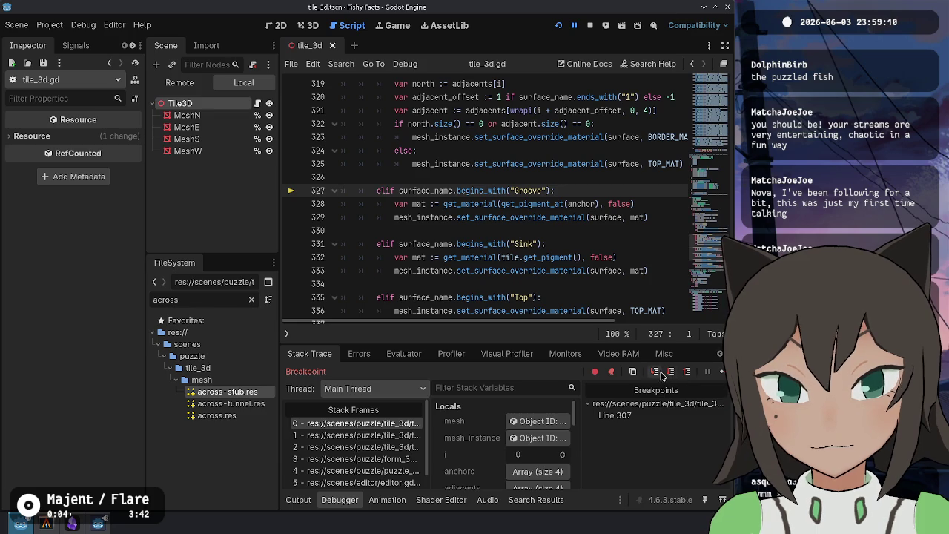
pyautogui.click(669, 374)
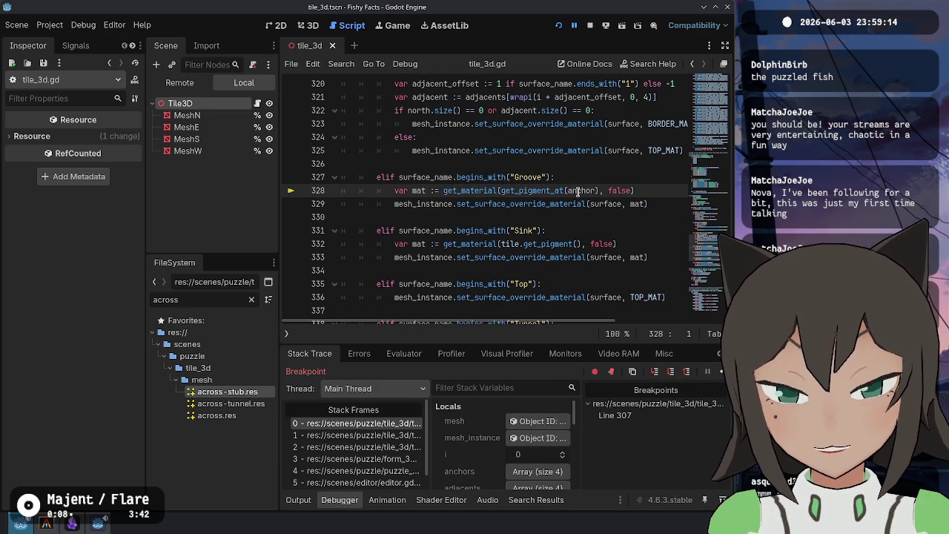
pyautogui.moveTo(577, 191)
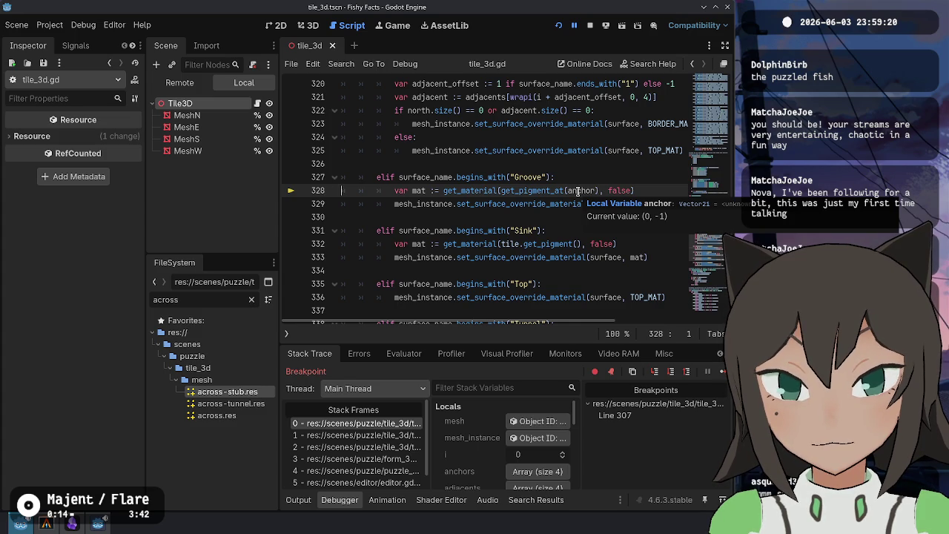
pyautogui.scroll(7, 577, 191)
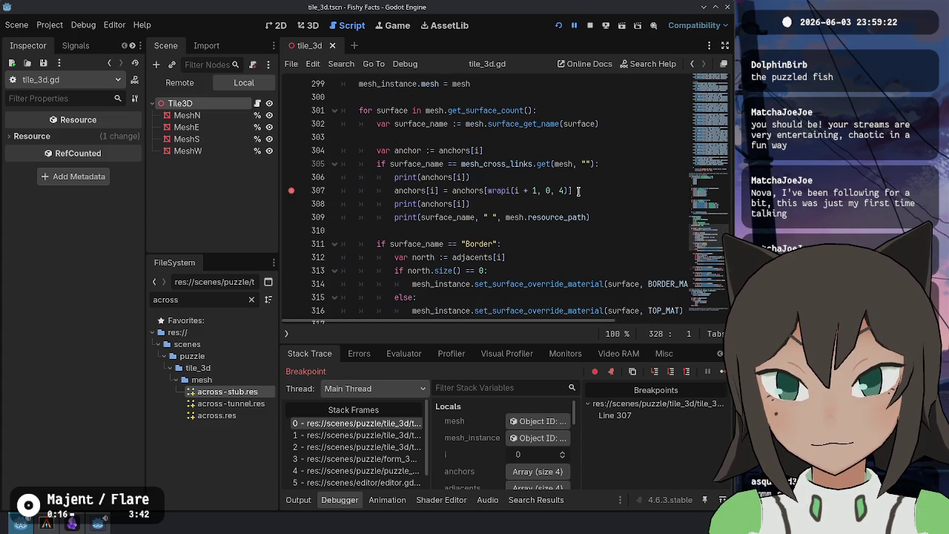
pyautogui.moveTo(484, 206); pyautogui.dragTo(445, 172)
pyautogui.tripleClick(473, 149)
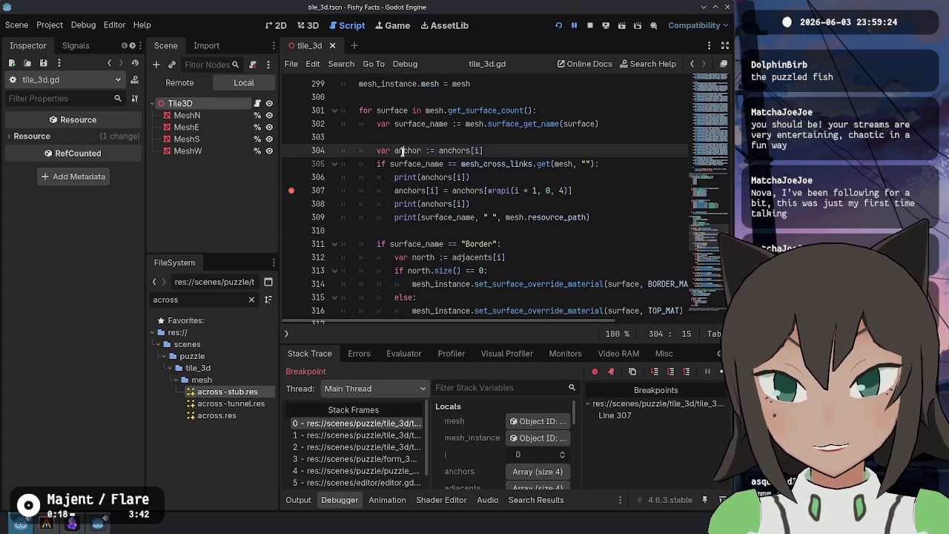
pyautogui.click(591, 26)
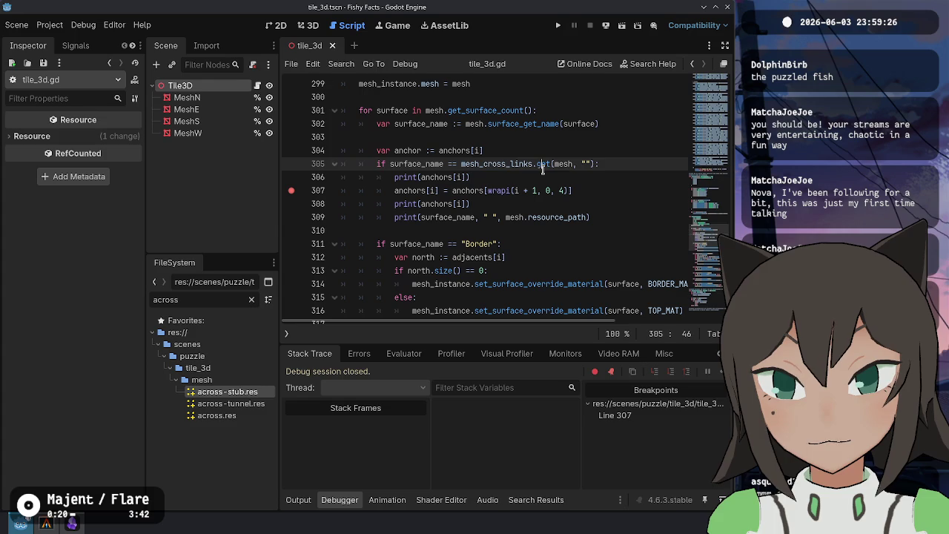
# Make line 307 set anchor = anchors[wrapi(i + 1, 0, 4)], delete the anchors print lines, and save
pyautogui.click(444, 191)
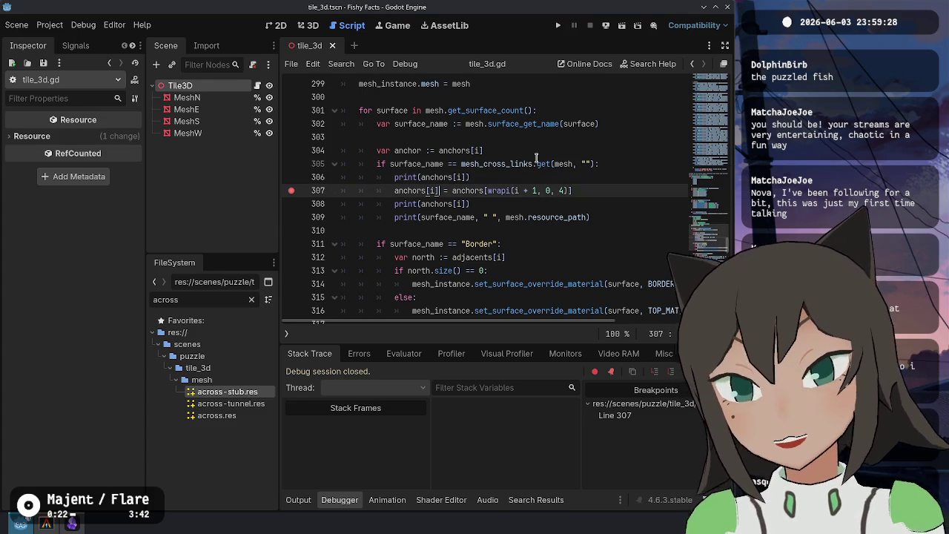
pyautogui.press('Left')
pyautogui.press('Left')
pyautogui.press('BackSpace')
pyautogui.press('Up')
pyautogui.hotkey('ctrl', 'shift', 'Right')
pyautogui.hotkey('ctrl', 'shift', 'Right')
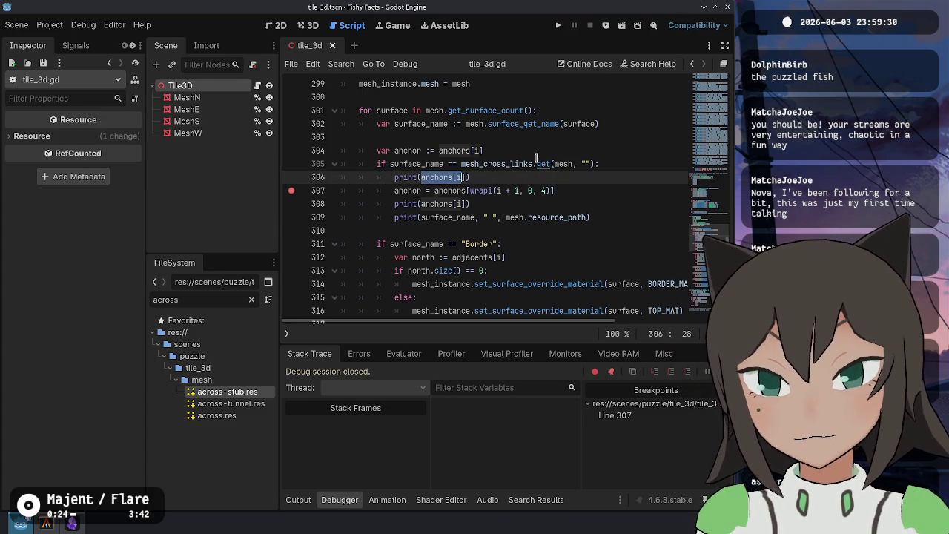
pyautogui.press('Right')
pyautogui.hotkey('ctrl', 'shift', 'k')
pyautogui.press('Down')
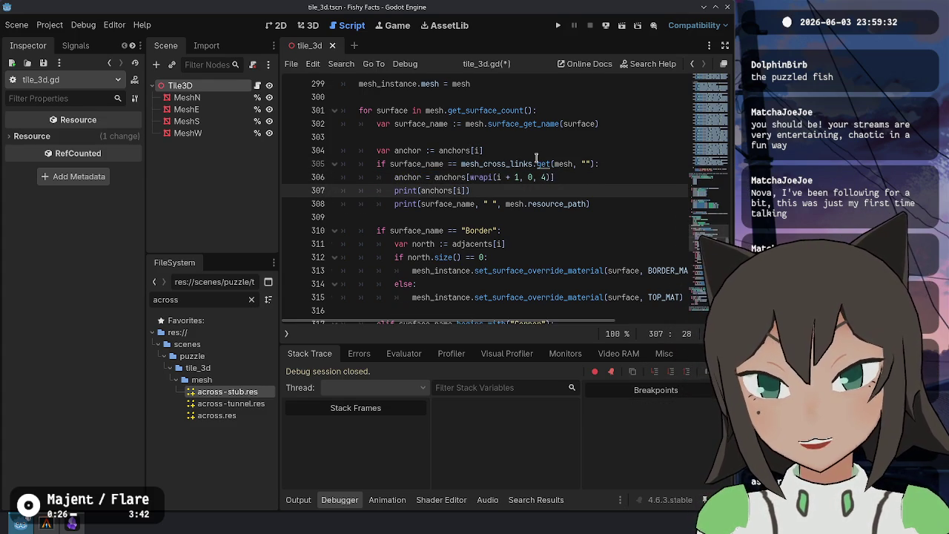
pyautogui.hotkey('ctrl', 'shift', 'k')
pyautogui.press('Up')
pyautogui.press('Up')
pyautogui.hotkey('ctrl', 's')
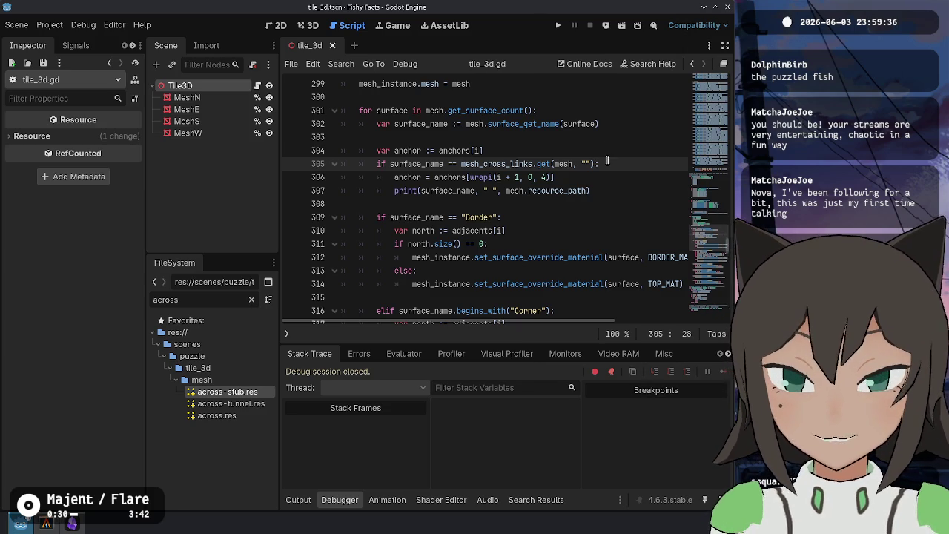
# Restore ACROSS_STUB and ACROSS to "Groove 0" in mesh_cross_links and run the project
pyautogui.scroll(20, 471, 163)
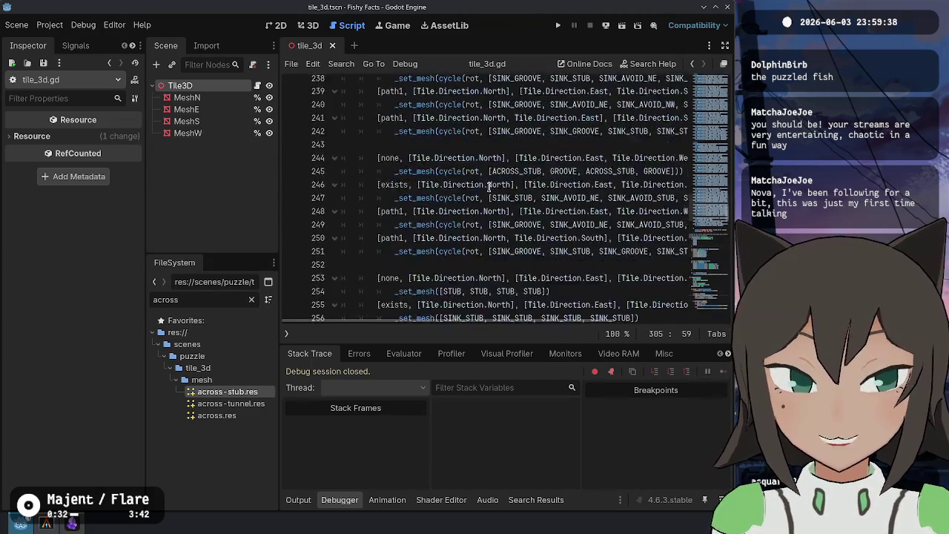
pyautogui.scroll(20, 445, 245)
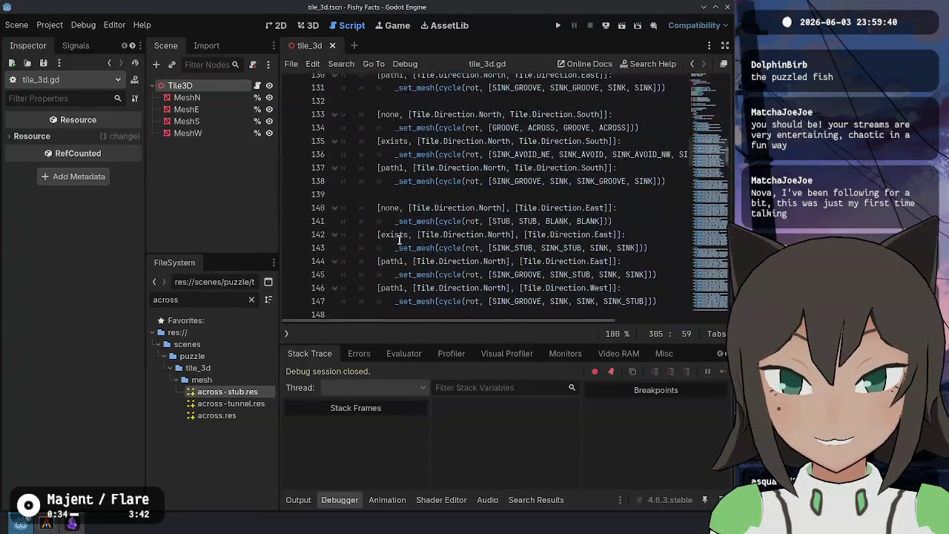
pyautogui.scroll(5, 396, 230)
pyautogui.click(464, 178)
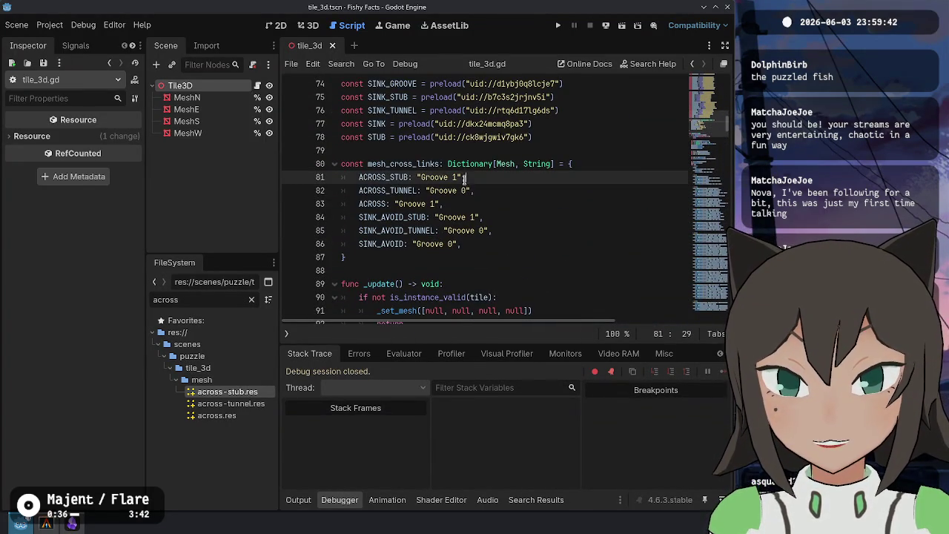
pyautogui.press('BackSpace')
pyautogui.write('0')
pyautogui.press('Down')
pyautogui.press('Down')
pyautogui.press('Left')
pyautogui.press('BackSpace')
pyautogui.write('0')
pyautogui.press('Right')
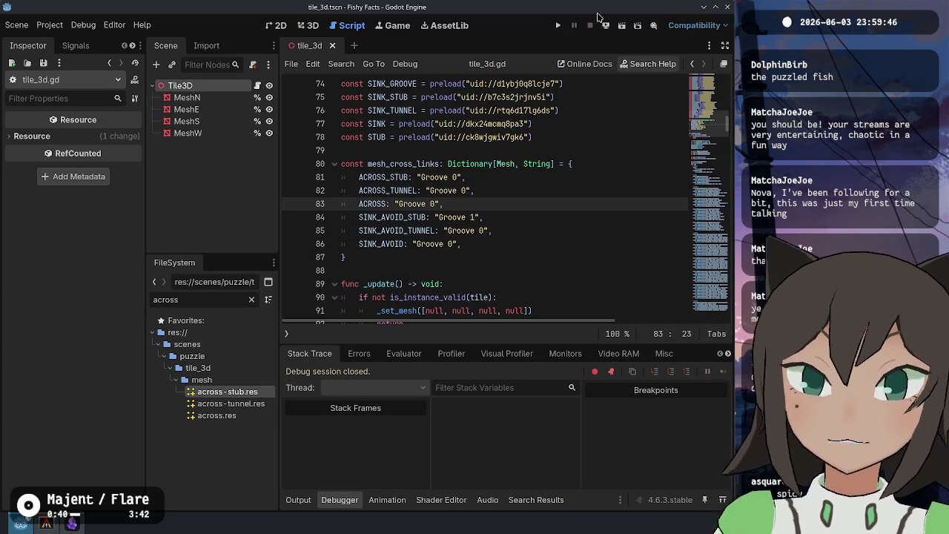
pyautogui.click(558, 25)
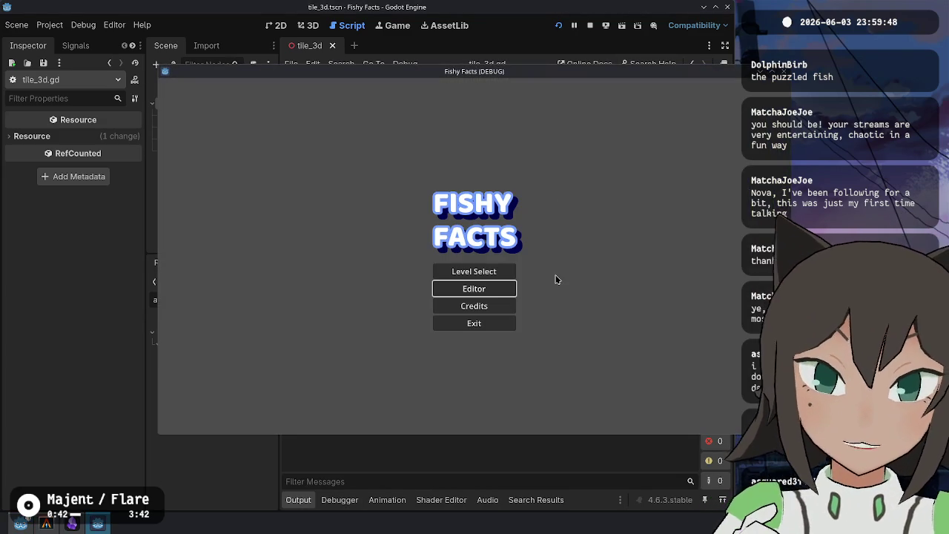
# Open the game's level editor and load the touchpool-3 level file
pyautogui.click(499, 291)
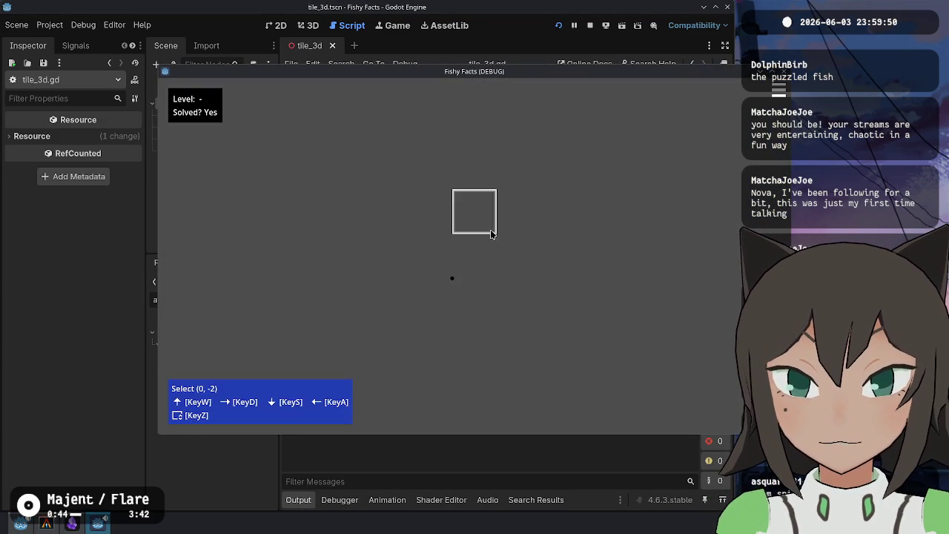
pyautogui.press('Escape')
pyautogui.click(393, 189)
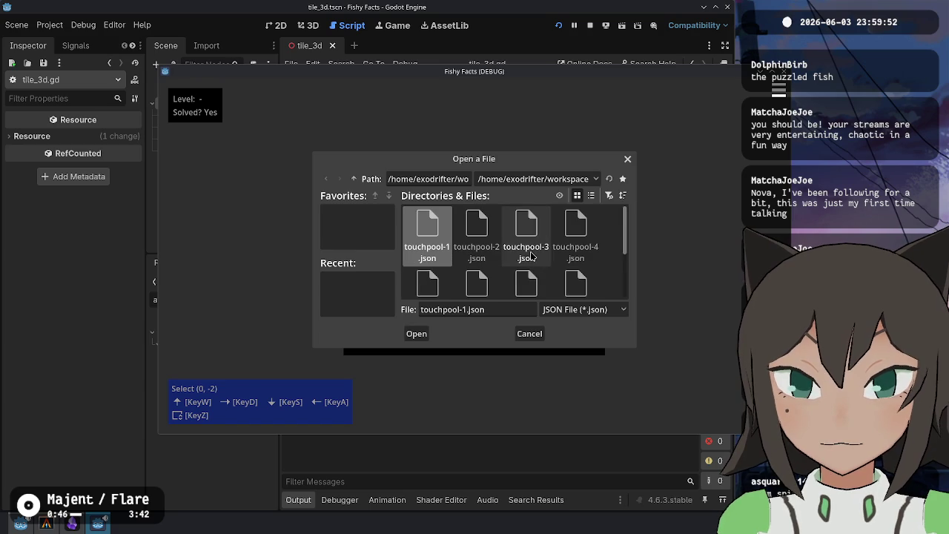
pyautogui.doubleClick(531, 255)
pyautogui.press('Escape')
pyautogui.press('Escape')
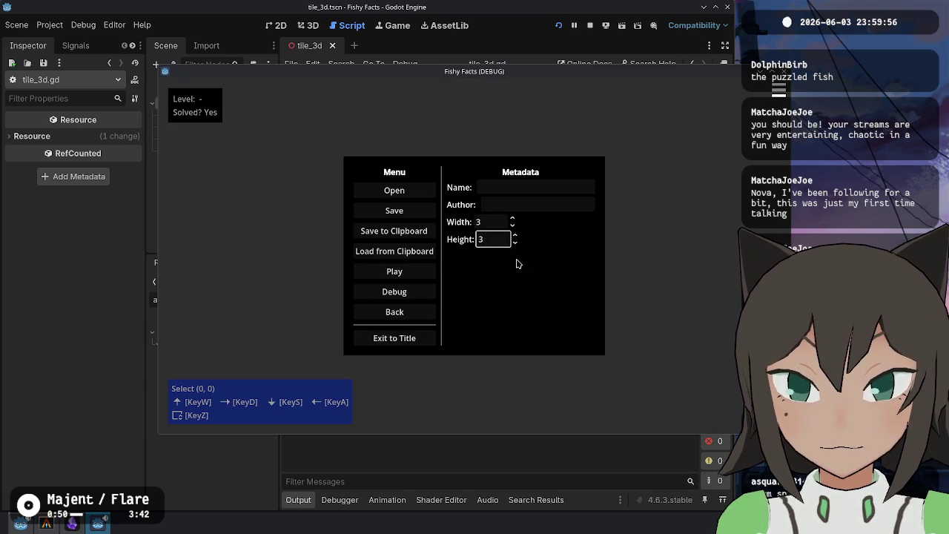
# Place two white tiles side by side on the grid
pyautogui.press('Escape')
pyautogui.press('z')
pyautogui.click(508, 263)
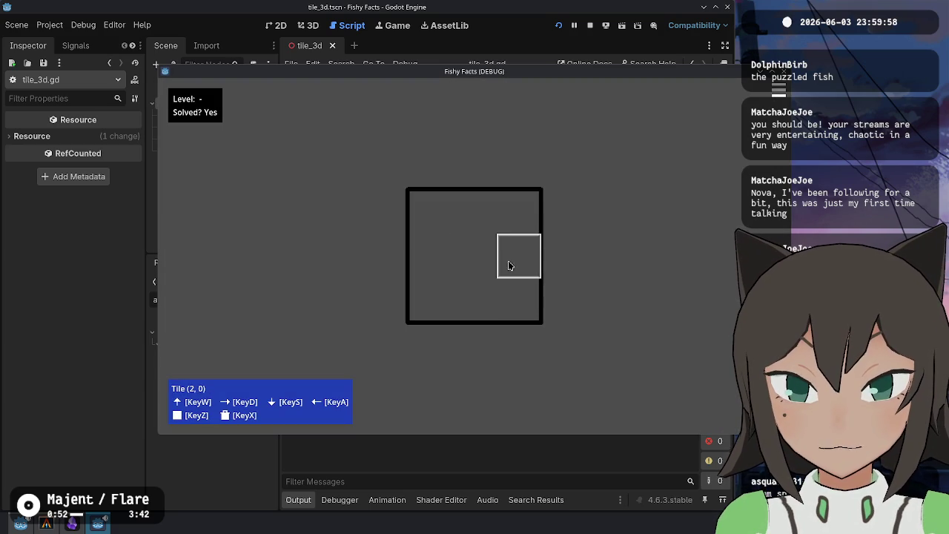
pyautogui.click(483, 258)
pyautogui.click(519, 259)
pyautogui.press('Escape')
# Draw a path on the left tile and make it a sink
pyautogui.click(520, 259)
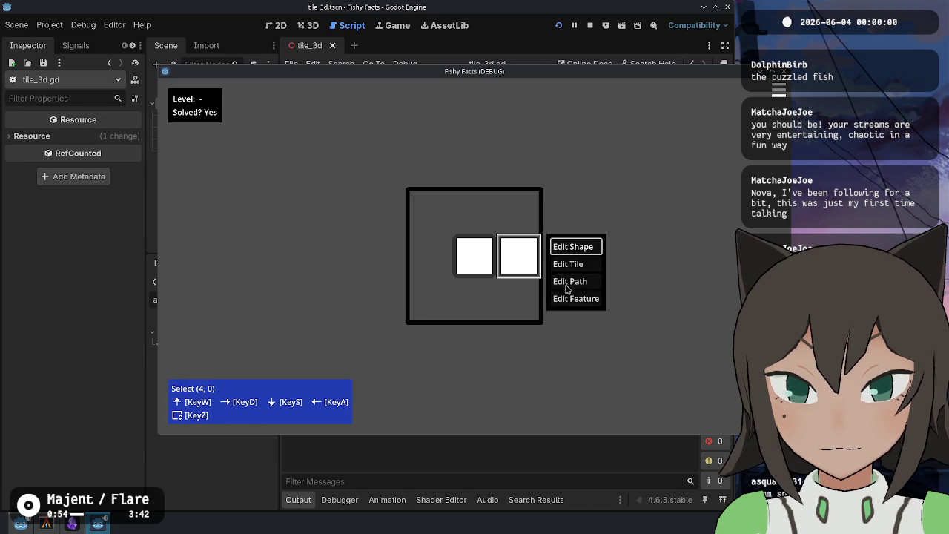
pyautogui.click(568, 282)
pyautogui.click(452, 263)
pyautogui.click(496, 251)
pyautogui.press('Down')
pyautogui.press('Down')
pyautogui.press('Return')
pyautogui.press('Escape')
# Give the right tile a red-dot feature and reseat it beside the sink tile
pyautogui.click(519, 256)
pyautogui.click(576, 299)
pyautogui.press('z')
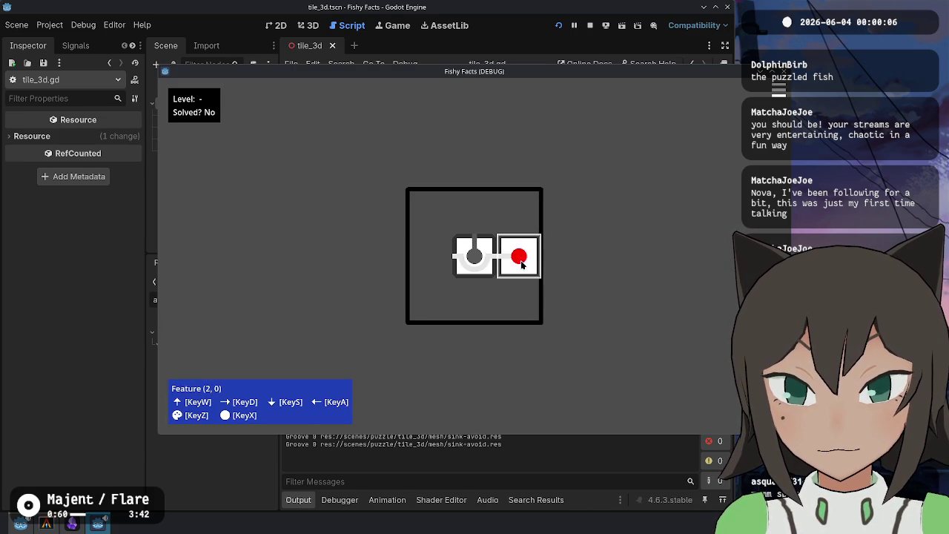
pyautogui.click(523, 263)
pyautogui.click(508, 261)
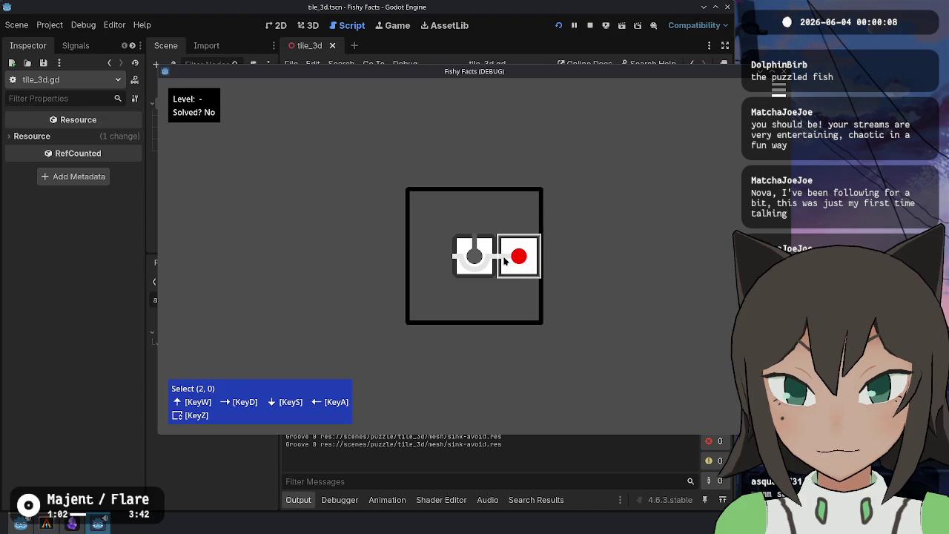
pyautogui.click(528, 259)
pyautogui.click(568, 264)
pyautogui.click(501, 256)
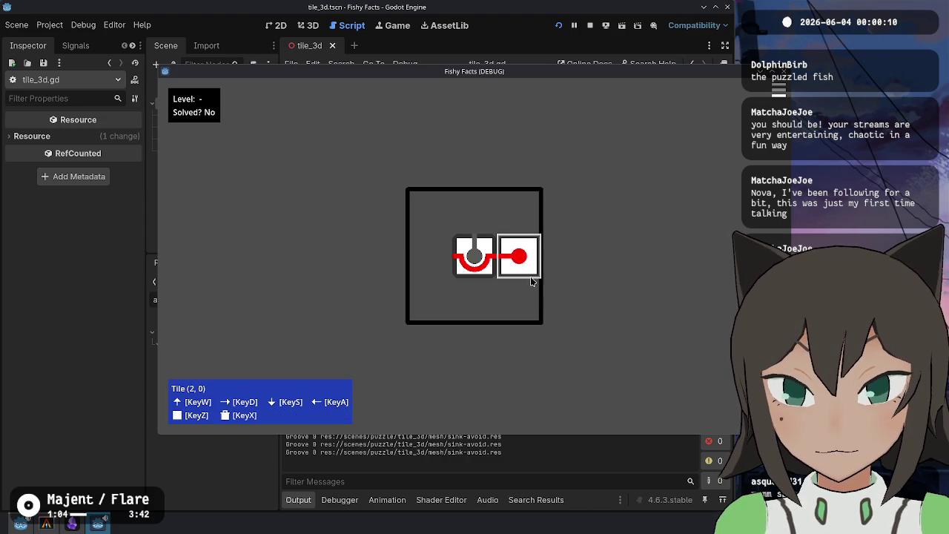
# Redraw the red path straight across the left tile to the red dot
pyautogui.click(523, 261)
pyautogui.click(539, 298)
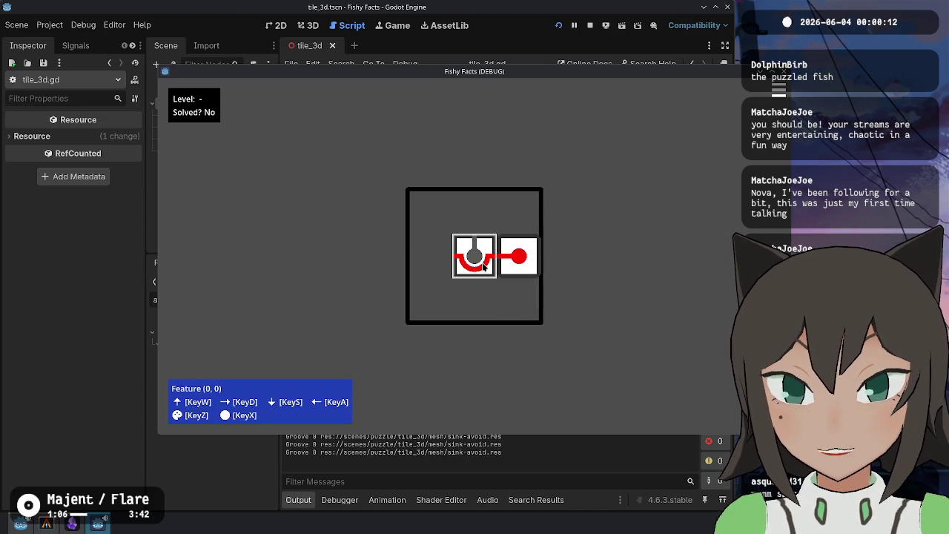
pyautogui.click(476, 259)
pyautogui.click(526, 280)
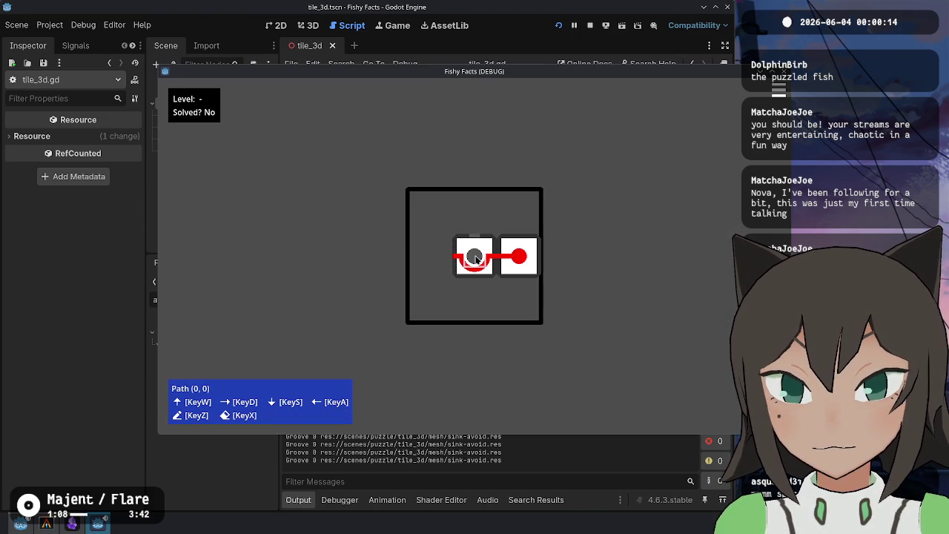
pyautogui.click(519, 256)
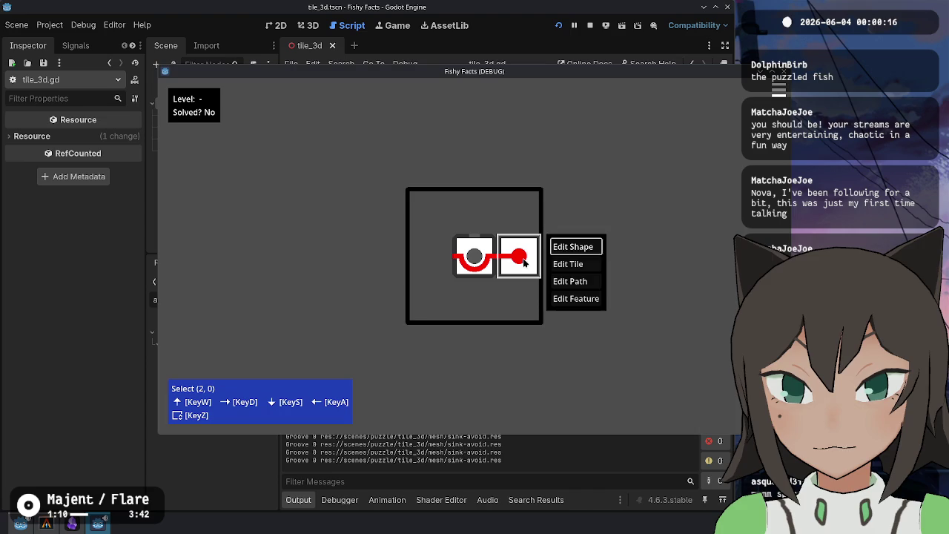
pyautogui.click(567, 263)
pyautogui.press('x')
pyautogui.click(482, 252)
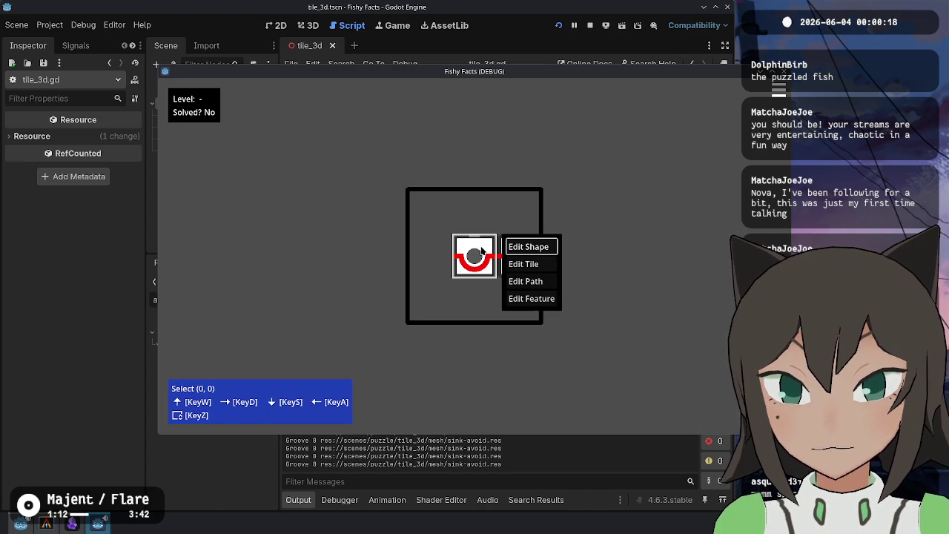
pyautogui.click(555, 283)
pyautogui.press('Escape')
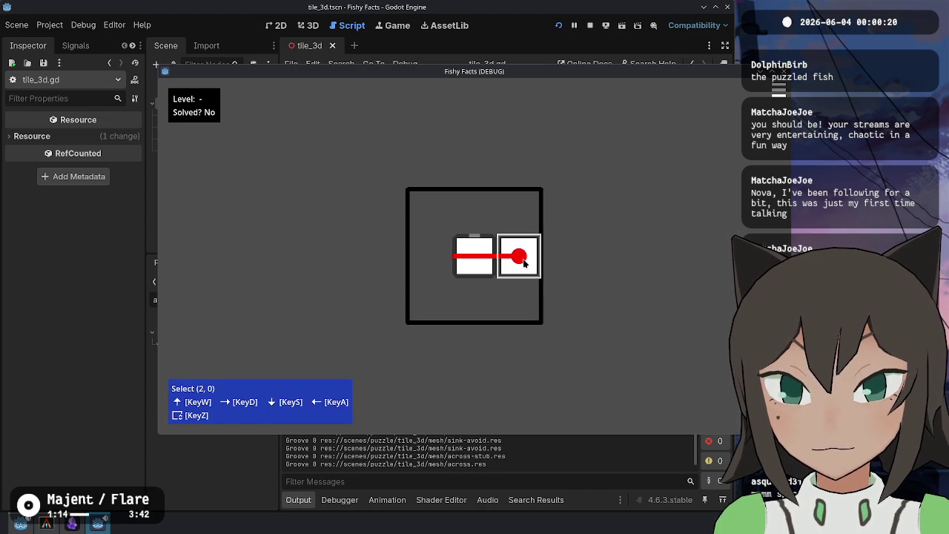
# Add a crossing path so the left tile becomes a split two-panel tunnel tile
pyautogui.click(519, 256)
pyautogui.click(568, 284)
pyautogui.press('Escape')
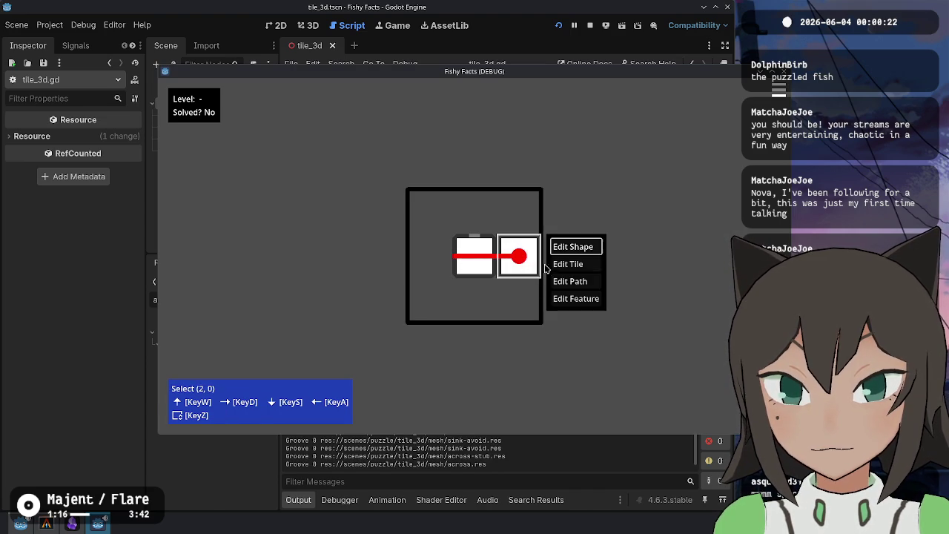
pyautogui.click(576, 268)
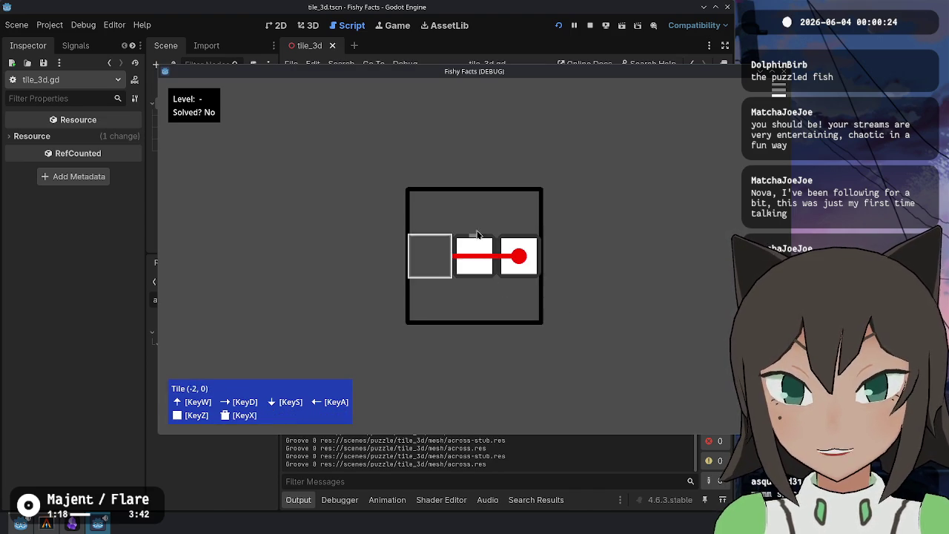
pyautogui.press('Escape')
pyautogui.click(512, 255)
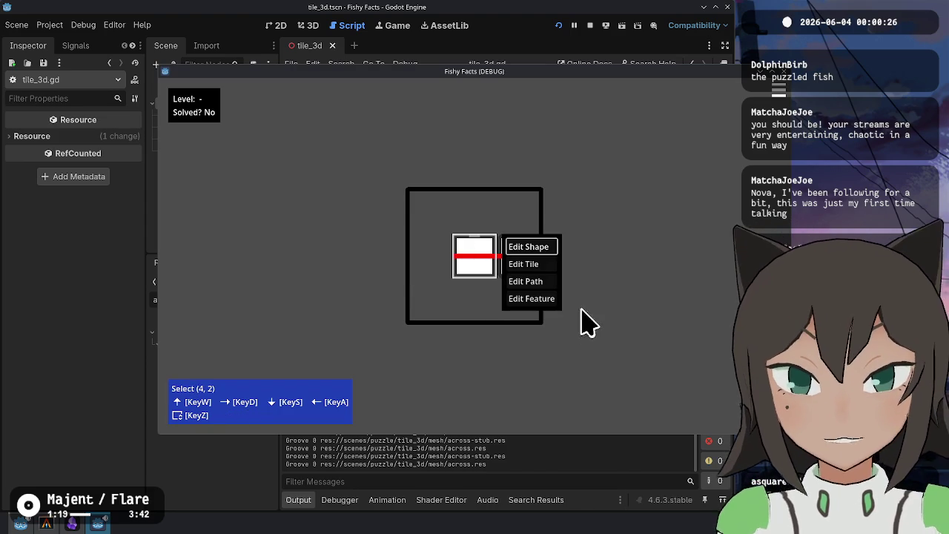
pyautogui.click(542, 280)
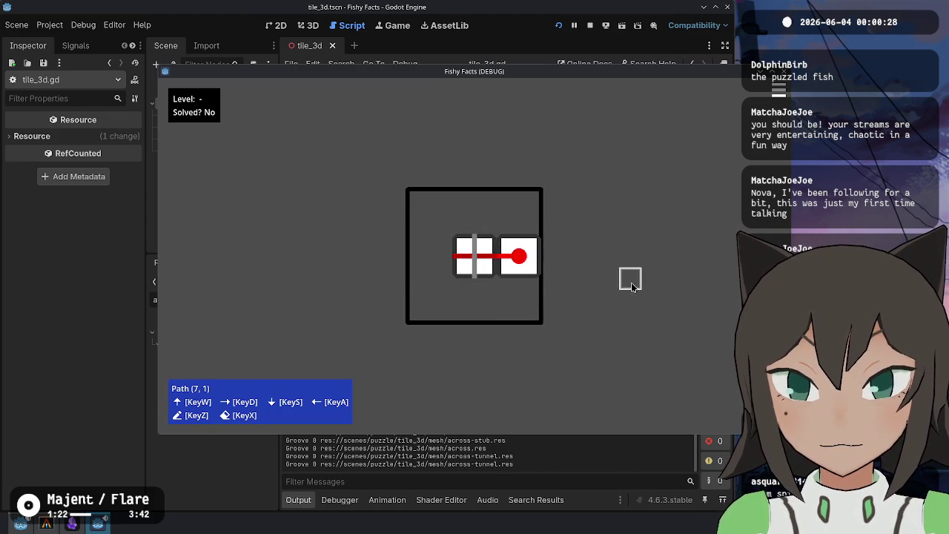
pyautogui.press('Escape')
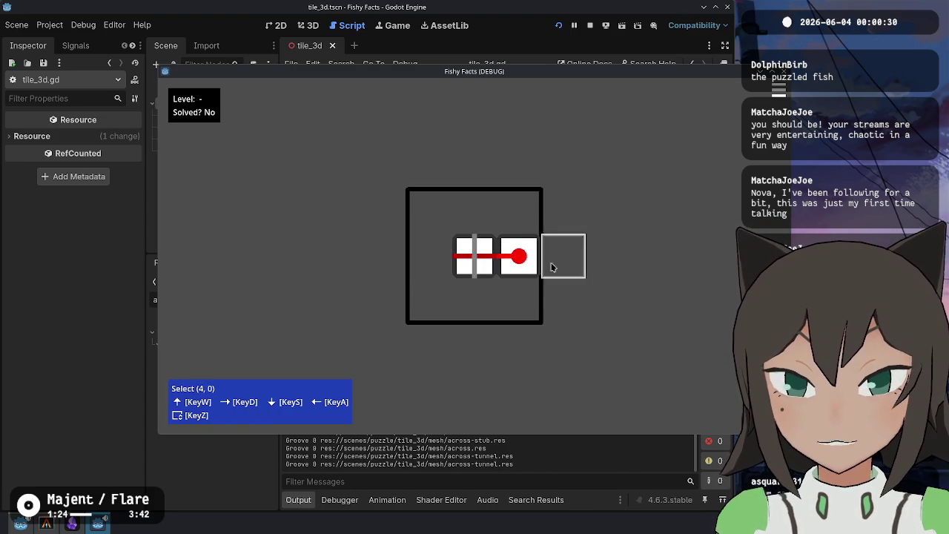
pyautogui.click(552, 266)
pyautogui.click(559, 278)
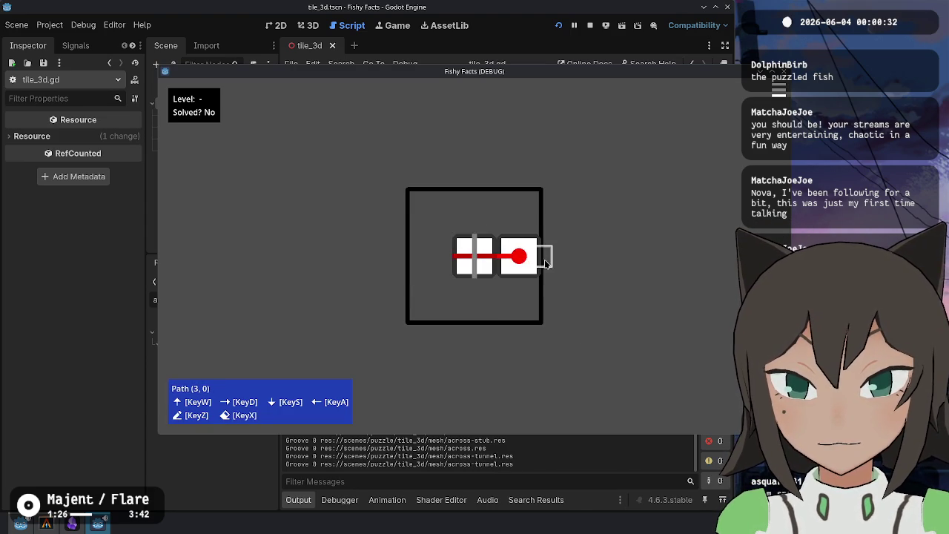
pyautogui.press('Escape')
# Rotate and reseat the tunnel tile beside the red-dot tile to check its groove, then stop the game
pyautogui.click(545, 263)
pyautogui.click(561, 263)
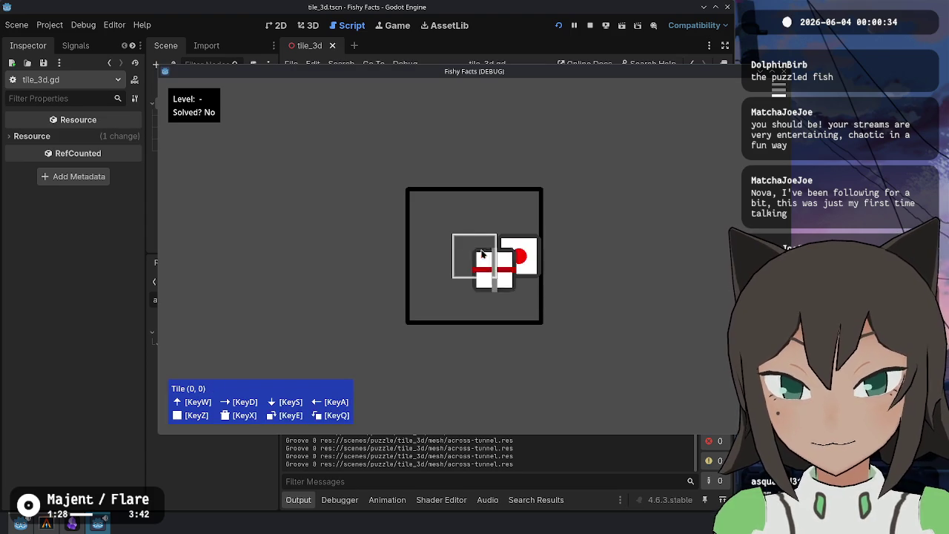
pyautogui.click(481, 254)
pyautogui.click(479, 248)
pyautogui.doubleClick(482, 256)
pyautogui.click(490, 264)
pyautogui.click(489, 263)
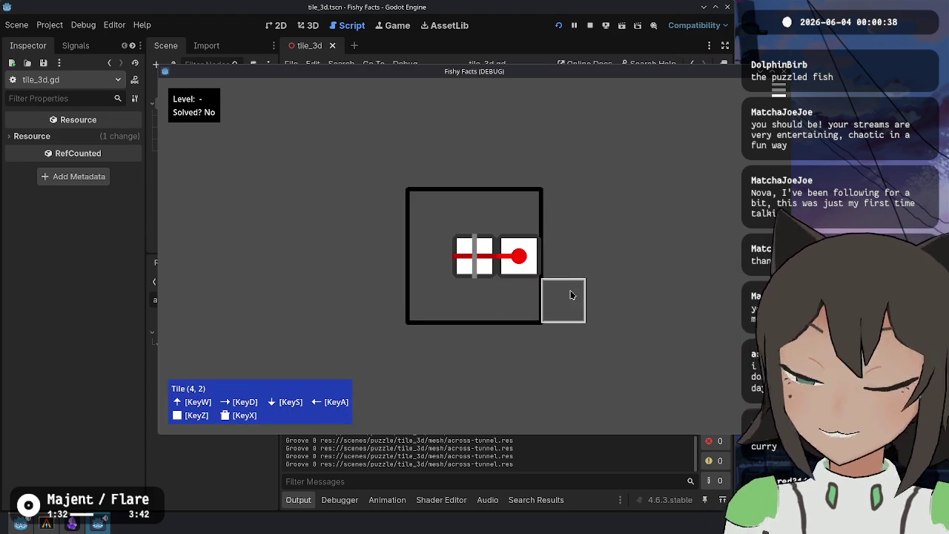
pyautogui.click(473, 256)
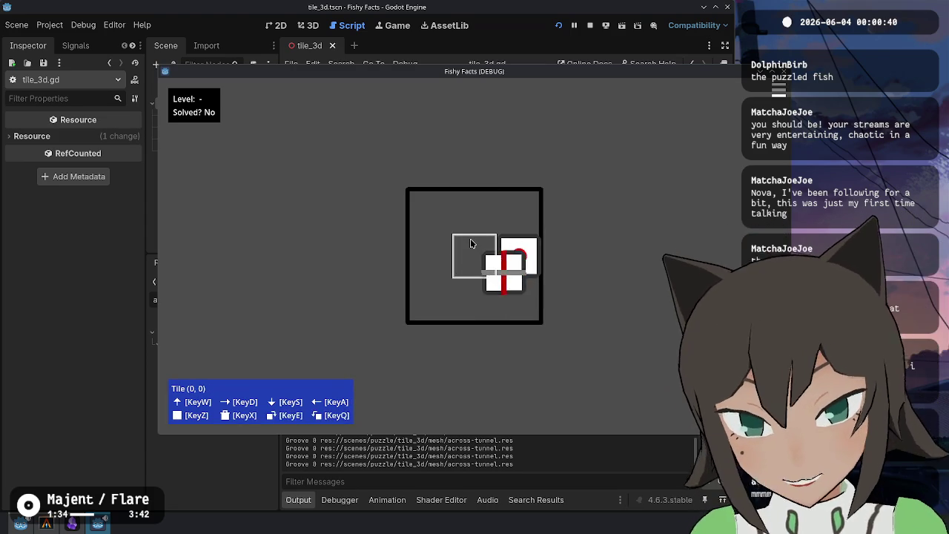
pyautogui.click(474, 263)
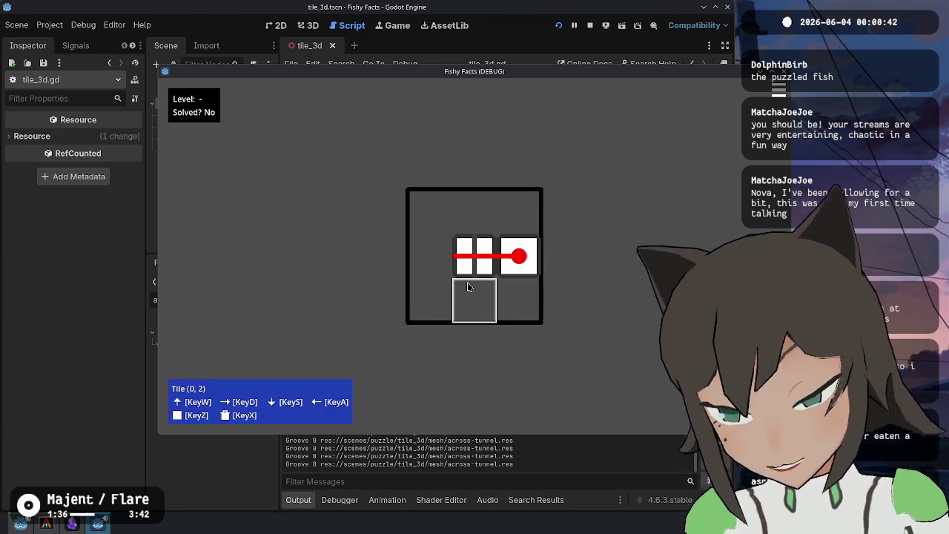
pyautogui.click(474, 260)
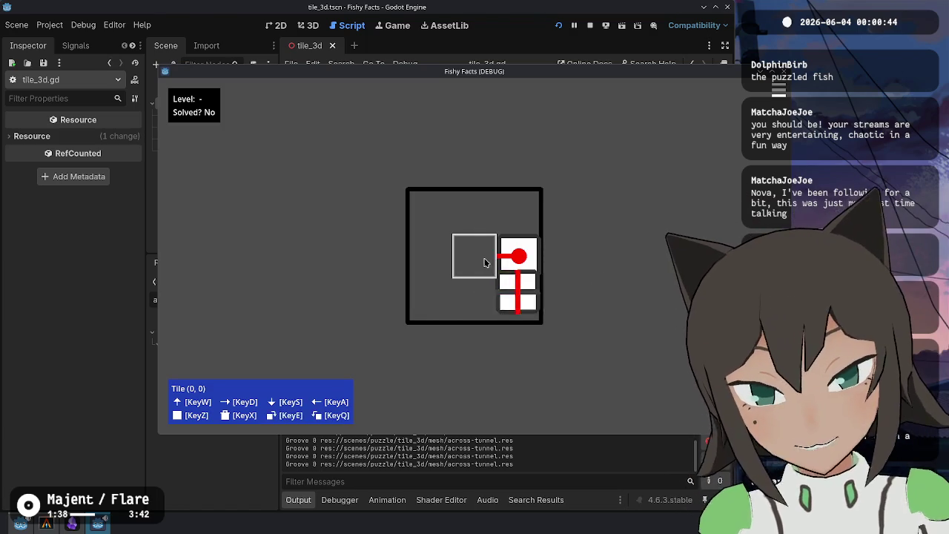
pyautogui.click(490, 260)
pyautogui.click(590, 25)
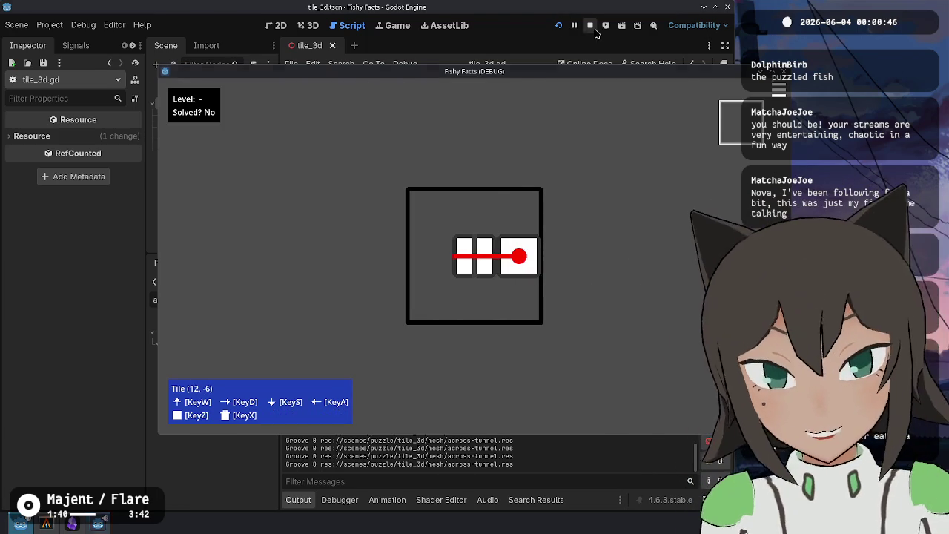
# Delete the print(surface_name, ...) debug line near line 307 of tile_3d.gd and rerun the project
pyautogui.scroll(-15, 537, 248)
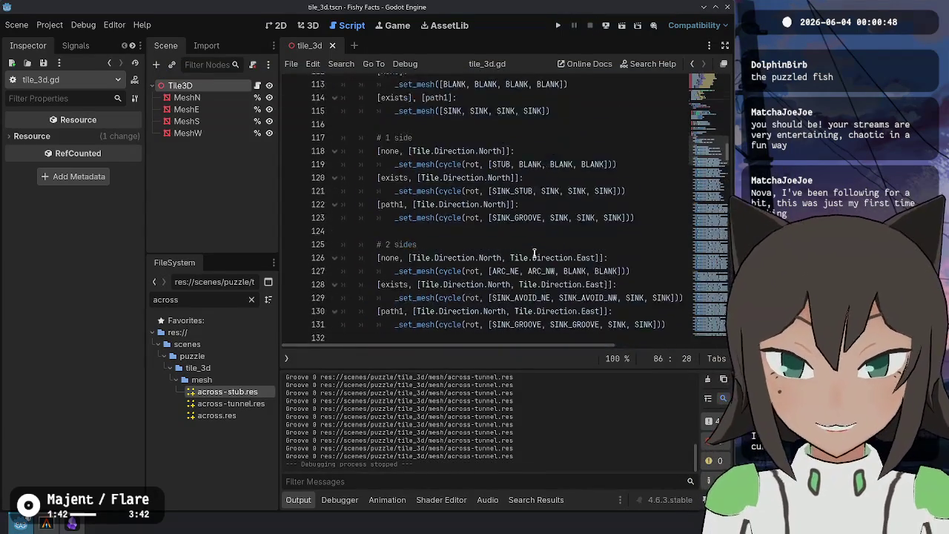
pyautogui.scroll(-20, 525, 271)
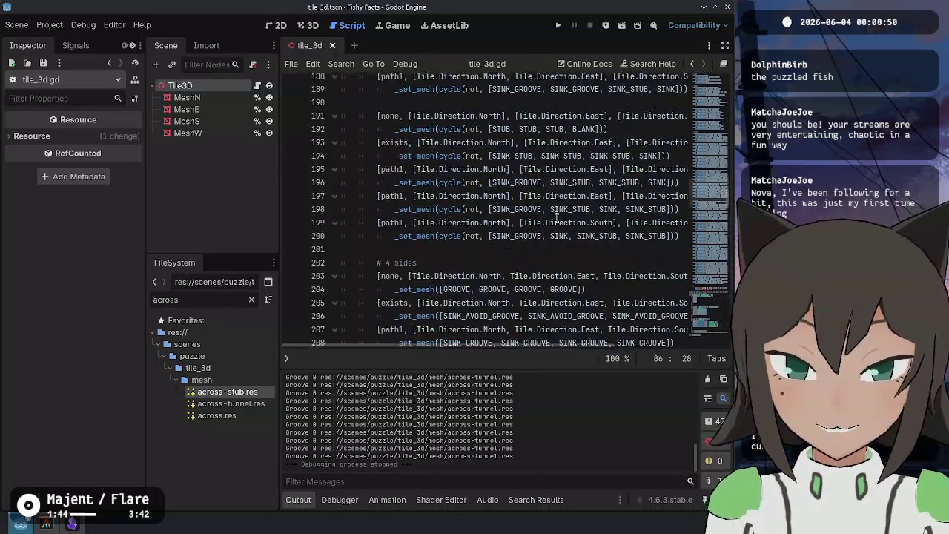
pyautogui.scroll(-13, 563, 208)
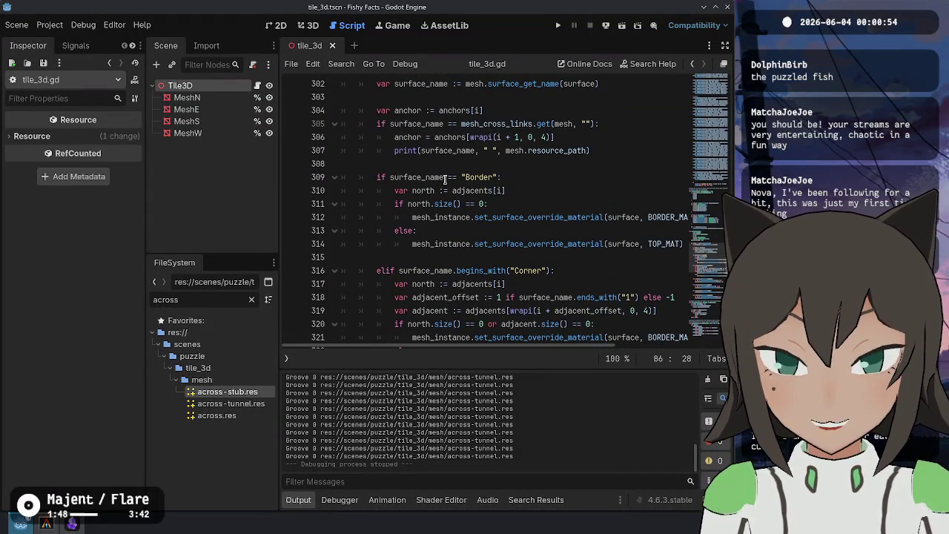
pyautogui.moveTo(643, 150); pyautogui.dragTo(587, 137)
pyautogui.press('BackSpace')
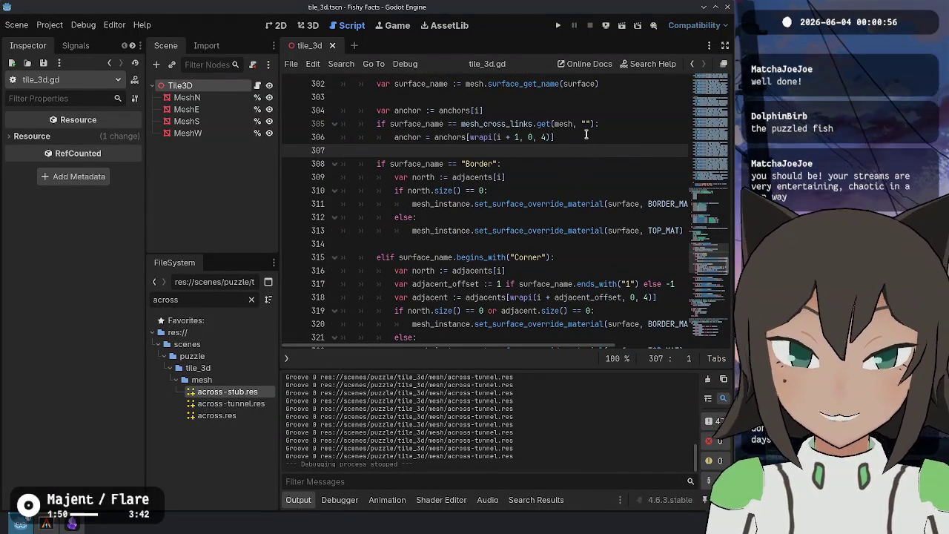
pyautogui.click(572, 176)
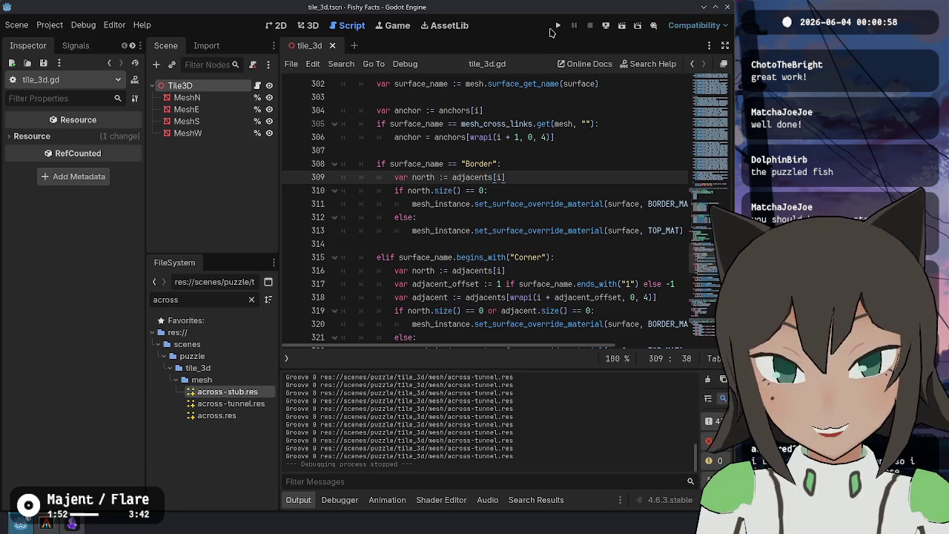
pyautogui.click(558, 25)
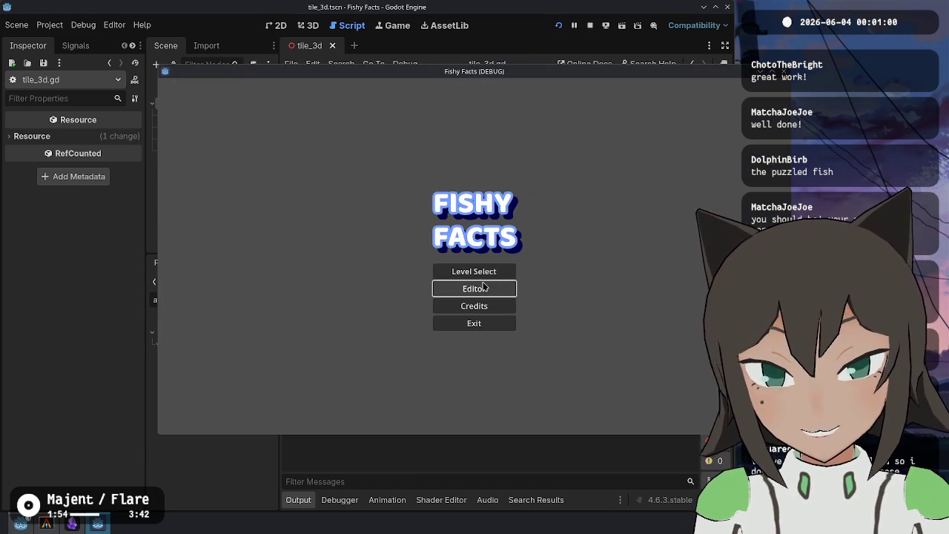
# Solve the underpass level with the red path crossing under the blue, then load unity
pyautogui.click(479, 271)
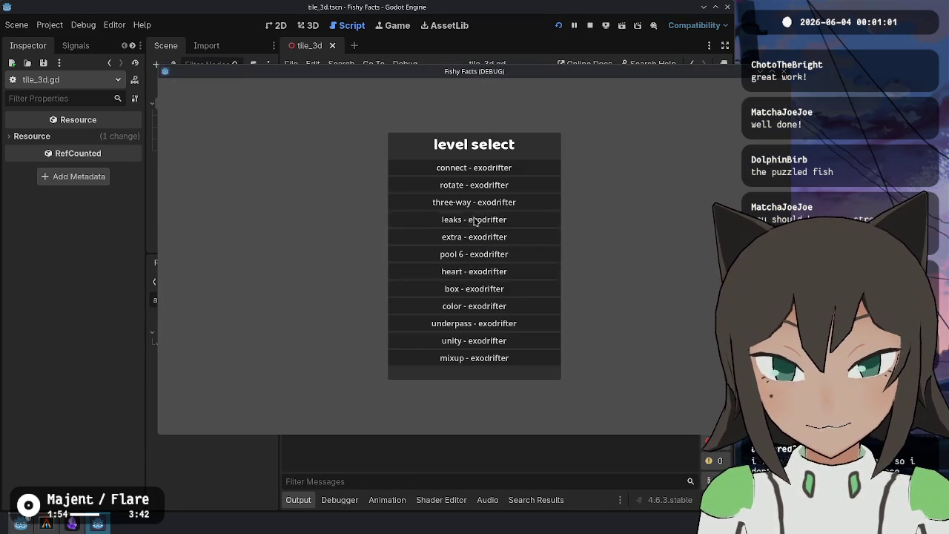
pyautogui.click(502, 324)
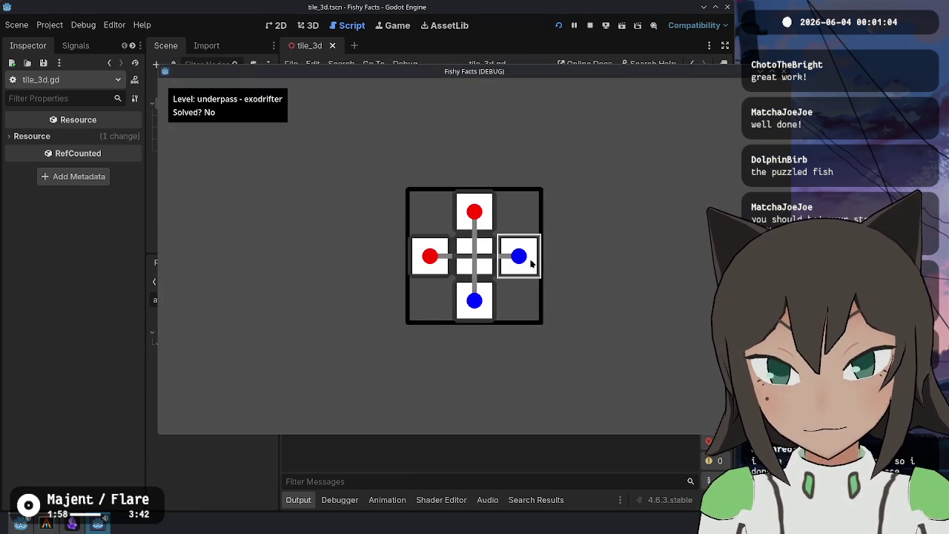
pyautogui.moveTo(472, 214); pyautogui.dragTo(515, 211)
pyautogui.moveTo(517, 255)
pyautogui.mouseDown()
pyautogui.moveTo(474, 213)
pyautogui.moveTo(528, 251)
pyautogui.moveTo(515, 257)
pyautogui.moveTo(547, 289)
pyautogui.moveTo(518, 255)
pyautogui.moveTo(476, 257)
pyautogui.moveTo(507, 268)
pyautogui.moveTo(482, 265)
pyautogui.moveTo(509, 257)
pyautogui.moveTo(520, 222)
pyautogui.mouseUp()
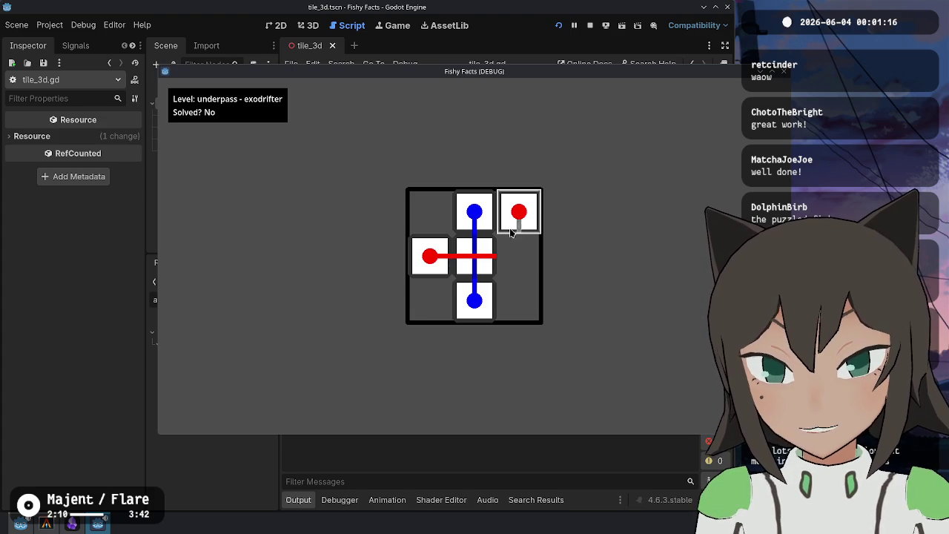
pyautogui.moveTo(521, 222); pyautogui.dragTo(534, 236)
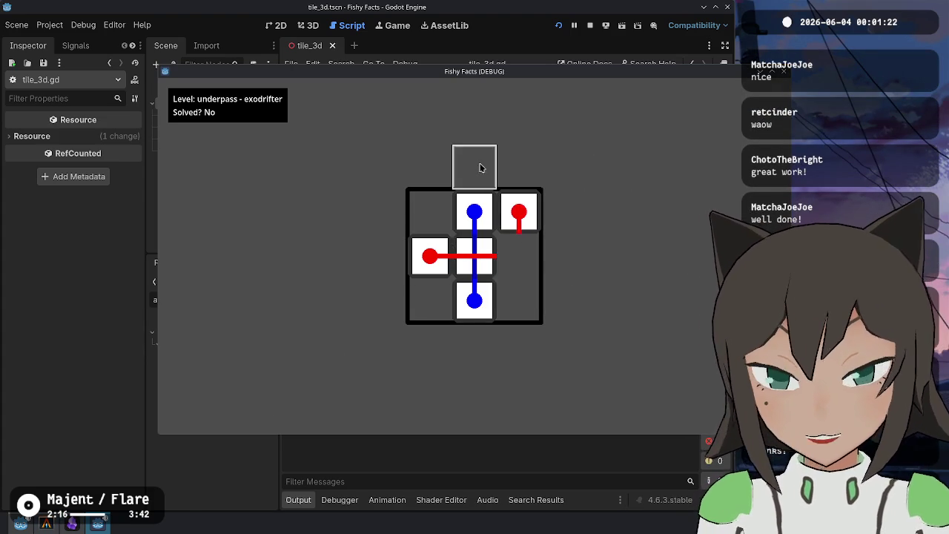
pyautogui.press('Escape')
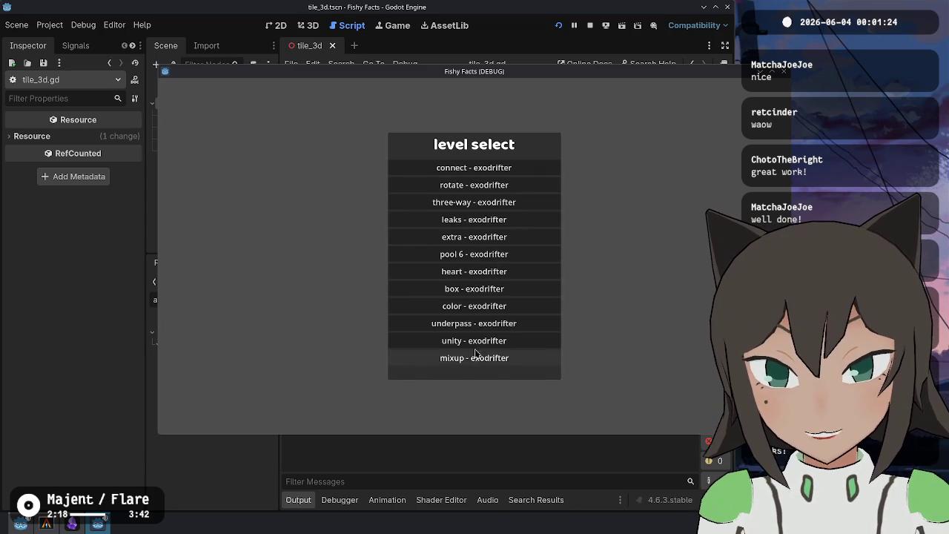
pyautogui.click(476, 345)
# Drag the unity tiles into a red H-and-U path, then return to level select
pyautogui.moveTo(430, 298)
pyautogui.mouseDown()
pyautogui.moveTo(464, 319)
pyautogui.moveTo(475, 302)
pyautogui.mouseUp()
pyautogui.moveTo(430, 256); pyautogui.dragTo(433, 299)
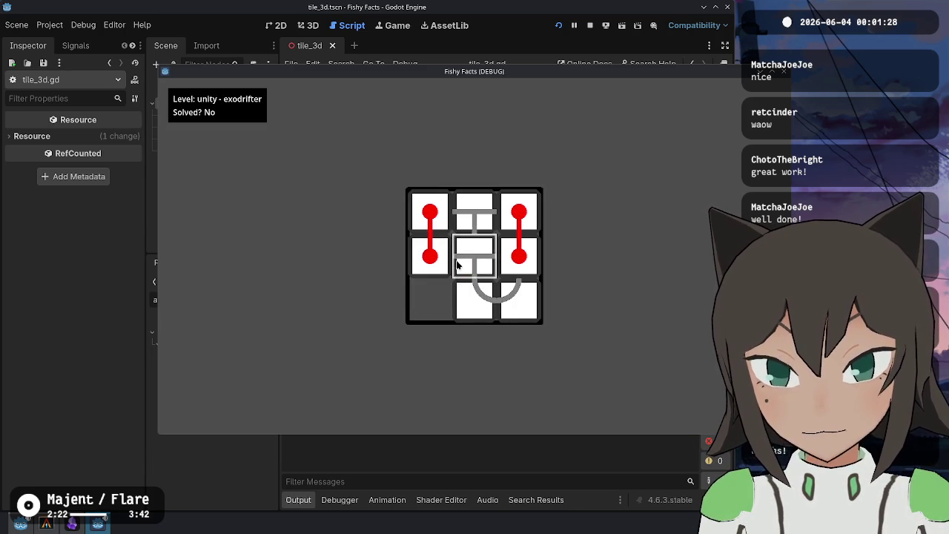
pyautogui.moveTo(474, 256)
pyautogui.mouseDown()
pyautogui.moveTo(487, 286)
pyautogui.moveTo(441, 255)
pyautogui.moveTo(464, 263)
pyautogui.moveTo(434, 255)
pyautogui.mouseUp()
pyautogui.moveTo(497, 317)
pyautogui.mouseDown()
pyautogui.moveTo(508, 317)
pyautogui.moveTo(473, 256)
pyautogui.moveTo(478, 239)
pyautogui.moveTo(489, 243)
pyautogui.moveTo(504, 290)
pyautogui.moveTo(486, 293)
pyautogui.mouseUp()
pyautogui.moveTo(469, 239)
pyautogui.mouseDown()
pyautogui.moveTo(478, 248)
pyautogui.moveTo(511, 215)
pyautogui.moveTo(521, 259)
pyautogui.mouseUp()
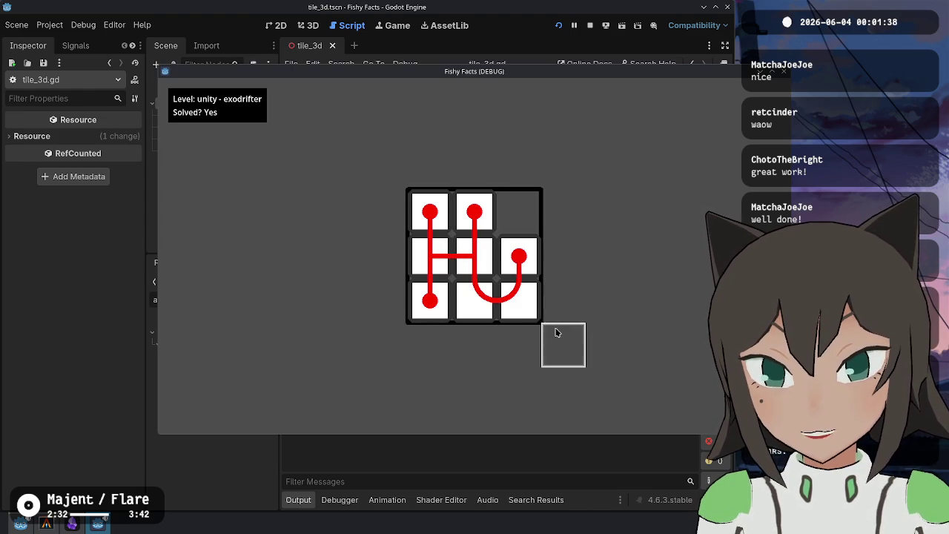
pyautogui.moveTo(483, 303)
pyautogui.mouseDown()
pyautogui.moveTo(512, 203)
pyautogui.moveTo(504, 256)
pyautogui.moveTo(479, 296)
pyautogui.moveTo(617, 221)
pyautogui.moveTo(527, 248)
pyautogui.moveTo(527, 211)
pyautogui.moveTo(558, 285)
pyautogui.mouseUp()
pyautogui.press('Escape')
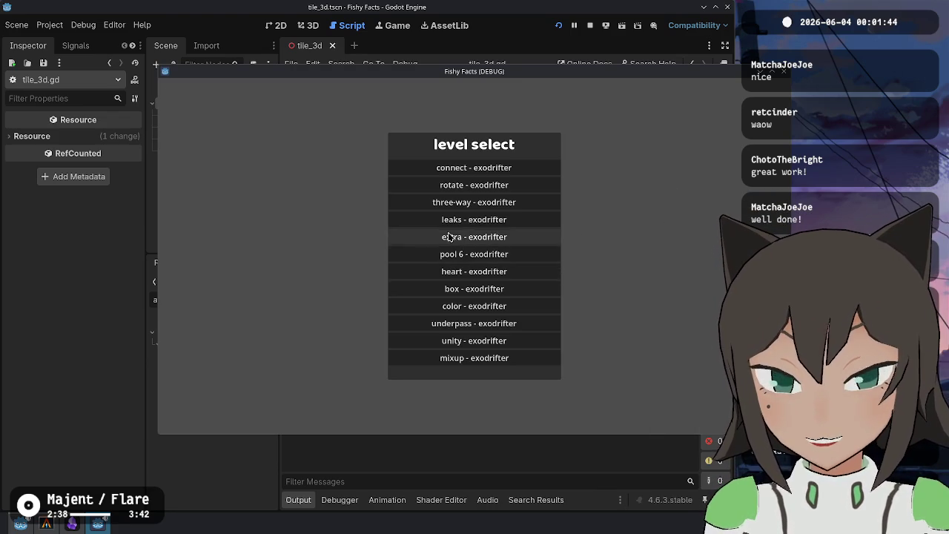
# Load the mixup level and slide the cyan and wide green tiles into new cells
pyautogui.click(467, 358)
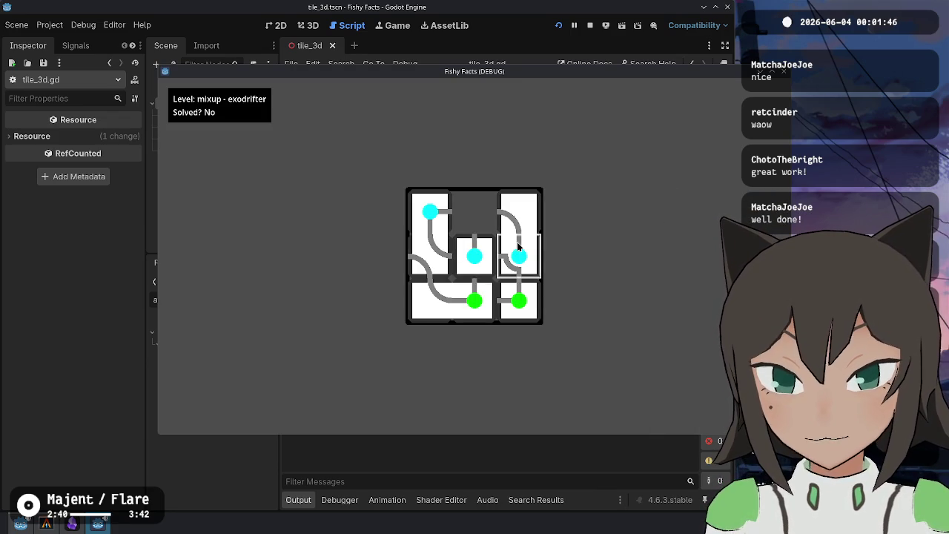
pyautogui.moveTo(519, 255)
pyautogui.mouseDown()
pyautogui.moveTo(489, 245)
pyautogui.moveTo(456, 276)
pyautogui.moveTo(450, 254)
pyautogui.mouseUp()
pyautogui.moveTo(436, 247)
pyautogui.mouseDown()
pyautogui.moveTo(463, 256)
pyautogui.moveTo(519, 341)
pyautogui.moveTo(579, 277)
pyautogui.moveTo(480, 256)
pyautogui.moveTo(483, 269)
pyautogui.mouseUp()
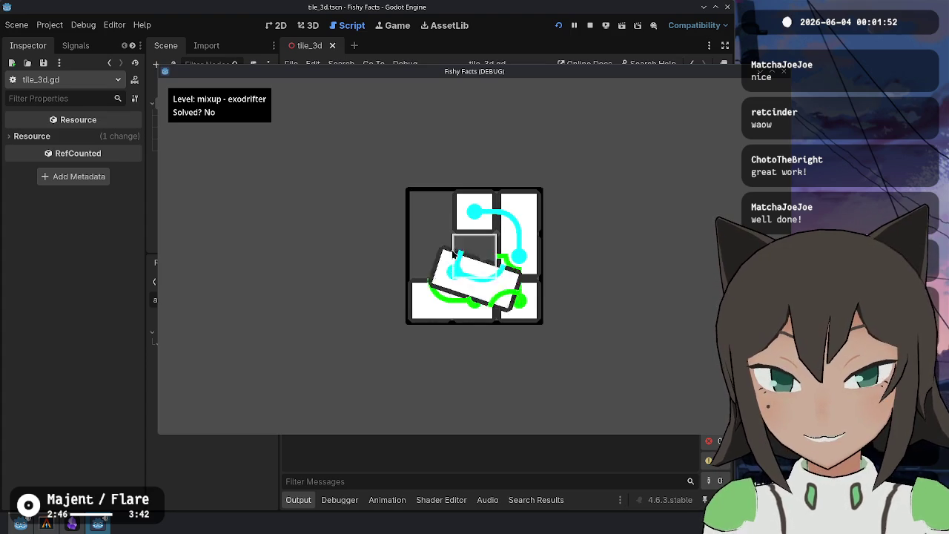
pyautogui.moveTo(443, 301)
pyautogui.mouseDown()
pyautogui.moveTo(482, 315)
pyautogui.moveTo(467, 318)
pyautogui.mouseUp()
pyautogui.moveTo(434, 267); pyautogui.dragTo(445, 269)
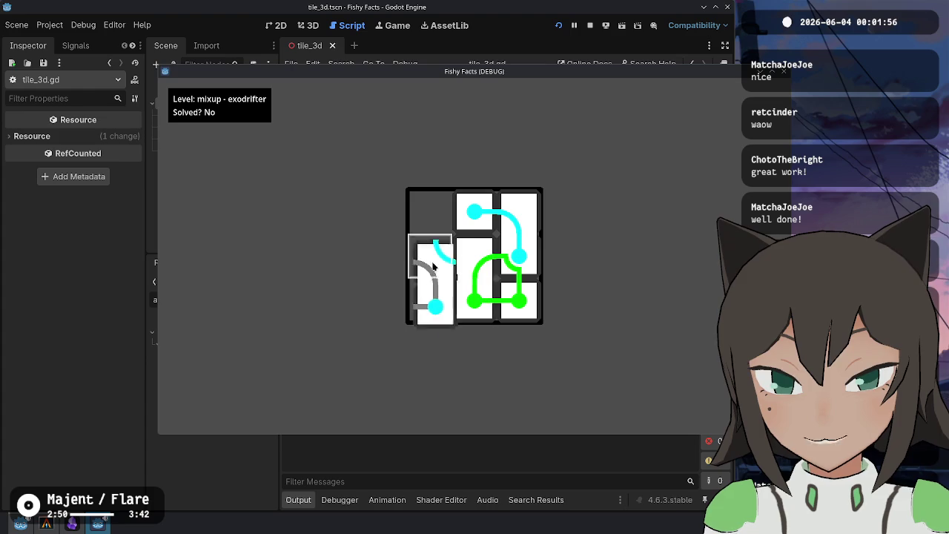
pyautogui.click(456, 255)
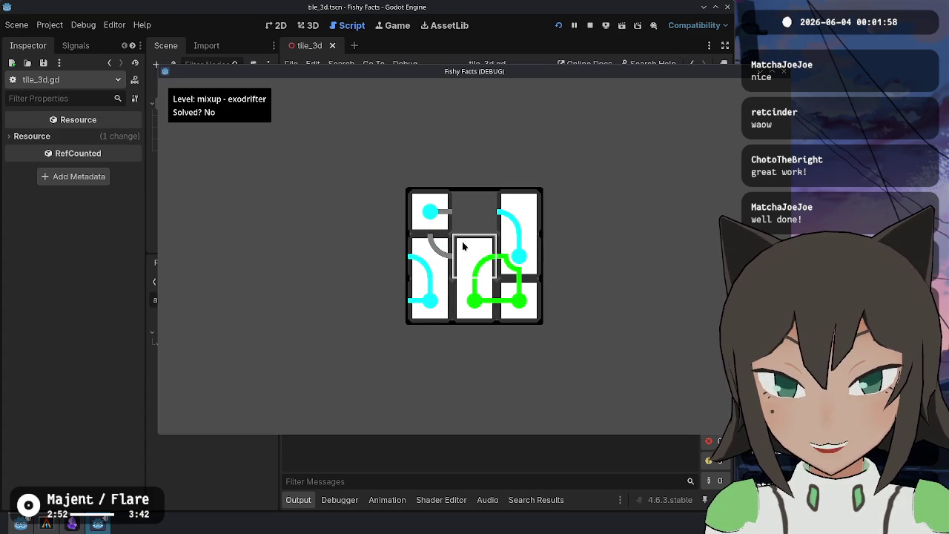
pyautogui.click(436, 249)
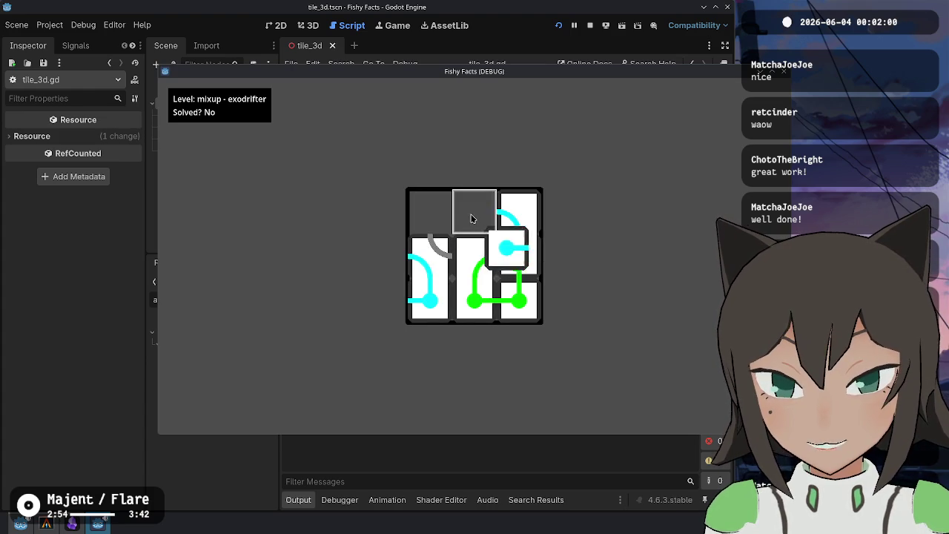
pyautogui.click(434, 228)
pyautogui.click(465, 296)
# Move the wide tile up into the top row and right column, routing the green path
pyautogui.click(473, 239)
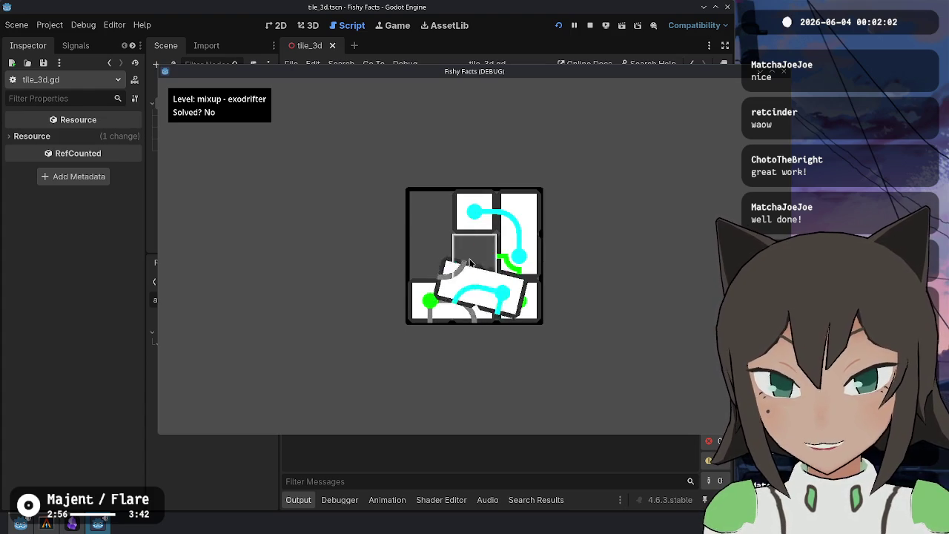
pyautogui.click(474, 263)
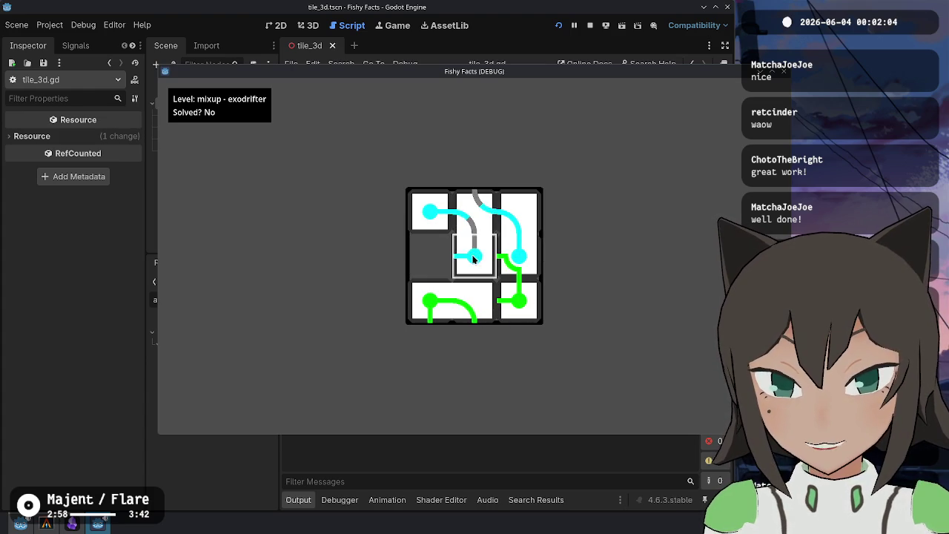
pyautogui.click(475, 268)
pyautogui.click(449, 249)
pyautogui.click(434, 215)
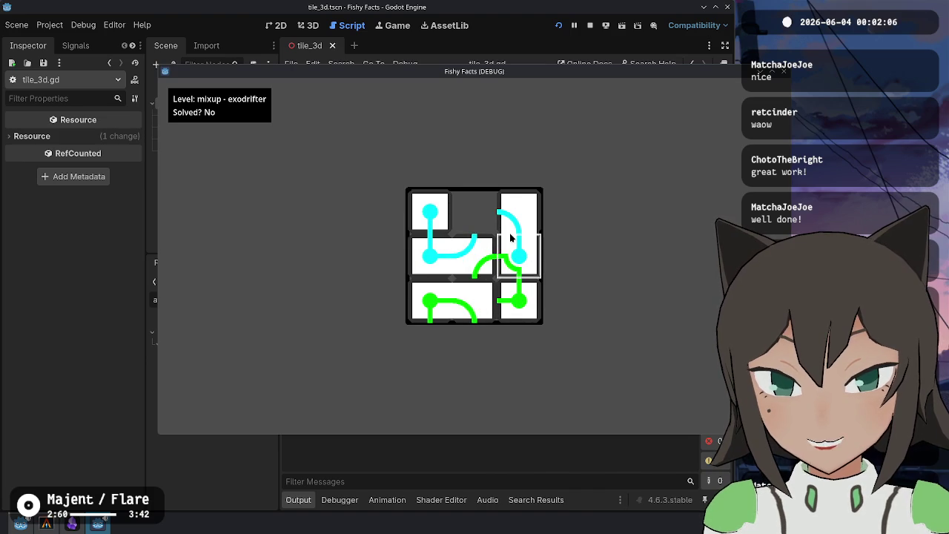
pyautogui.click(488, 219)
pyautogui.click(488, 218)
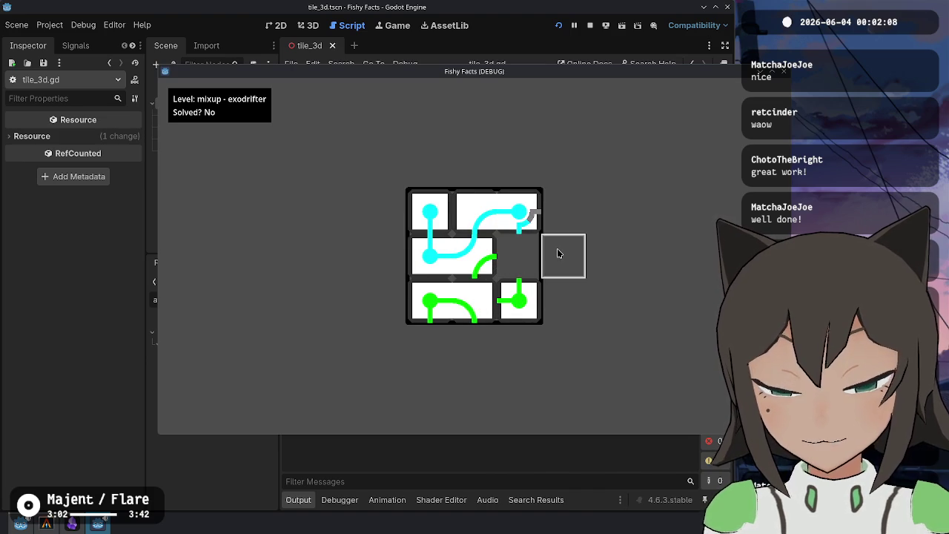
pyautogui.click(519, 215)
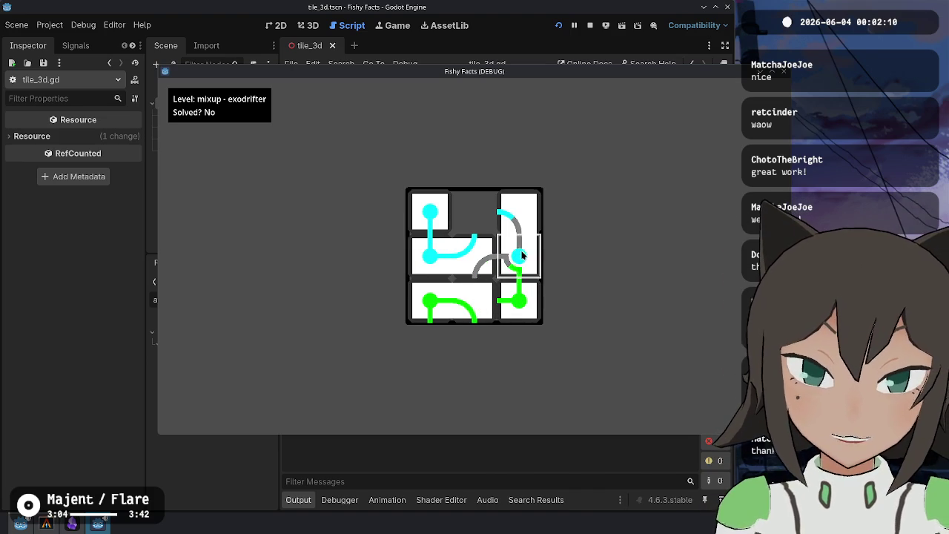
pyautogui.click(508, 261)
# Join the cyan and green loops until Solved reads Yes, then return to level select
pyautogui.click(437, 293)
pyautogui.click(515, 298)
pyautogui.click(489, 267)
pyautogui.click(466, 265)
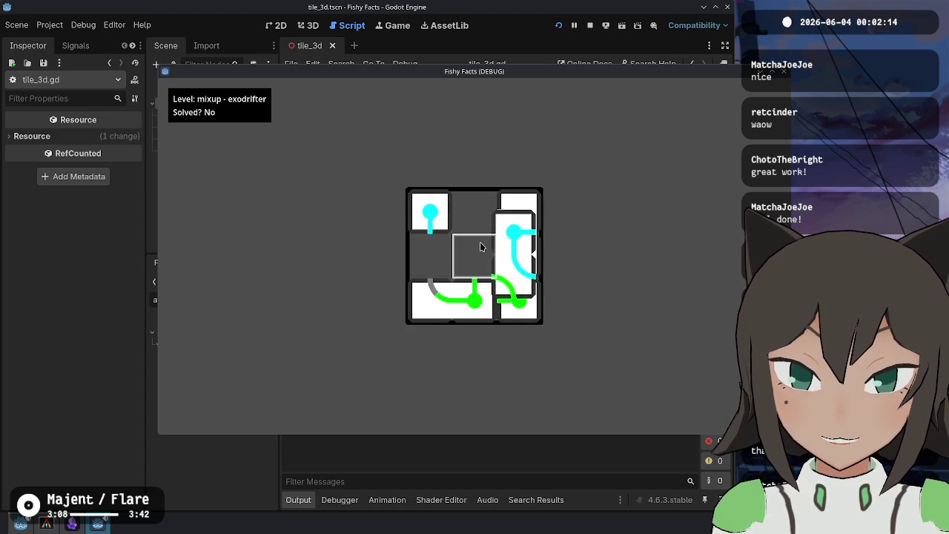
pyautogui.click(479, 242)
pyautogui.click(507, 299)
pyautogui.click(429, 259)
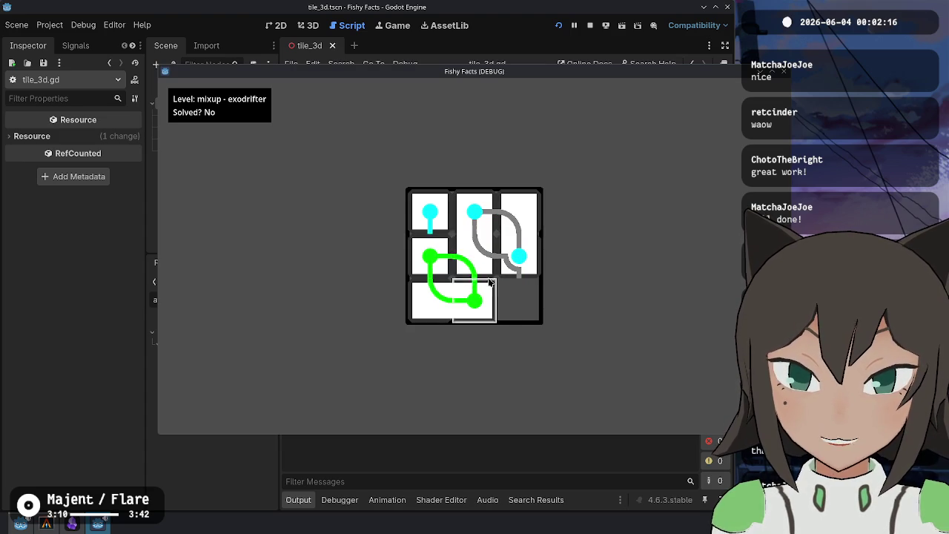
pyautogui.click(515, 269)
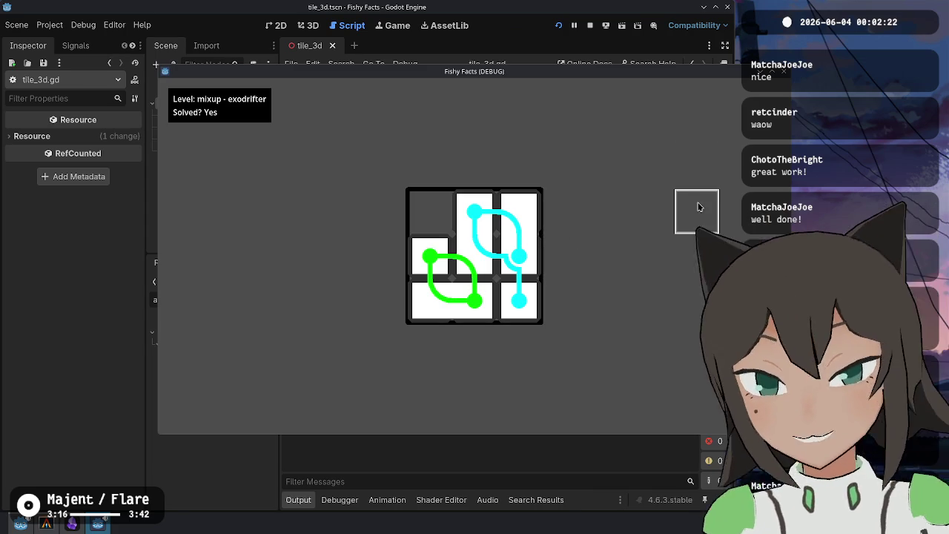
pyautogui.press('Escape')
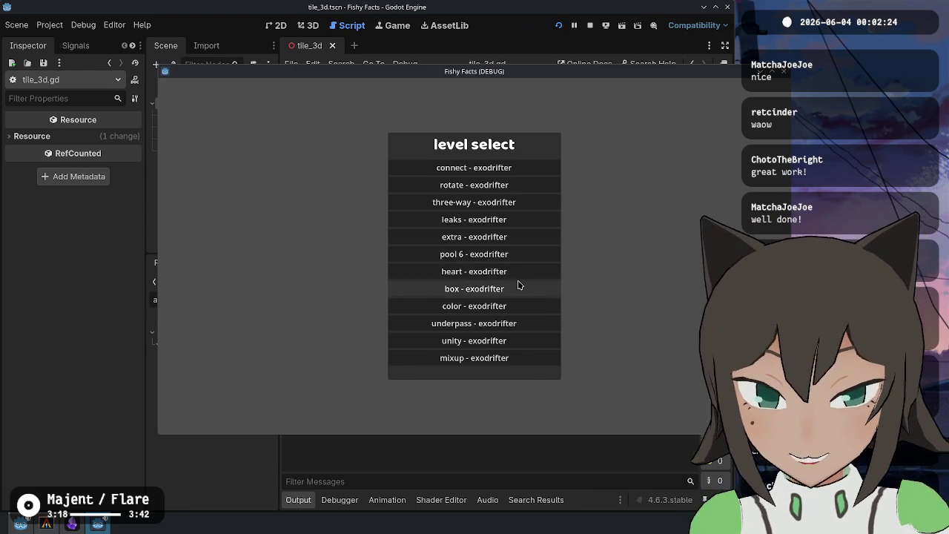
# Open box - exodrifter and rearrange its pieces to close the box loop
pyautogui.click(517, 289)
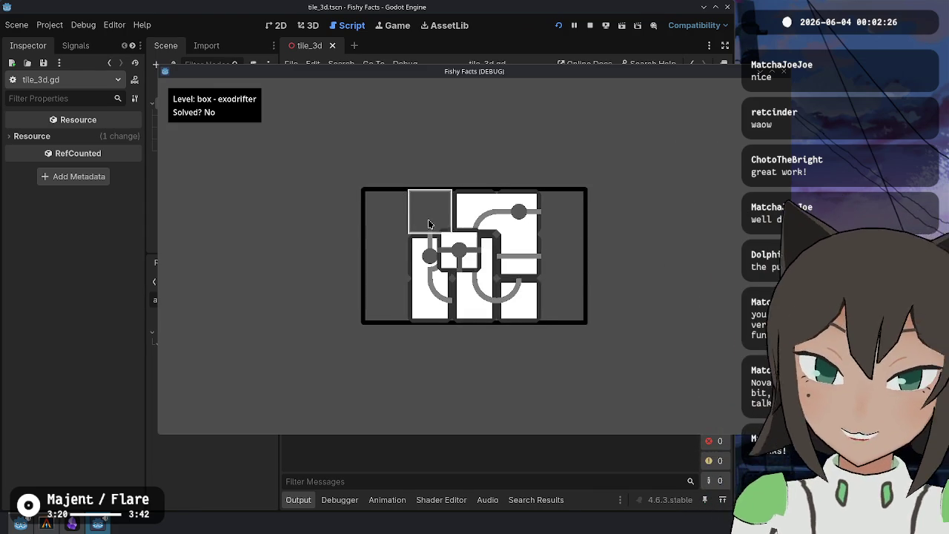
pyautogui.click(548, 259)
pyautogui.click(531, 255)
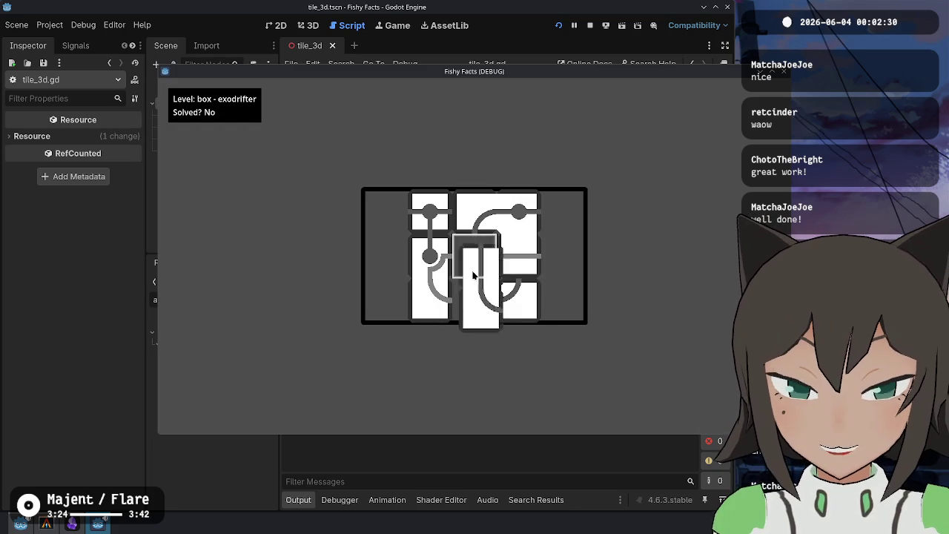
pyautogui.click(542, 288)
pyautogui.click(542, 288)
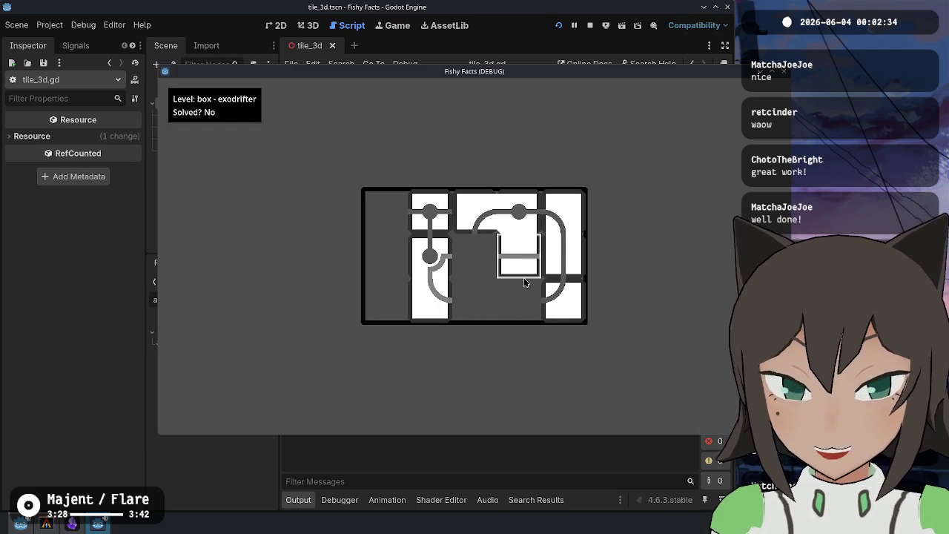
pyautogui.click(523, 282)
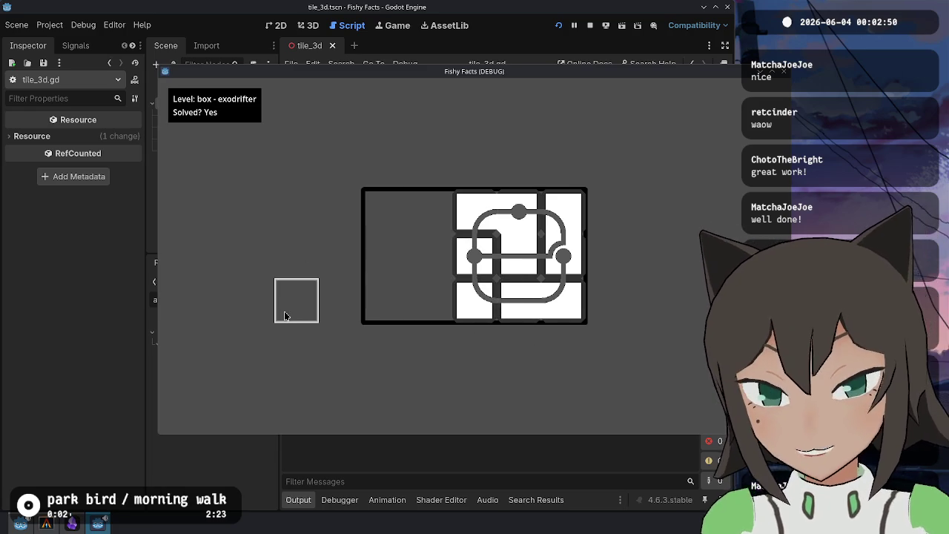
# Peek at the heart and leaks levels, return to the main menu, and bring the terminal forward
pyautogui.press('Escape')
pyautogui.click(467, 271)
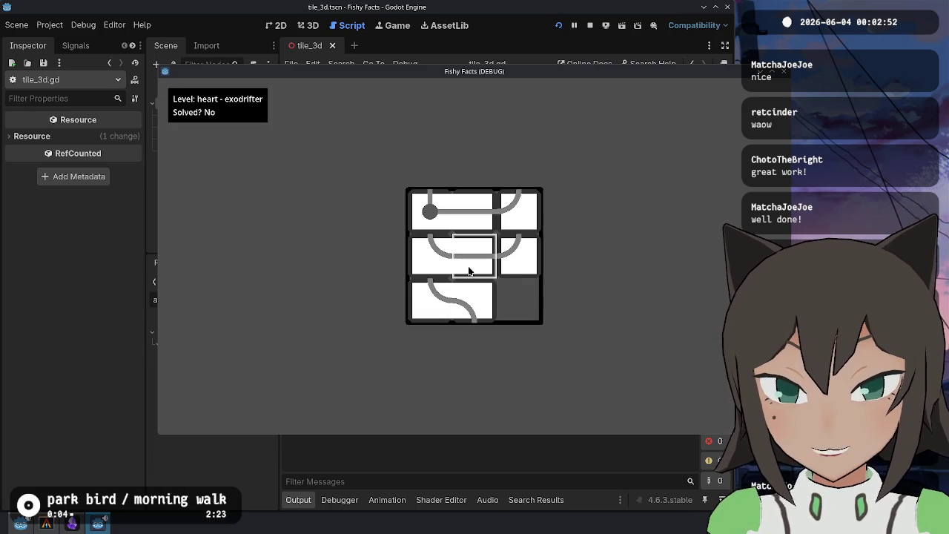
pyautogui.press('Escape')
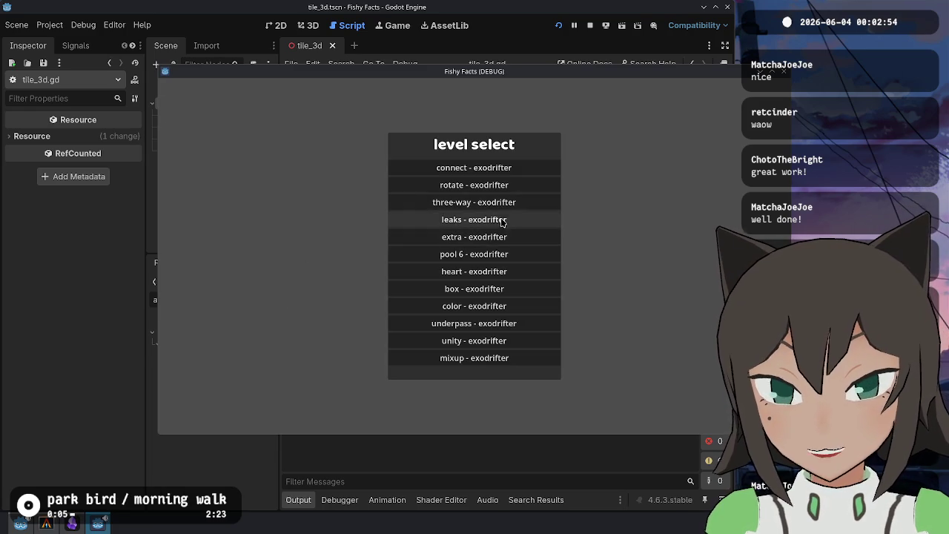
pyautogui.click(502, 219)
pyautogui.press('Escape')
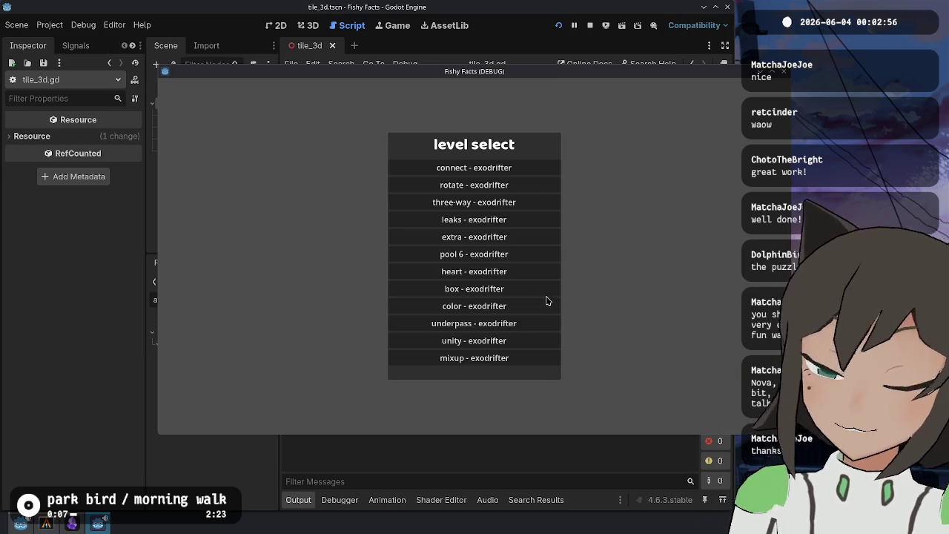
pyautogui.press('Escape')
pyautogui.click(46, 524)
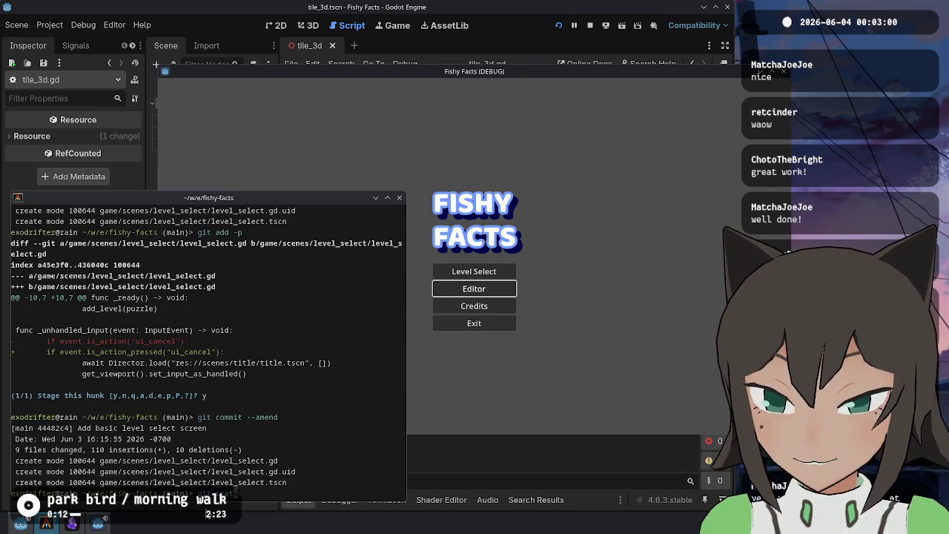
# Check git status and start an interactive git add -p session
pyautogui.write('us')
pyautogui.press('Return')
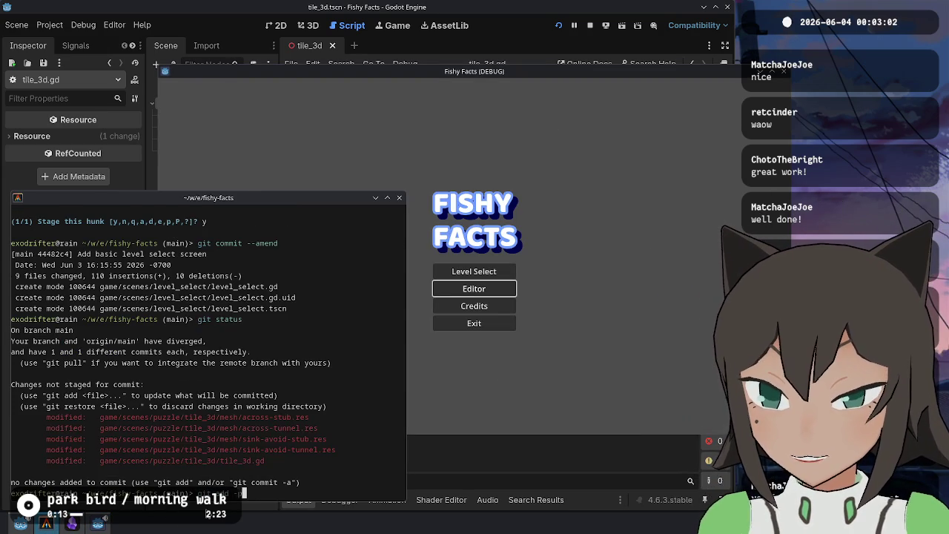
pyautogui.press('Return')
pyautogui.moveTo(242, 405); pyautogui.dragTo(232, 250)
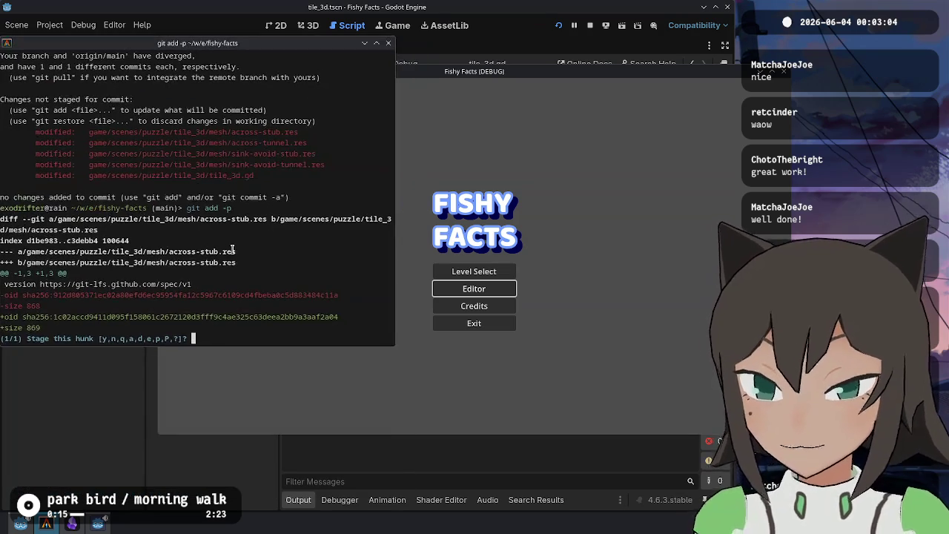
# Skip the four mesh .res hunks and stage the mesh_cross_links hunk of tile_3d.gd
pyautogui.write('n')
pyautogui.press('Return')
pyautogui.write('n')
pyautogui.press('Return')
pyautogui.write('n')
pyautogui.press('Return')
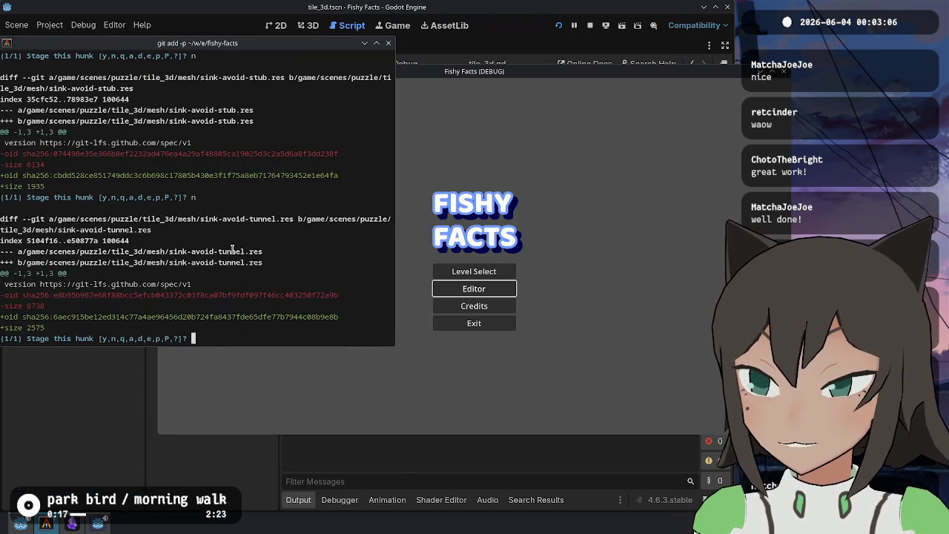
pyautogui.write('n')
pyautogui.press('Return')
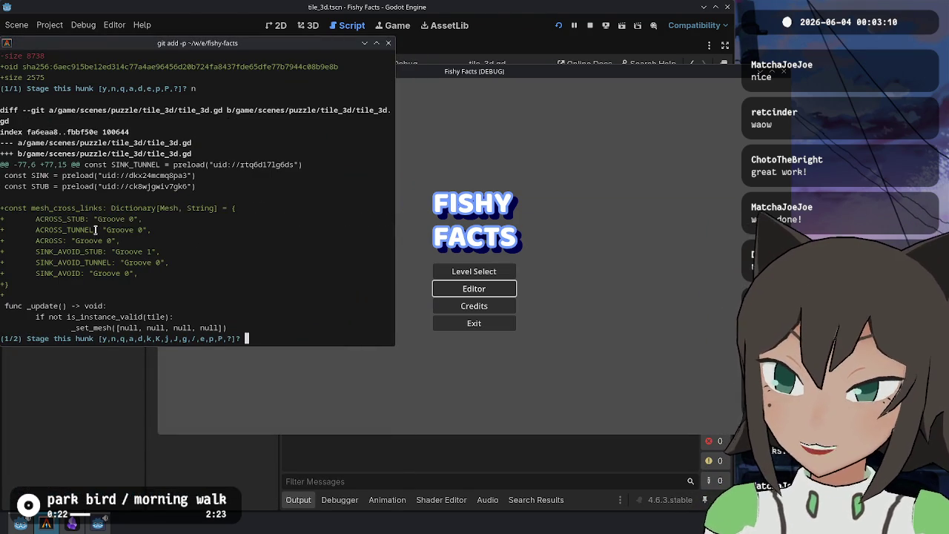
pyautogui.moveTo(47, 205); pyautogui.dragTo(61, 287)
pyautogui.click(141, 241)
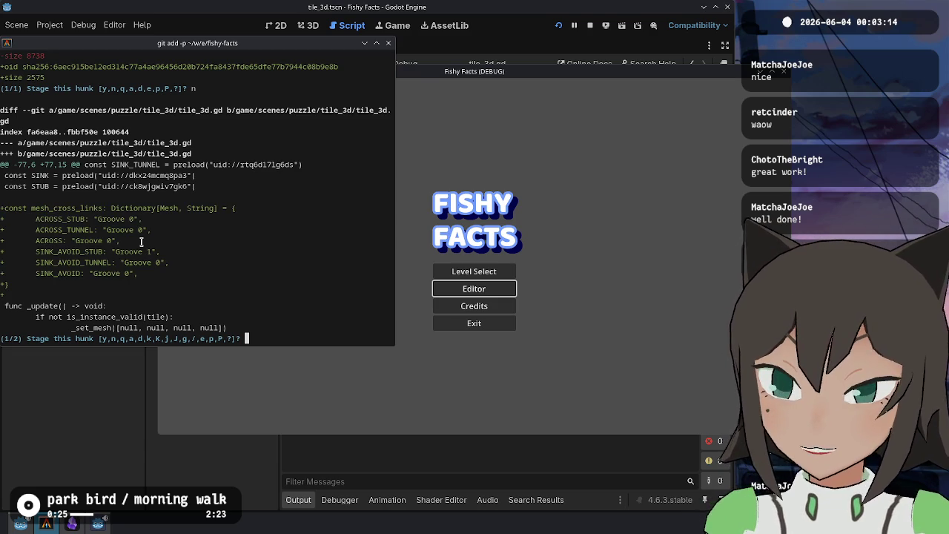
pyautogui.write('y')
pyautogui.press('Return')
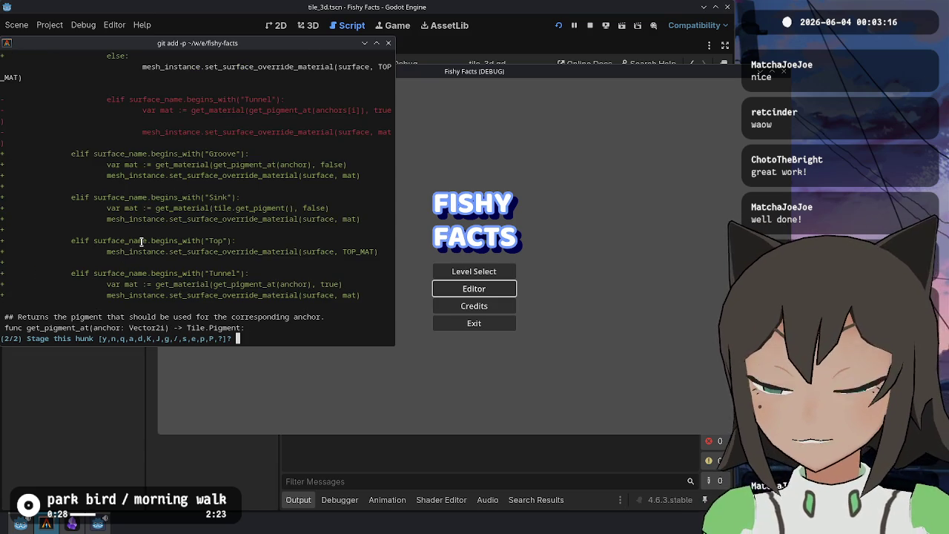
# Answer y to the current tile_3d.gd hunk prompt to move on to the second hunk
pyautogui.scroll(10, 141, 240)
pyautogui.write('y')
pyautogui.press('Return')
# Review the second tile_3d.gd hunk, highlighting its anchor cross-link lines
pyautogui.scroll(-5, 135, 255)
pyautogui.scroll(2, 136, 186)
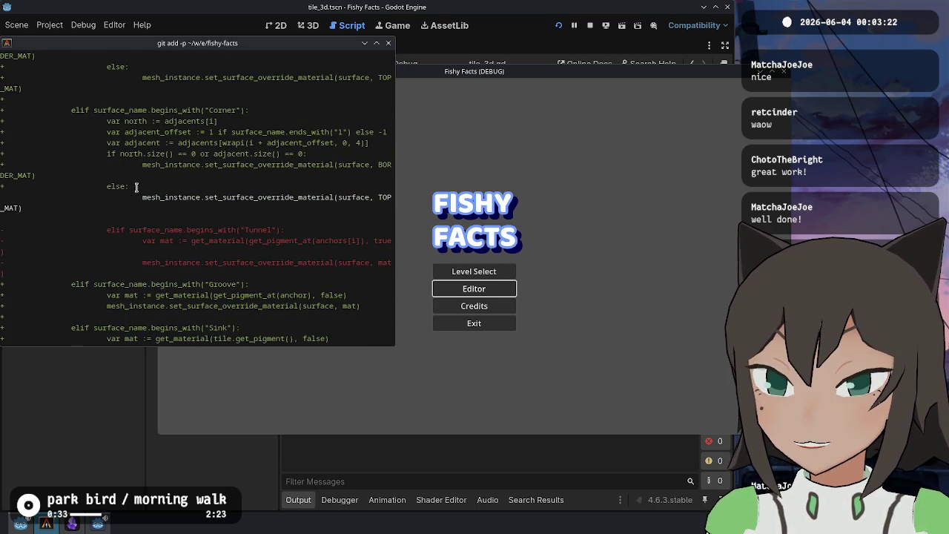
pyautogui.scroll(11, 100, 175)
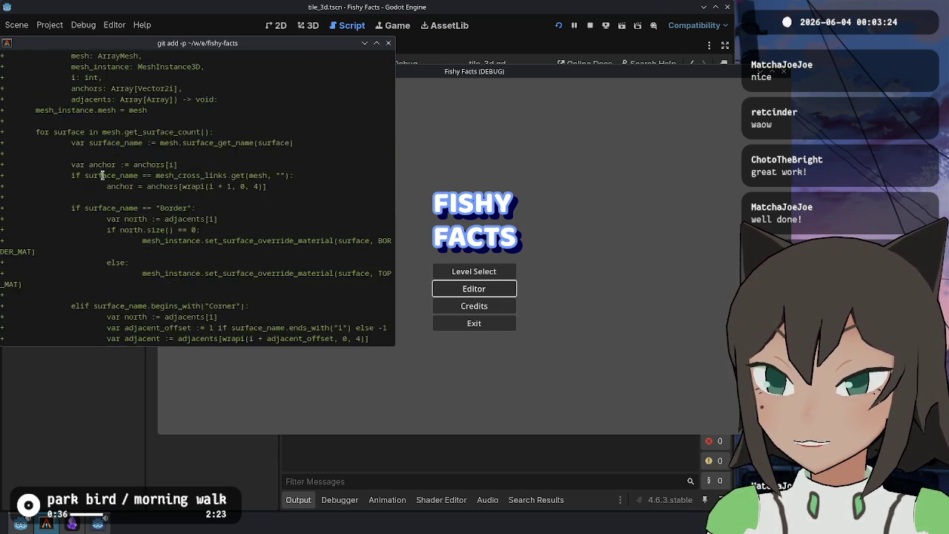
pyautogui.scroll(-5, 81, 133)
pyautogui.scroll(1, 68, 108)
pyautogui.scroll(-3, 72, 137)
pyautogui.scroll(-6, 81, 178)
pyautogui.scroll(8, 234, 283)
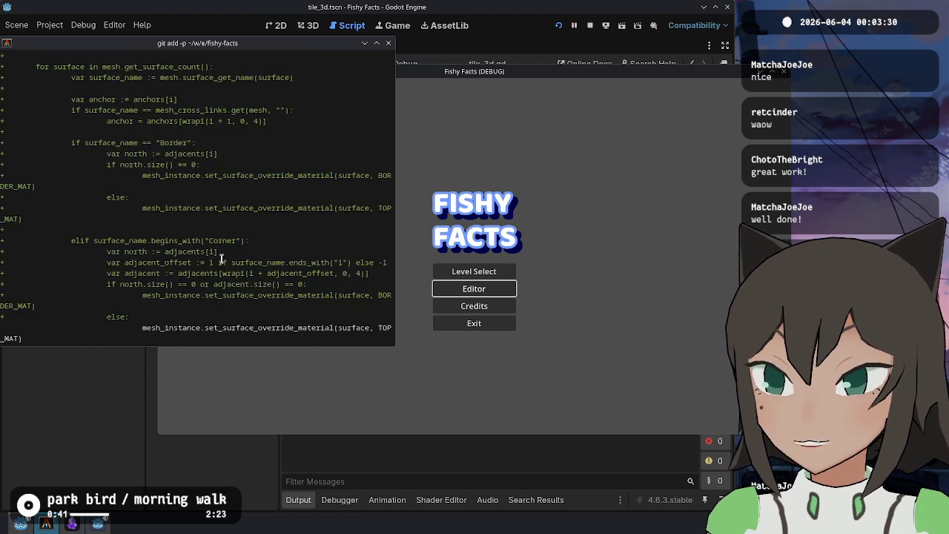
pyautogui.scroll(-3, 78, 200)
pyautogui.moveTo(70, 200)
pyautogui.mouseDown()
pyautogui.moveTo(296, 211)
pyautogui.moveTo(222, 212)
pyautogui.moveTo(270, 221)
pyautogui.mouseUp()
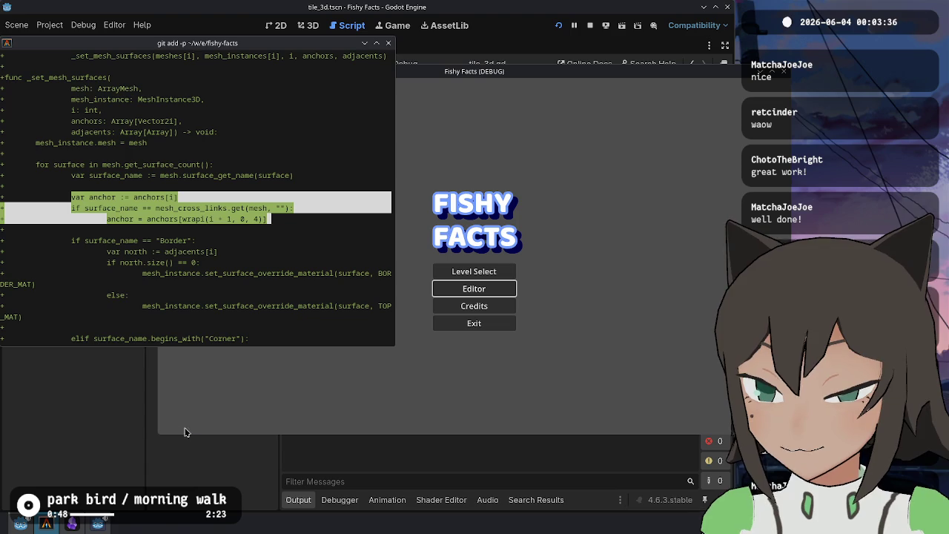
pyautogui.click(308, 239)
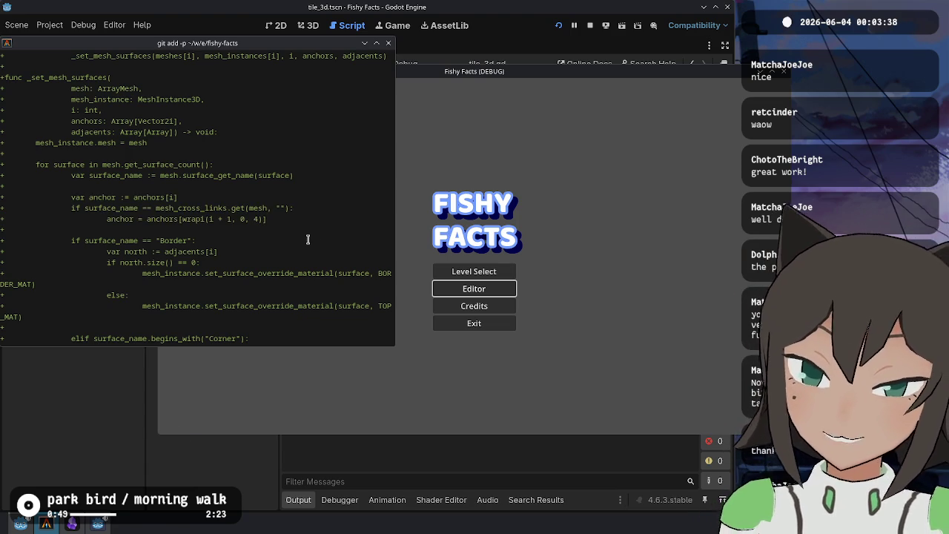
# Stage the second tile_3d.gd hunk with y
pyautogui.write('y')
pyautogui.press('Return')
pyautogui.write('git status')
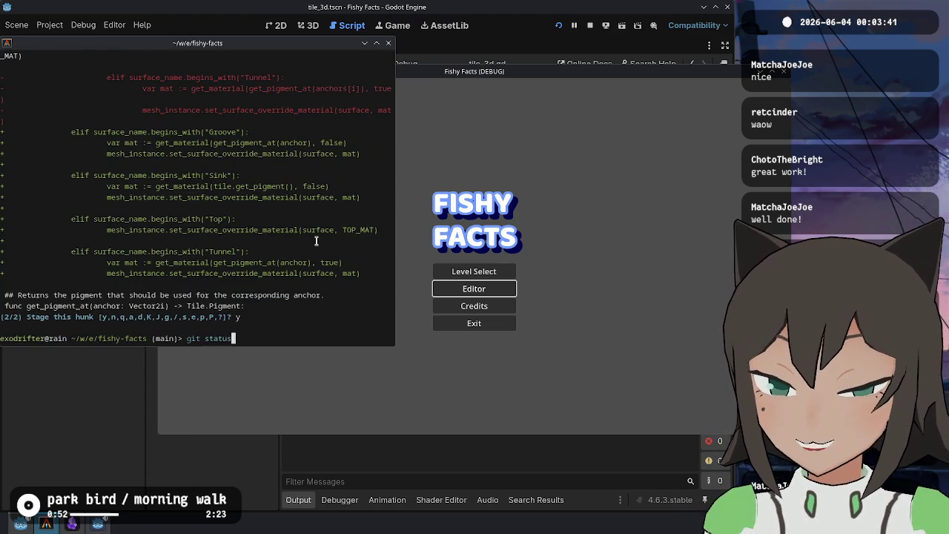
pyautogui.press('Return')
# Discard the unstaged mesh .res changes with git restore . and recheck the repository status
pyautogui.write('git r')
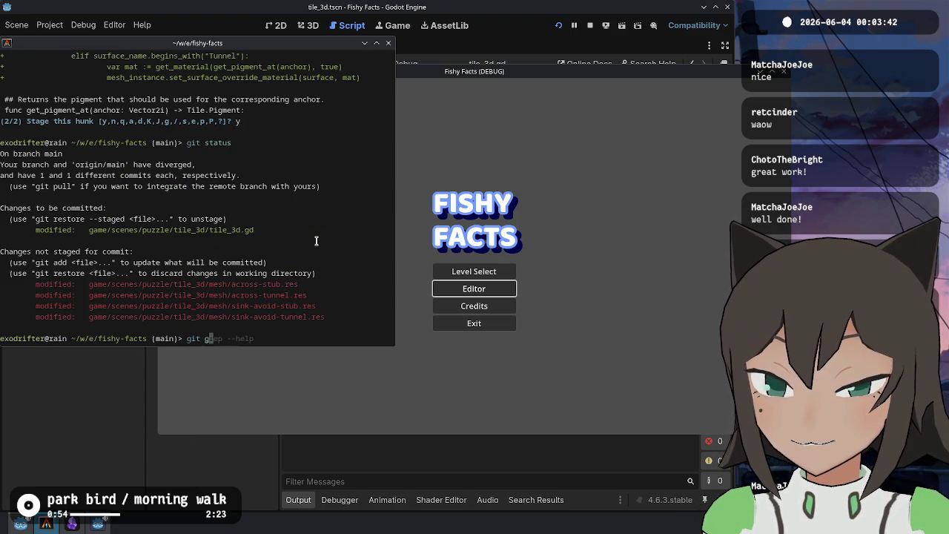
pyautogui.write('estore .')
pyautogui.press('Return')
pyautogui.write('g')
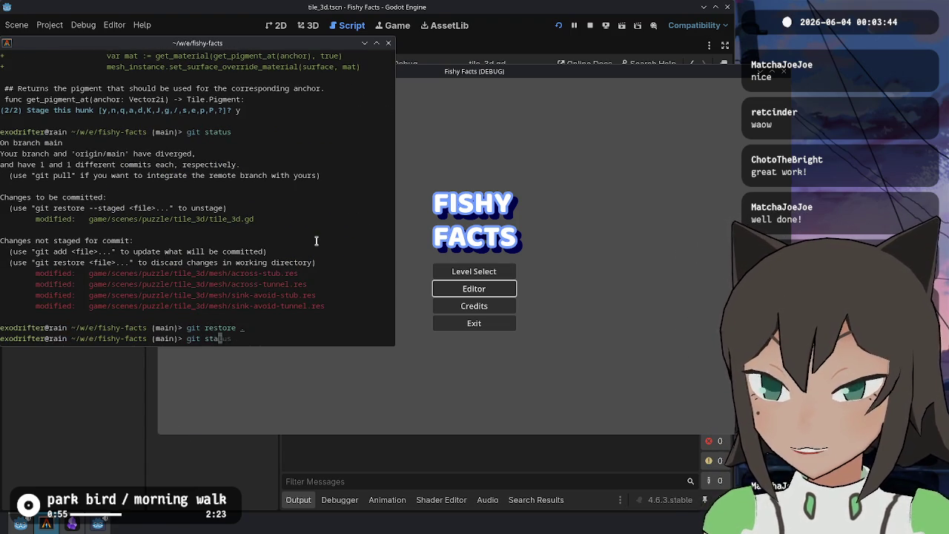
pyautogui.write('tus')
pyautogui.press('Return')
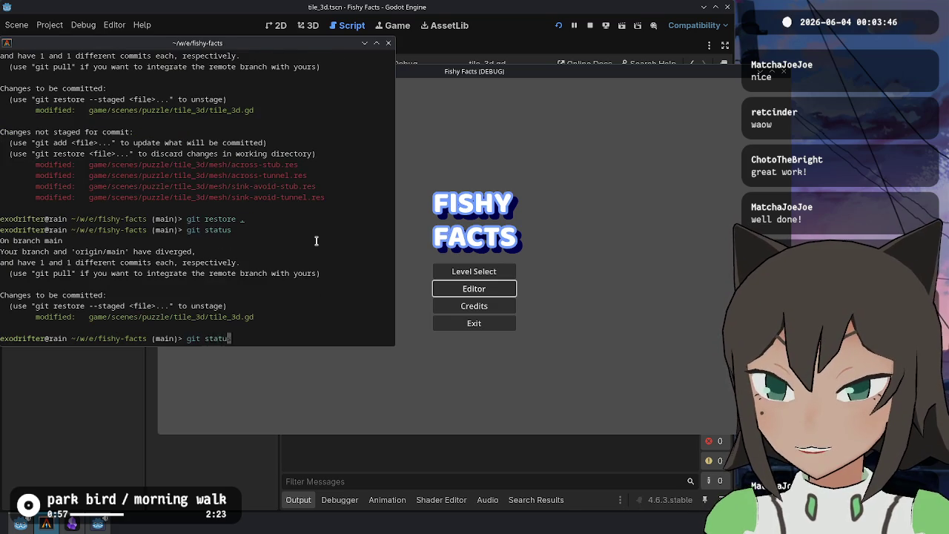
pyautogui.write('s')
pyautogui.press('Return')
pyautogui.write('git commit -m')
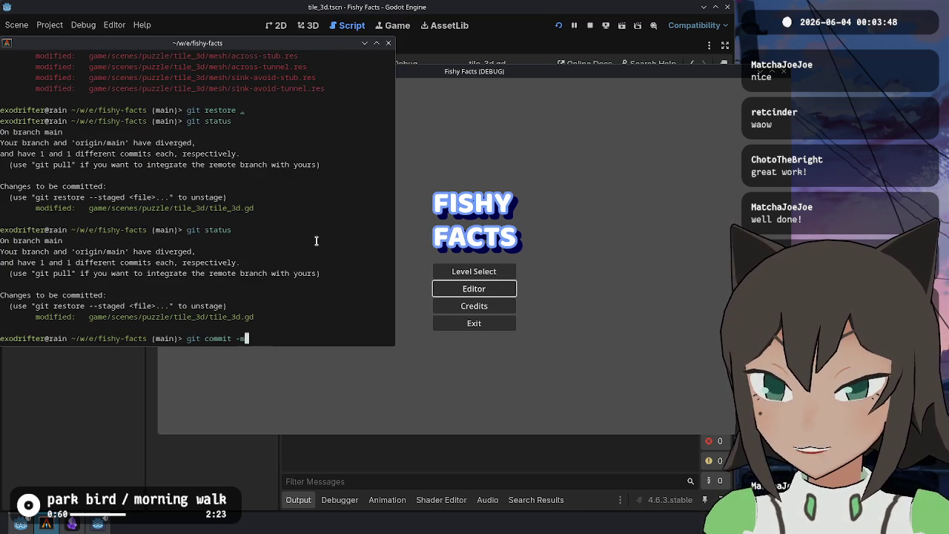
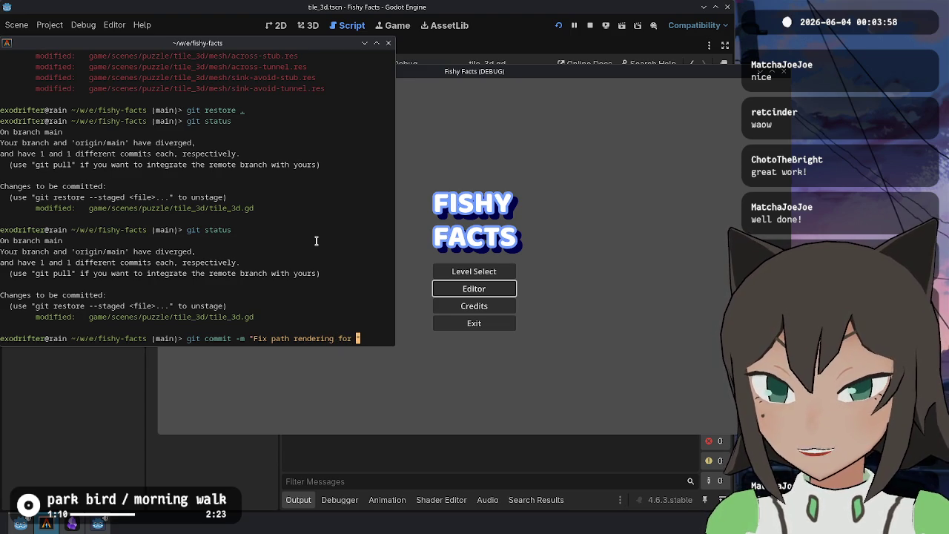
# Commit tile_3d.gd on main with the message 'Fix path rendering for across paths'
pyautogui.write('across paths')
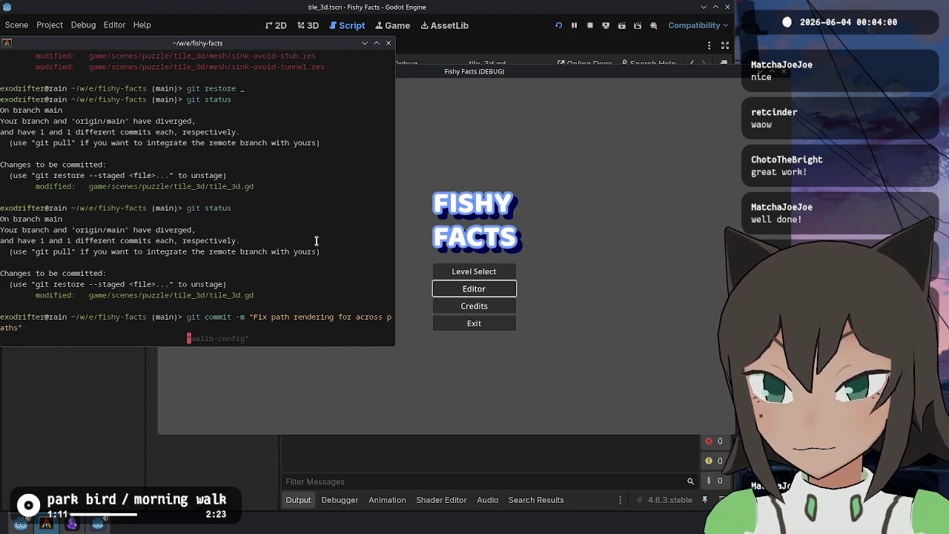
pyautogui.press('Return')
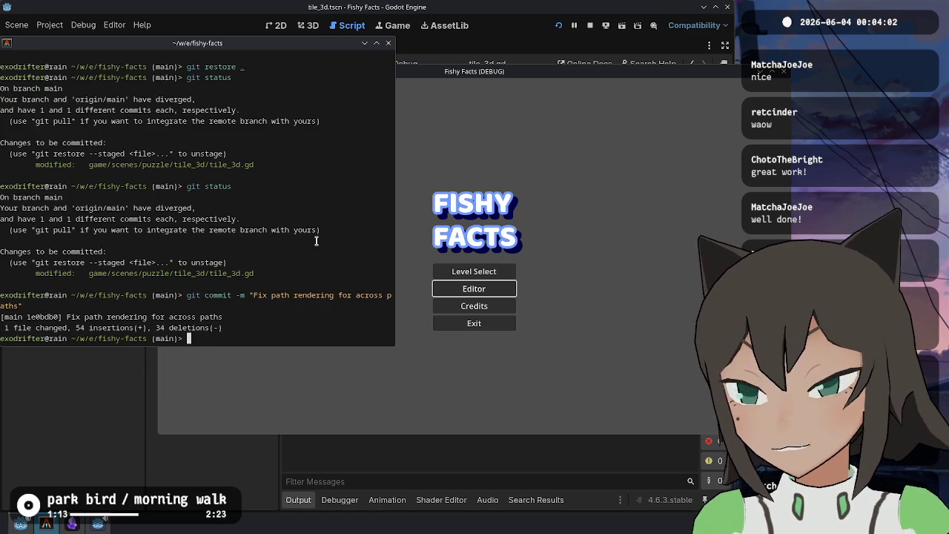
pyautogui.hotkey('alt', 'Tab')
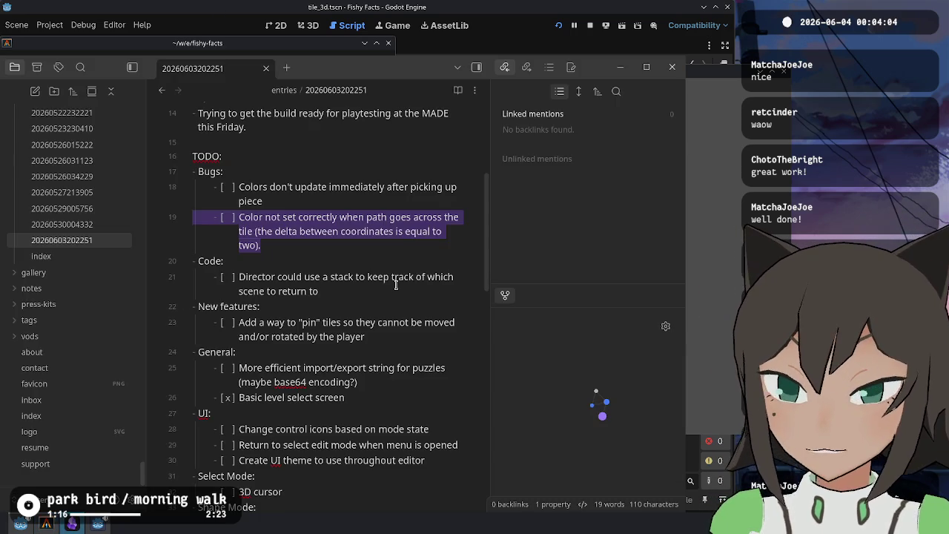
# Check off the across-tile path colour bug in the TODO list and open the game's level list
pyautogui.click(227, 217)
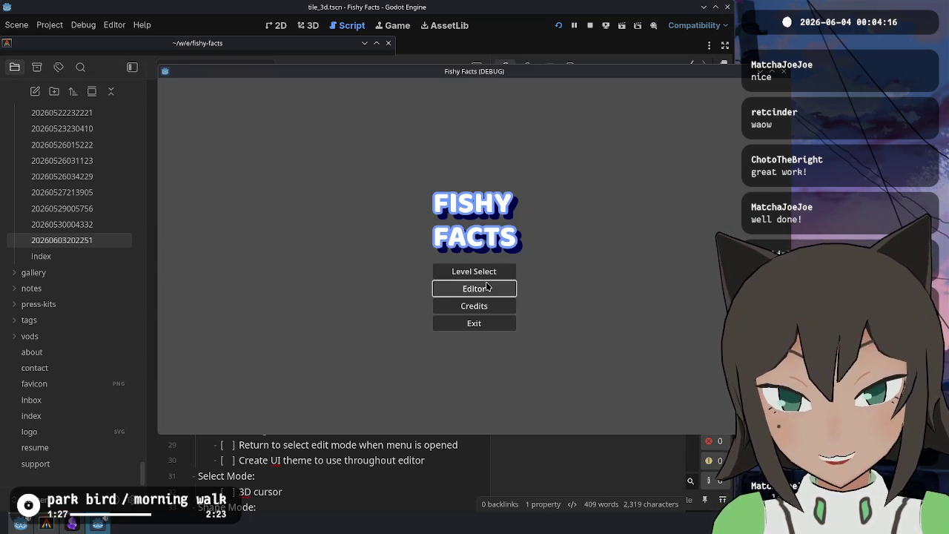
pyautogui.click(508, 271)
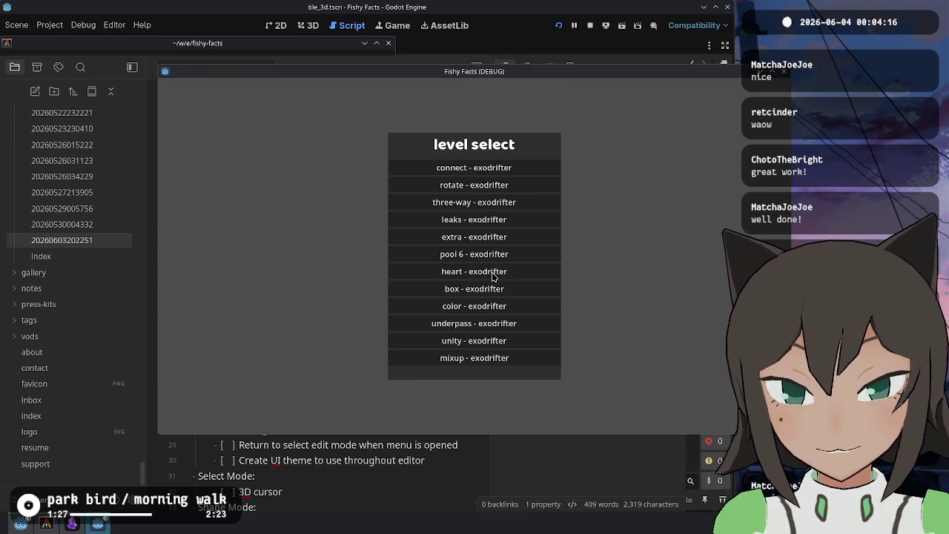
# Load pool 6, select its top-middle tile, then stop the running game
pyautogui.click(489, 254)
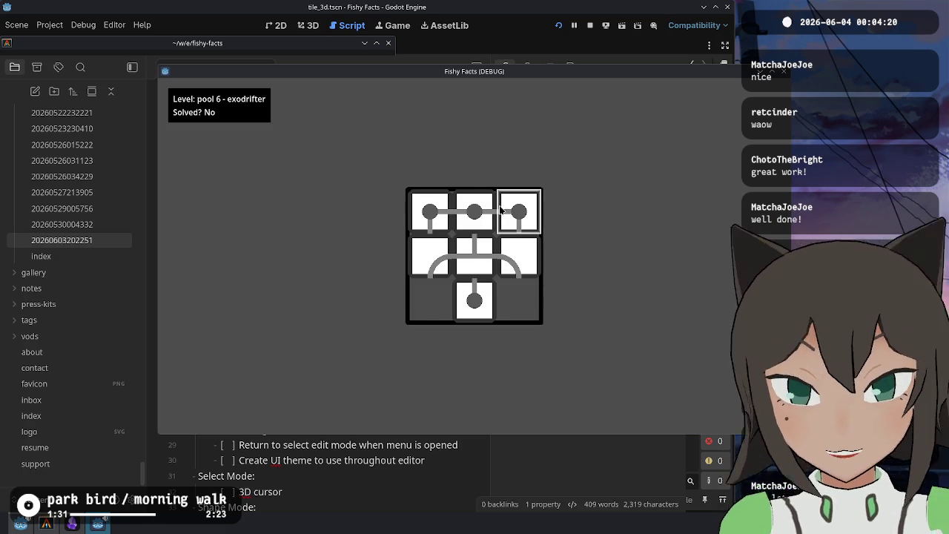
pyautogui.click(474, 213)
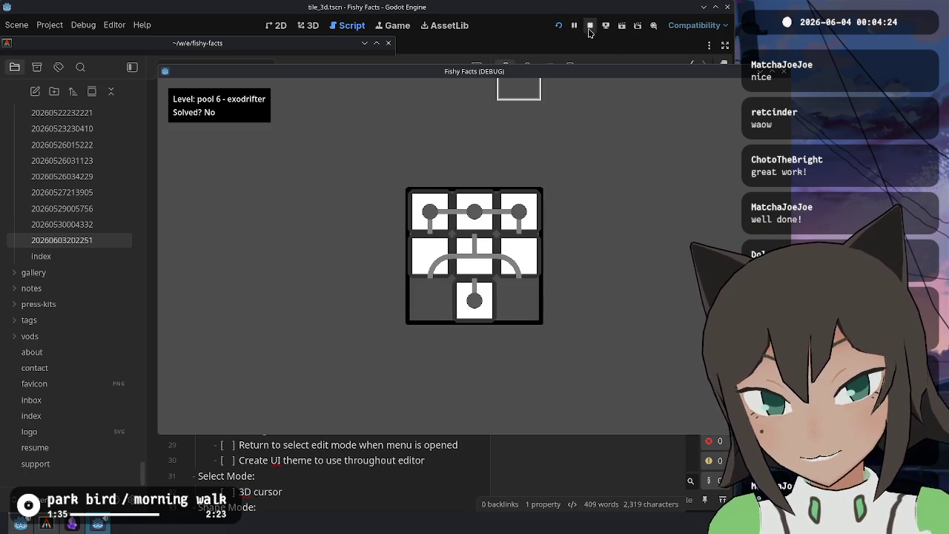
pyautogui.click(590, 25)
pyautogui.press('Up')
pyautogui.press('Up')
pyautogui.press('Up')
pyautogui.hotkey('shift', 'Up')
# Review tile_3d.gd's mesh surface material code and hide the Output panel
pyautogui.scroll(5, 438, 193)
pyautogui.click(437, 193)
pyautogui.scroll(4, 437, 193)
pyautogui.scroll(-9, 578, 258)
pyautogui.scroll(3, 578, 257)
pyautogui.click(507, 207)
pyautogui.scroll(-5, 509, 231)
pyautogui.scroll(-7, 509, 231)
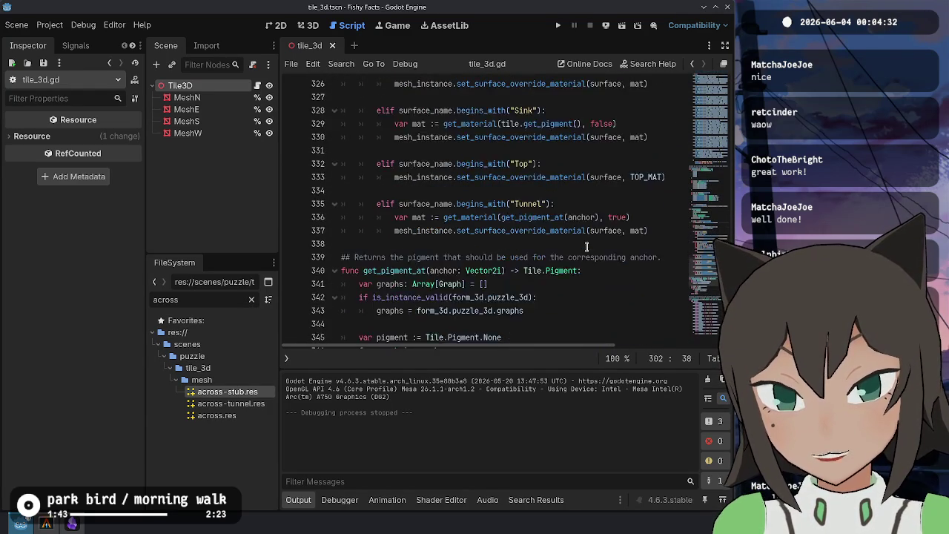
pyautogui.scroll(-7, 532, 221)
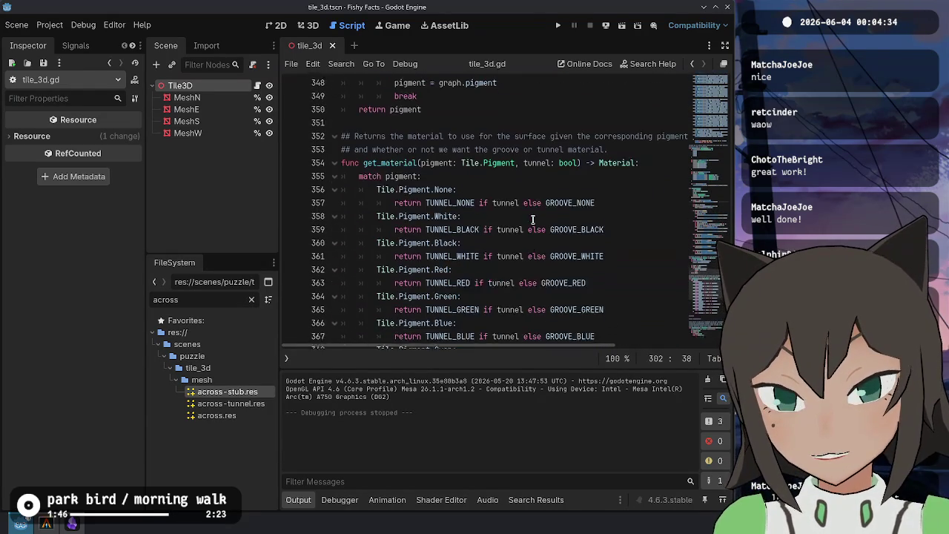
pyautogui.scroll(7, 532, 220)
pyautogui.scroll(7, 533, 221)
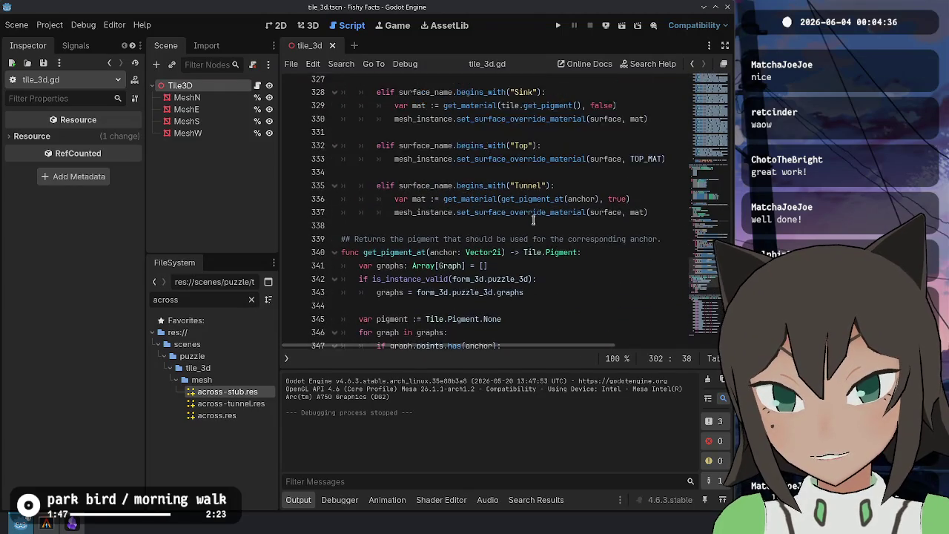
pyautogui.click(298, 500)
pyautogui.click(652, 310)
# Filter the FileSystem to 'tile', show the tile_3d scene in 3D, and open tile.gd
pyautogui.scroll(4, 528, 230)
pyautogui.scroll(1, 527, 230)
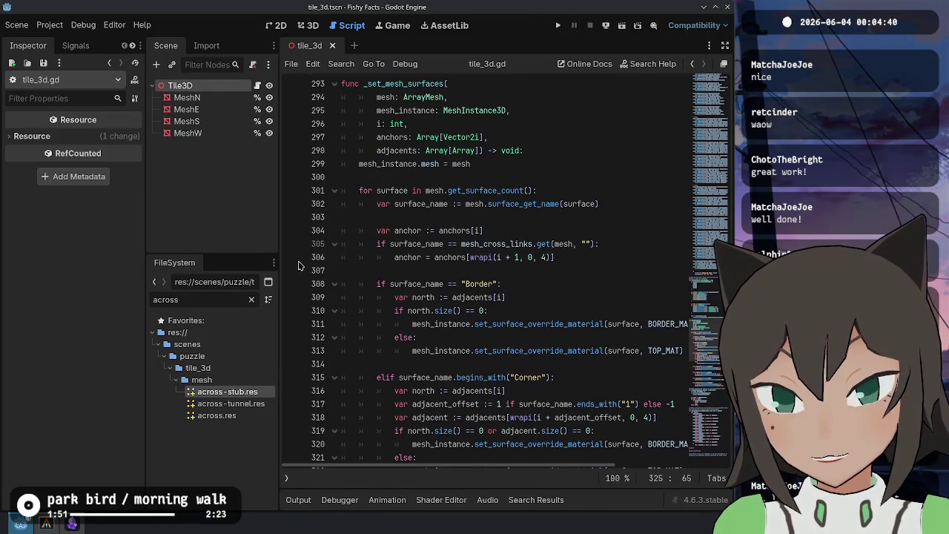
pyautogui.click(251, 300)
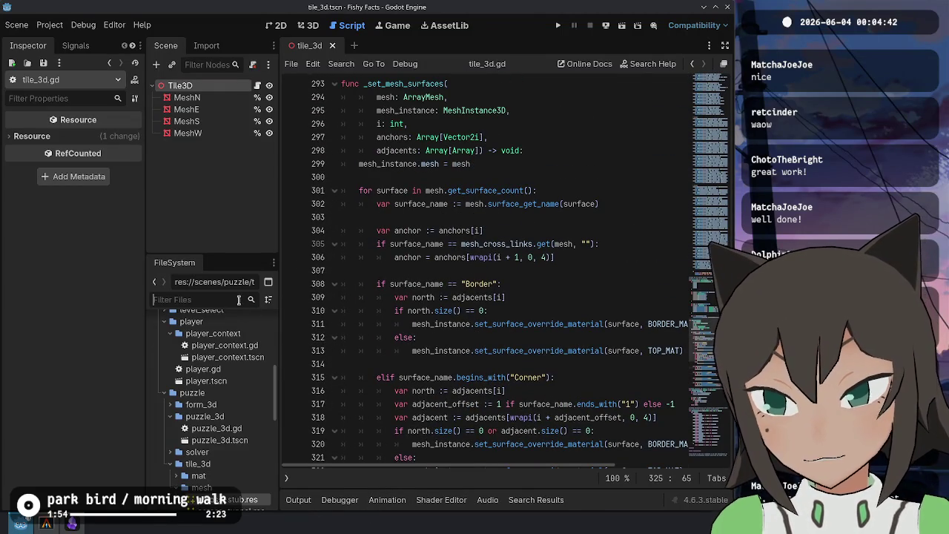
pyautogui.write('tile')
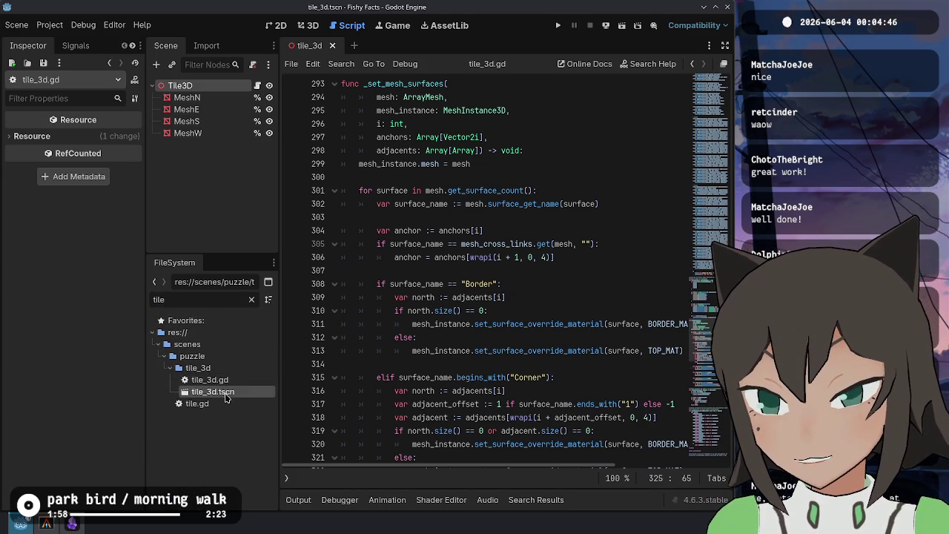
pyautogui.click(310, 30)
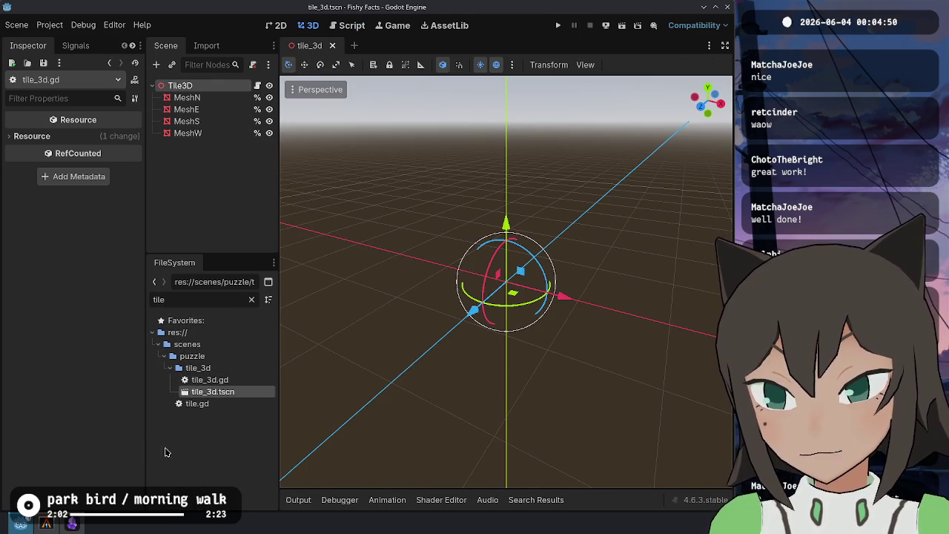
pyautogui.doubleClick(200, 407)
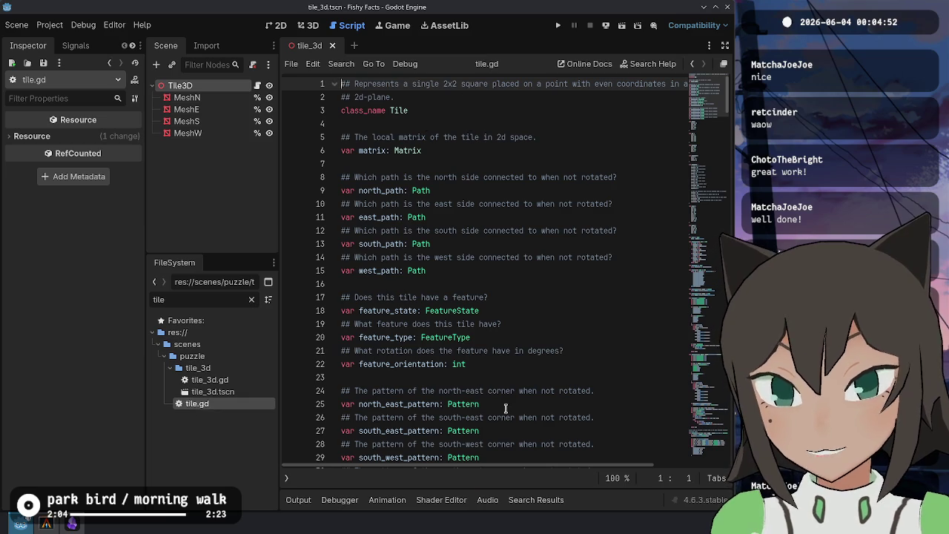
# Read tile.gd's west_path and south_path declarations, then return to tile_3d.gd
pyautogui.click(548, 272)
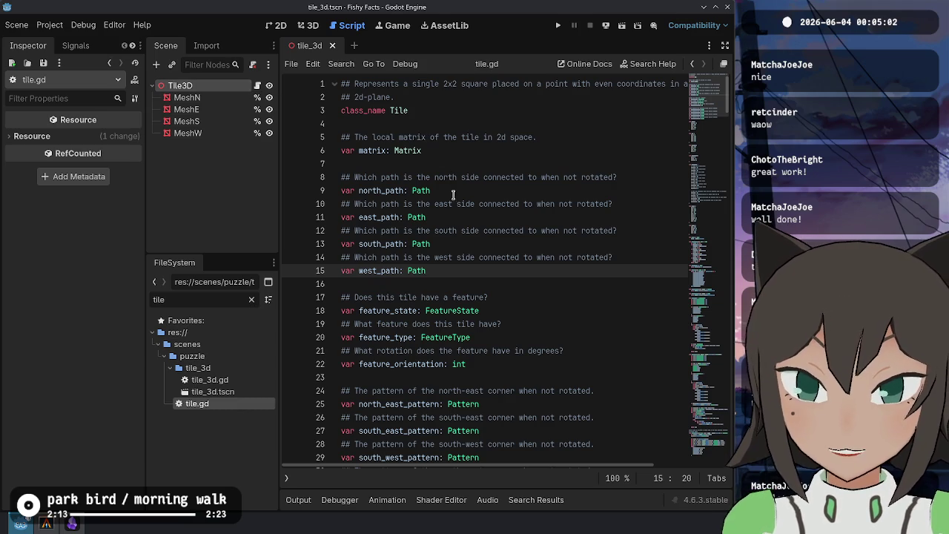
pyautogui.click(470, 244)
pyautogui.hotkey('alt', 'Left')
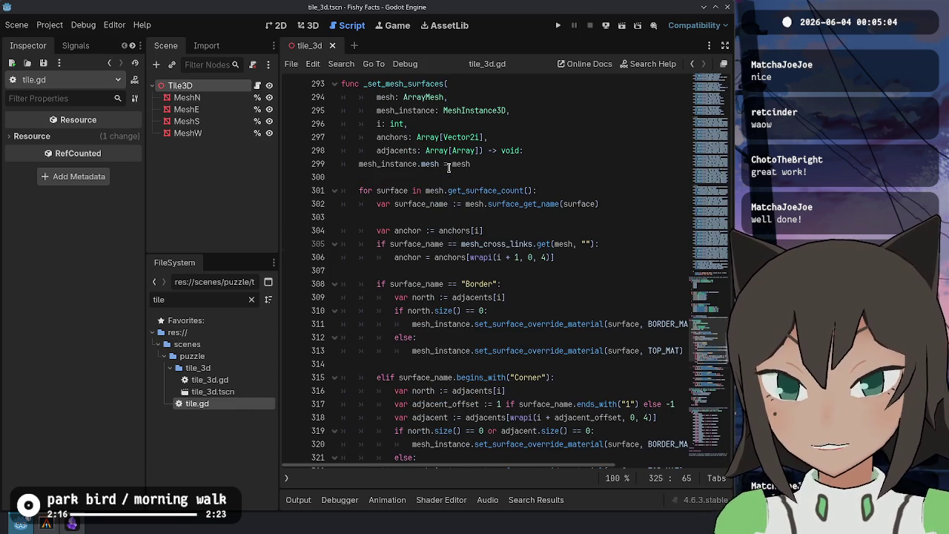
# Inspect the Border, Corner and Tunnel material lines and the pigment lookup code in tile_3d.gd
pyautogui.click(560, 350)
pyautogui.scroll(-3, 567, 297)
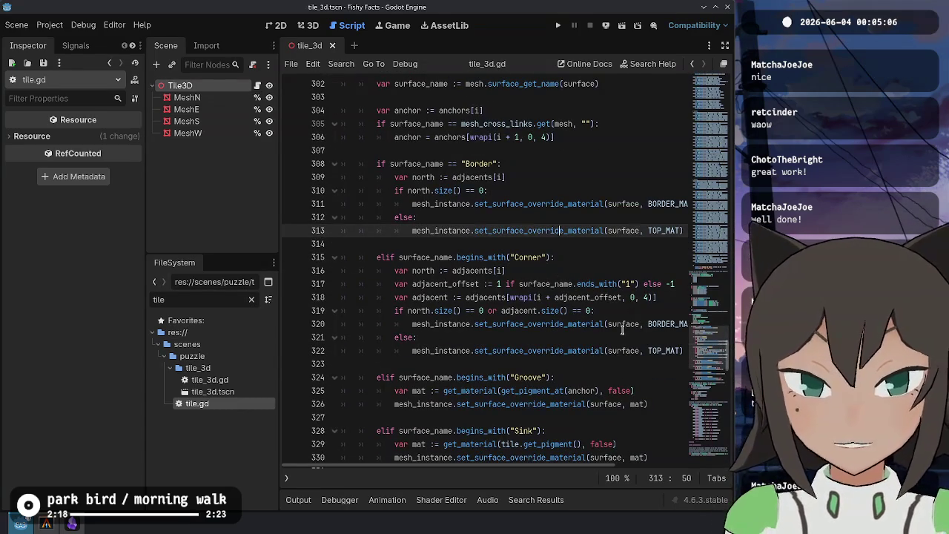
pyautogui.click(596, 350)
pyautogui.scroll(3, 551, 265)
pyautogui.scroll(-7, 551, 264)
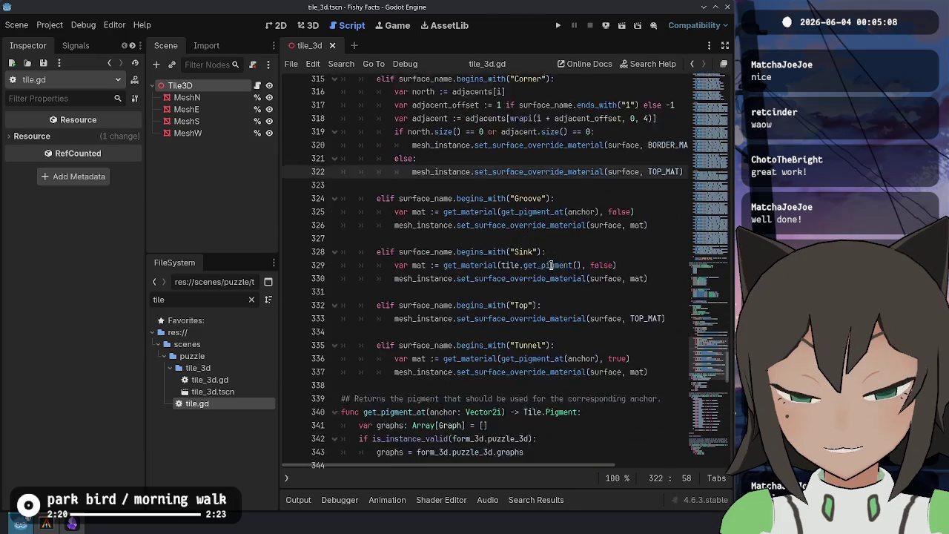
pyautogui.scroll(-2, 551, 264)
pyautogui.click(593, 335)
pyautogui.click(593, 366)
pyautogui.click(586, 391)
pyautogui.click(556, 285)
pyautogui.click(580, 336)
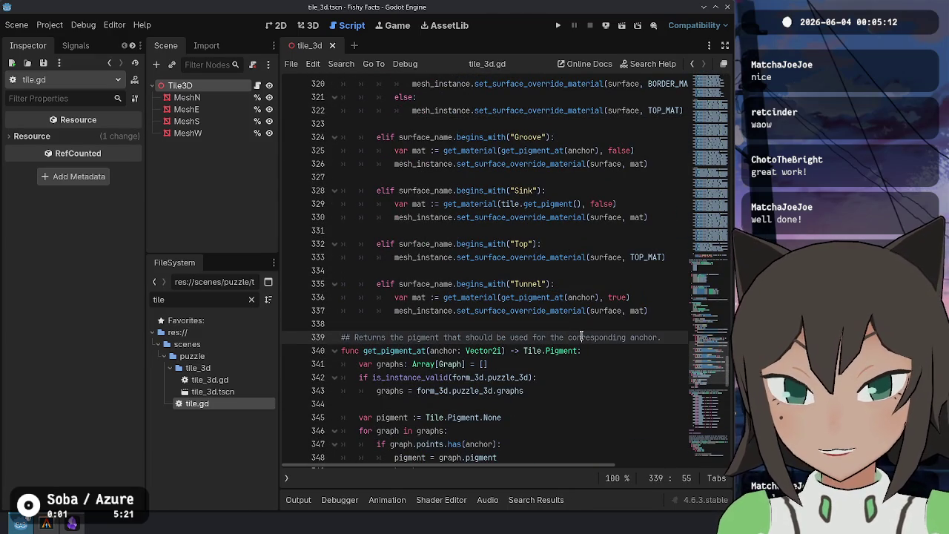
pyautogui.click(579, 380)
# Look over the Groove material assignment and surrounding tile_3d.gd code
pyautogui.scroll(-5, 586, 352)
pyautogui.scroll(5, 448, 322)
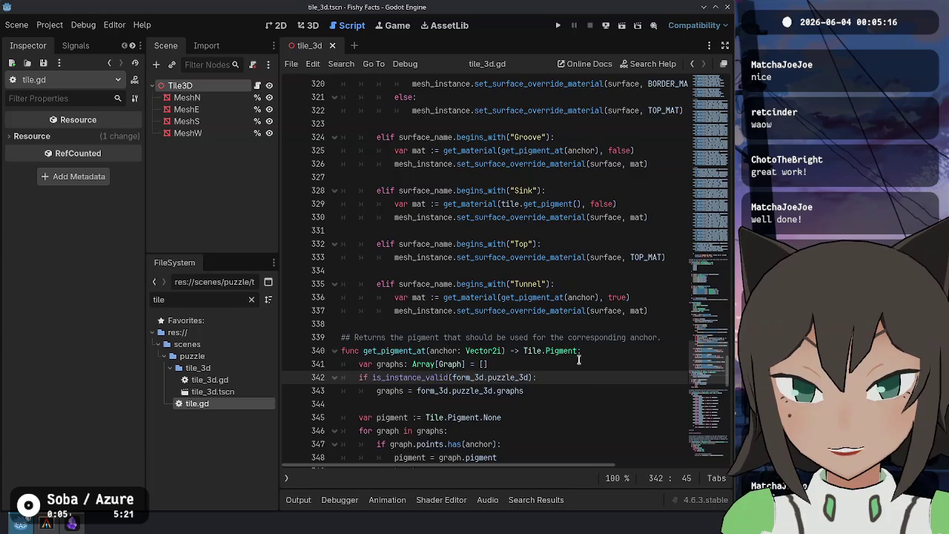
pyautogui.scroll(2, 578, 359)
pyautogui.click(626, 286)
pyautogui.scroll(2, 508, 257)
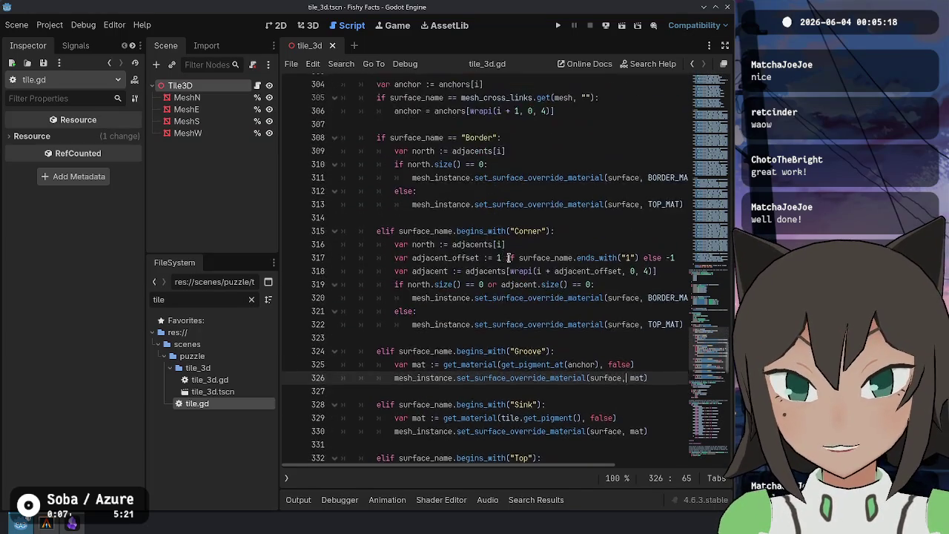
pyautogui.scroll(4, 508, 257)
pyautogui.scroll(-1, 504, 278)
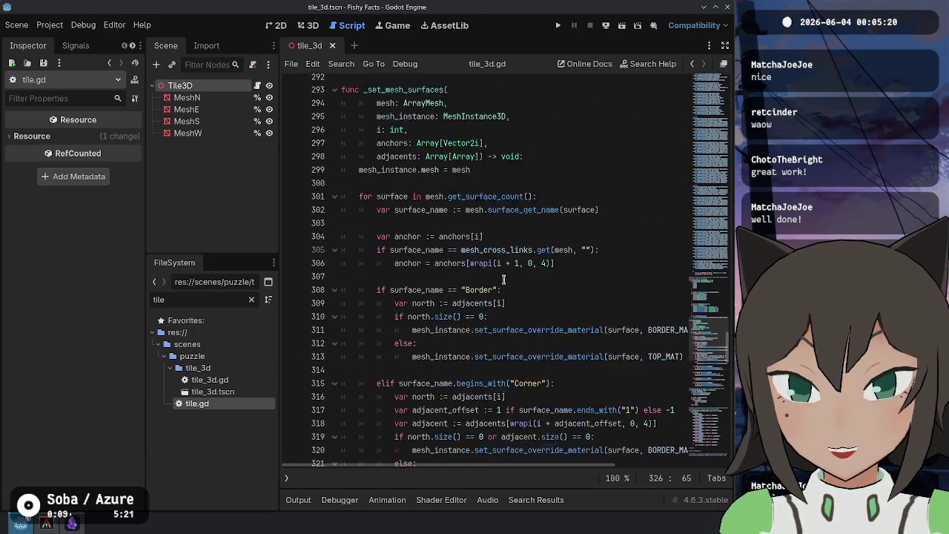
pyautogui.scroll(-4, 503, 279)
pyautogui.scroll(-5, 625, 244)
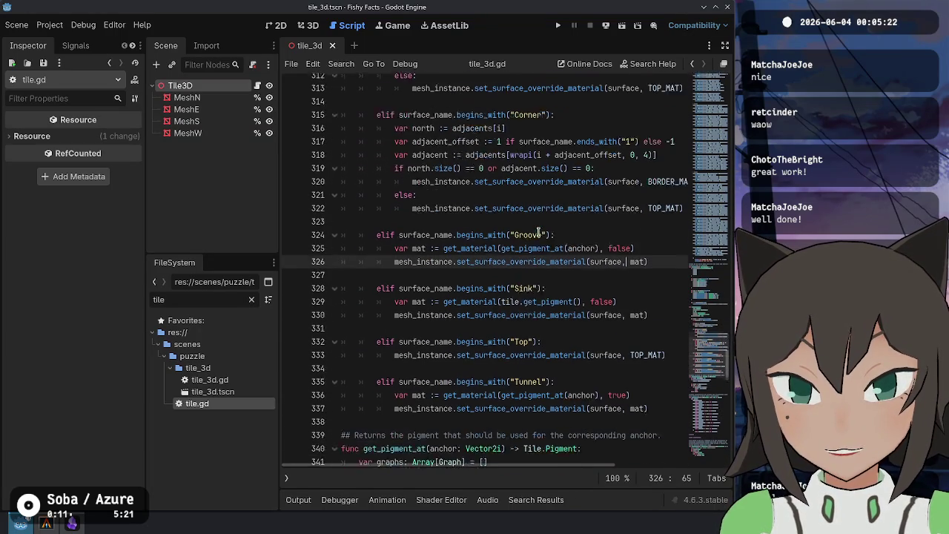
pyautogui.scroll(1, 523, 222)
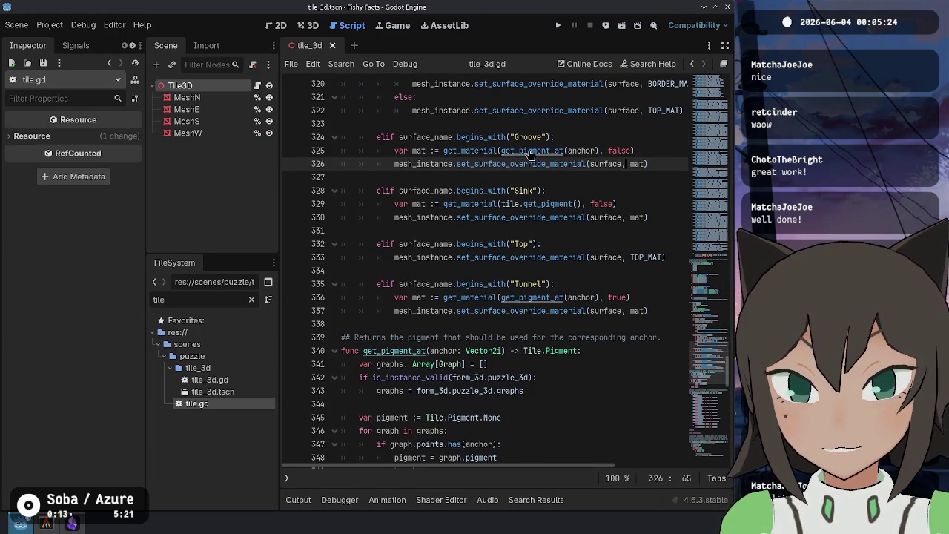
# Examine get_pigment_at's anchor parameter and is_instance_valid graphs check, then jump into form_3d.gd
pyautogui.keyDown('ctrl'); pyautogui.click(527, 152); pyautogui.keyUp('ctrl')
pyautogui.doubleClick(440, 271)
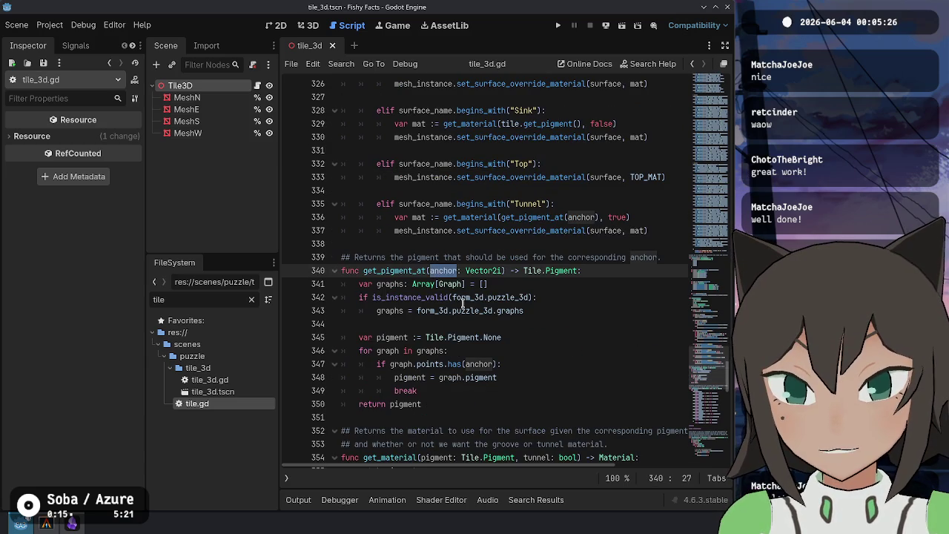
pyautogui.moveTo(370, 297); pyautogui.dragTo(526, 297)
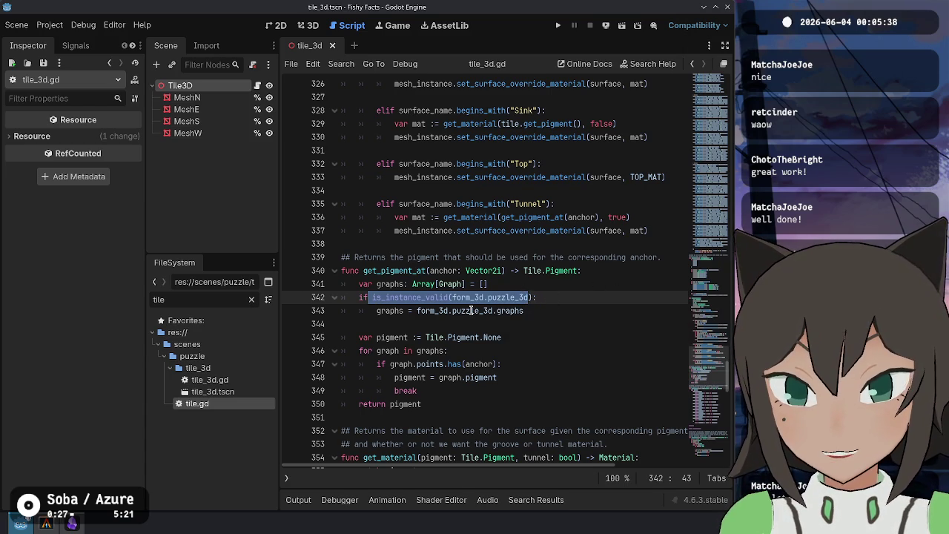
pyautogui.doubleClick(510, 311)
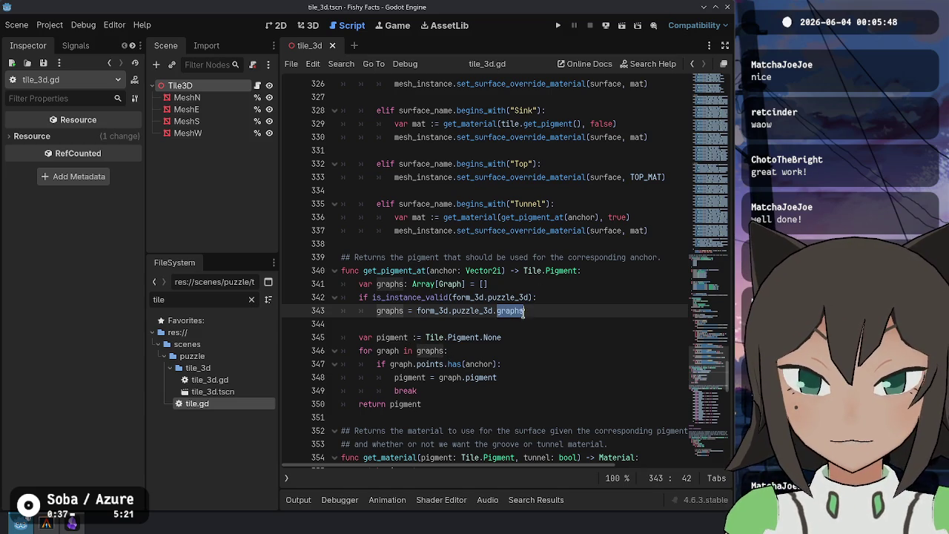
pyautogui.keyDown('ctrl'); pyautogui.click(471, 311); pyautogui.keyUp('ctrl')
pyautogui.scroll(-8, 541, 260)
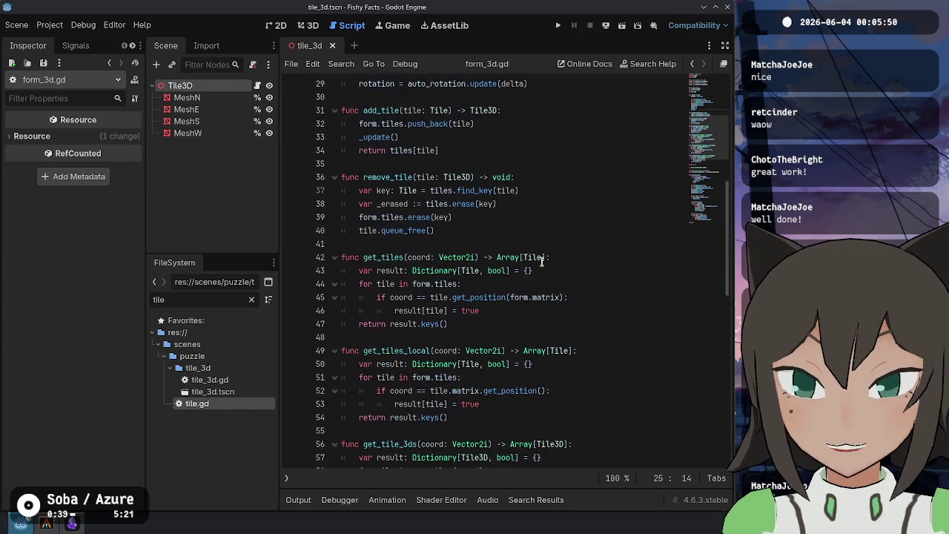
# Review form_3d.gd's remove-extra comment and update-existing-tiles loop
pyautogui.scroll(-10, 541, 261)
pyautogui.click(504, 364)
pyautogui.click(495, 430)
pyautogui.click(448, 231)
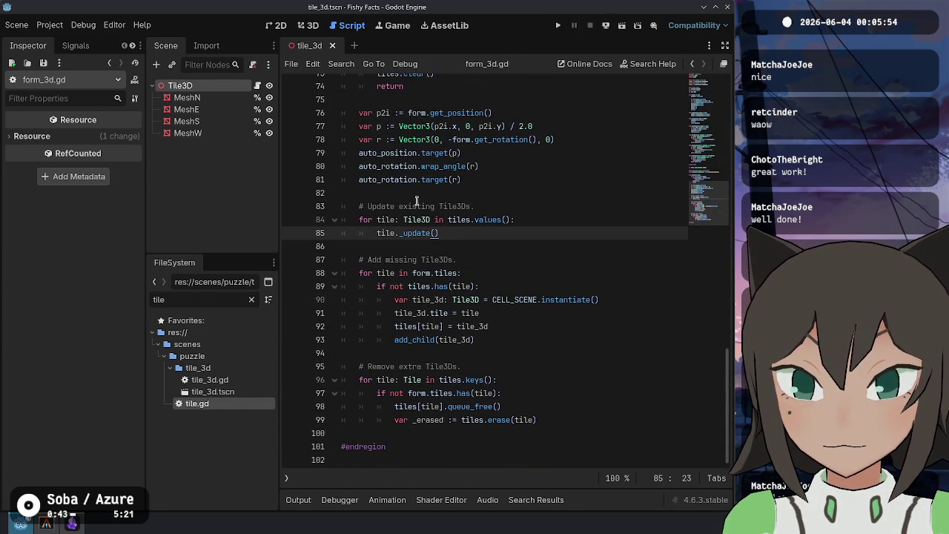
pyautogui.moveTo(417, 204); pyautogui.dragTo(435, 235)
pyautogui.scroll(3, 438, 249)
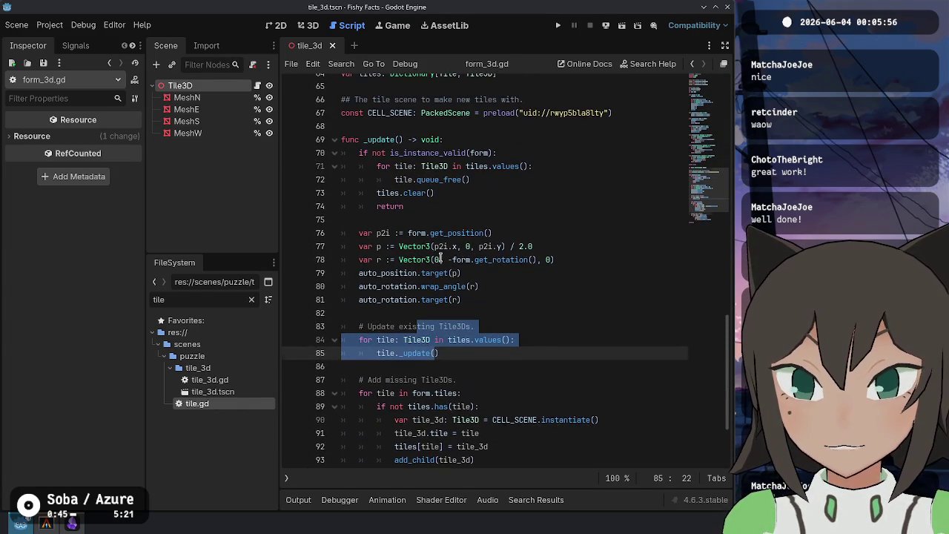
pyautogui.scroll(20, 443, 246)
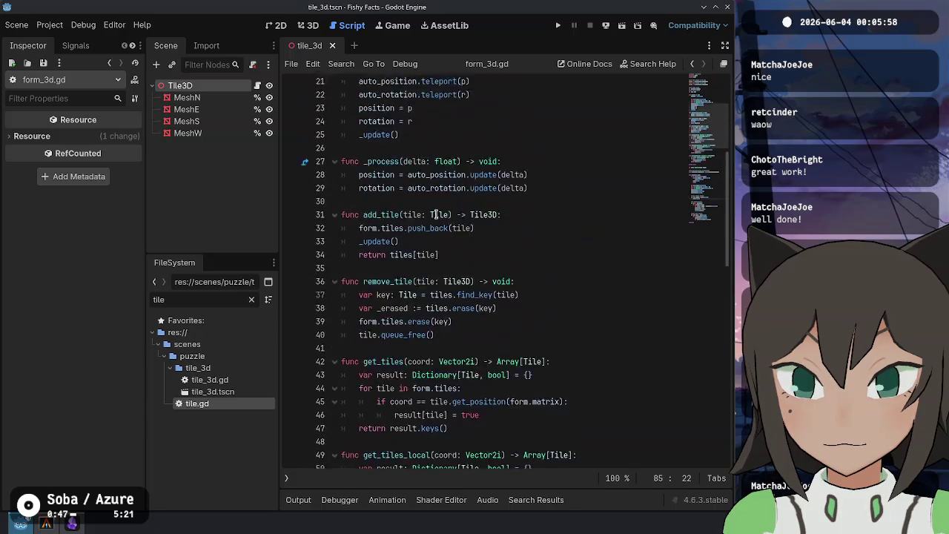
# Show the open scripts and methods list with Ctrl+\ and open puzzle_3d.gd
pyautogui.click(444, 164)
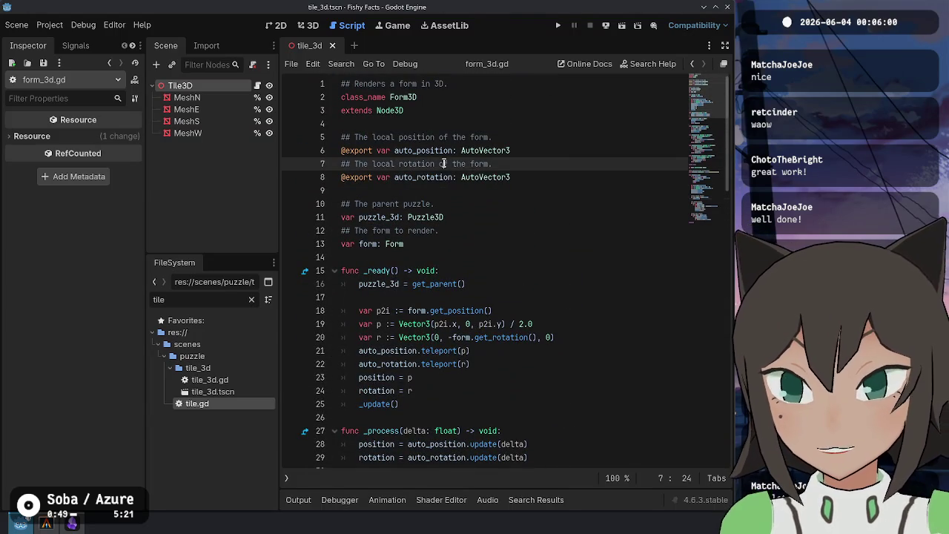
pyautogui.hotkey('ctrl', '\\')
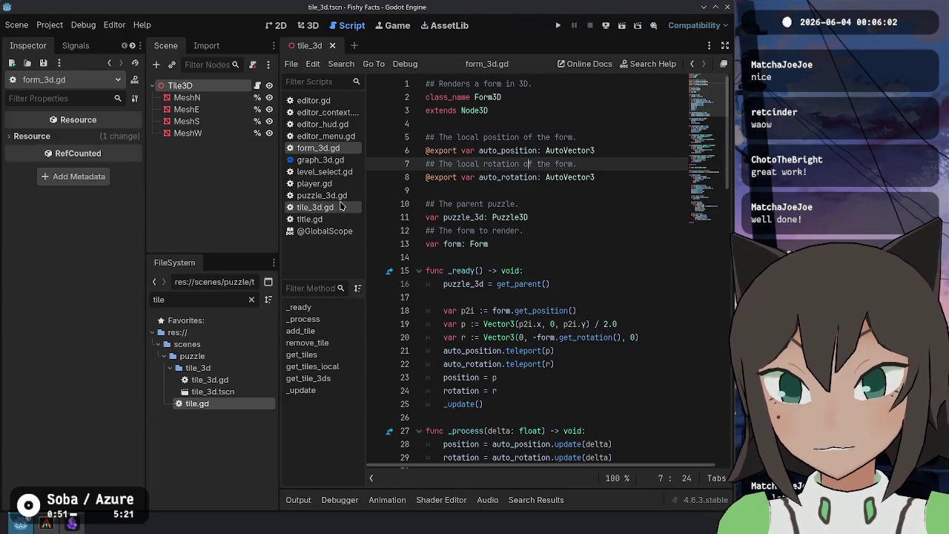
pyautogui.click(322, 195)
pyautogui.scroll(-5, 534, 271)
pyautogui.keyDown('ctrl'); pyautogui.scroll(3, 534, 271); pyautogui.keyUp('ctrl')
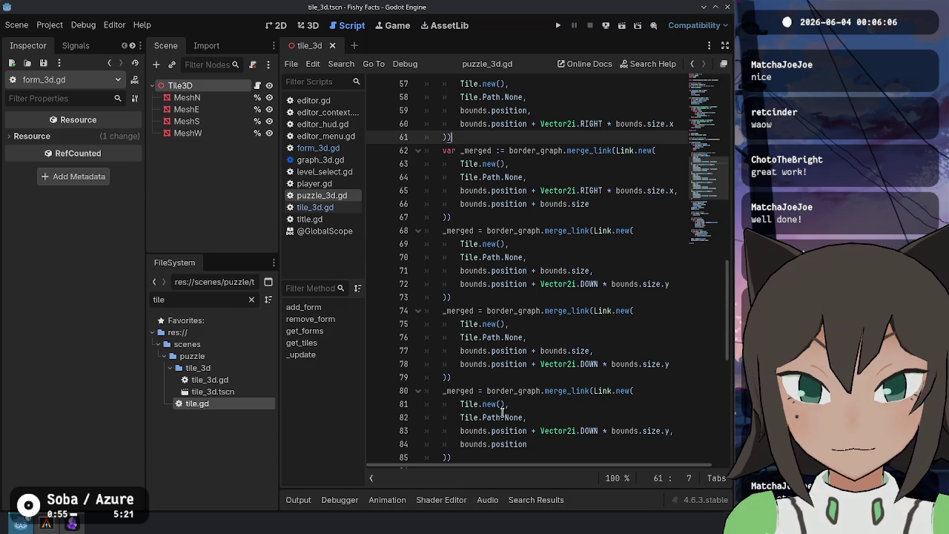
# Narrow the inspector and the scene/file docks to widen the script editor
pyautogui.moveTo(145, 230); pyautogui.dragTo(112, 227)
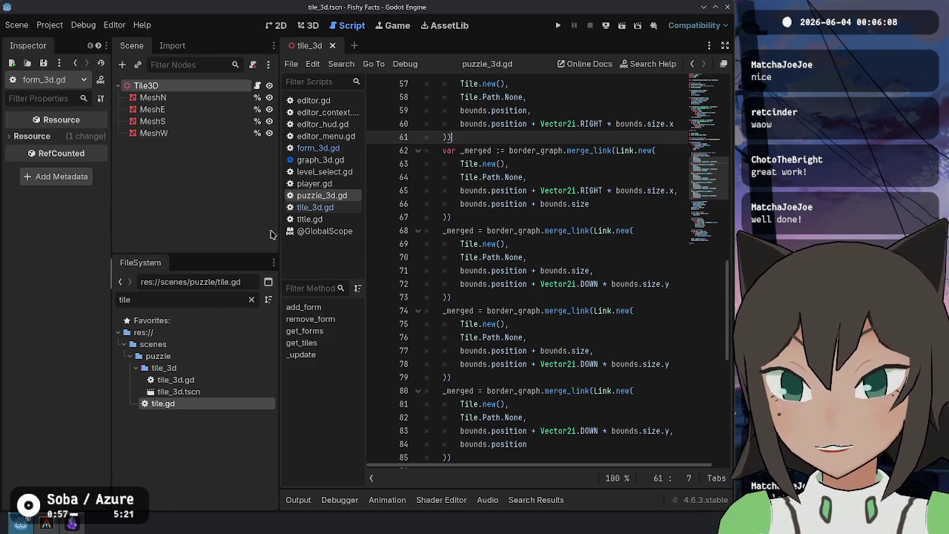
pyautogui.moveTo(279, 234); pyautogui.dragTo(221, 235)
pyautogui.click(593, 258)
# Review the add-missing and remove-extra Form3Ds blocks in puzzle_3d.gd
pyautogui.moveTo(700, 194); pyautogui.dragTo(704, 155)
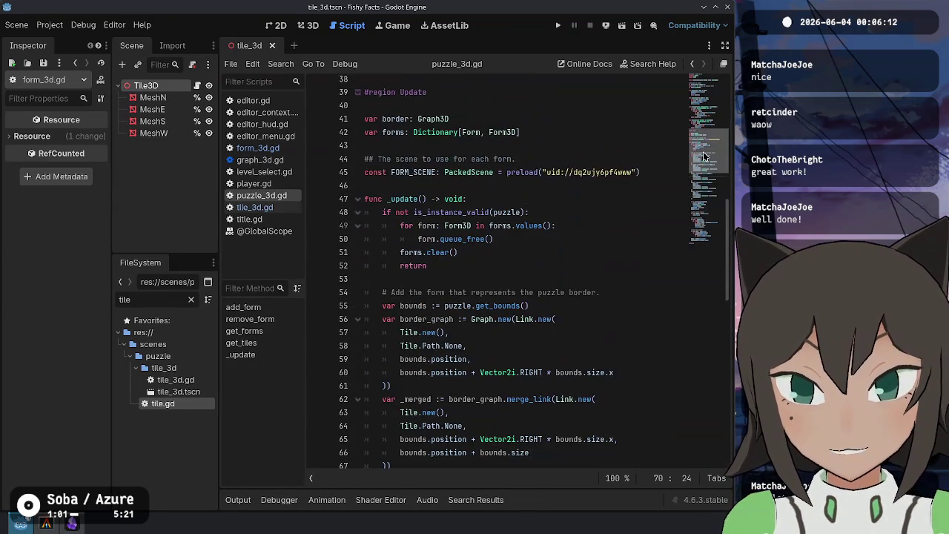
pyautogui.scroll(-4, 470, 200)
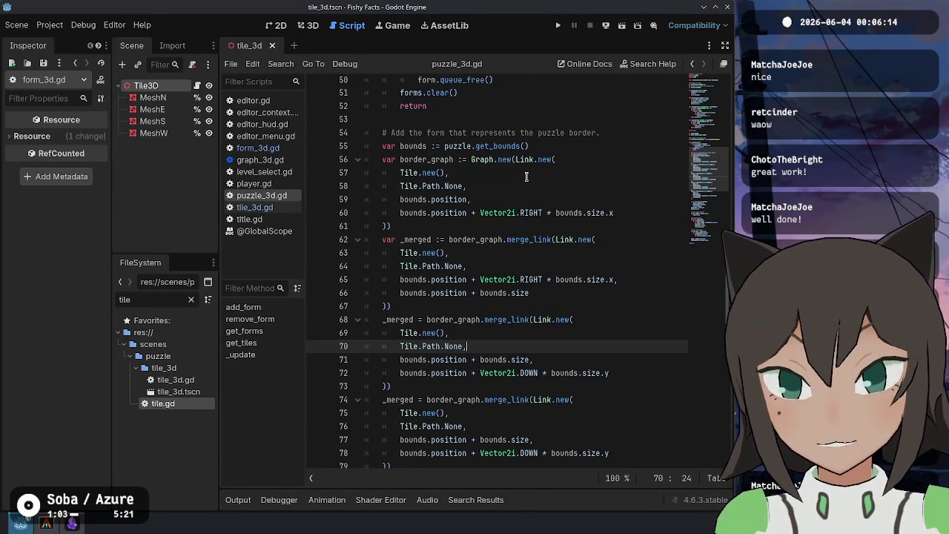
pyautogui.moveTo(501, 136); pyautogui.dragTo(509, 333)
pyautogui.scroll(-9, 509, 333)
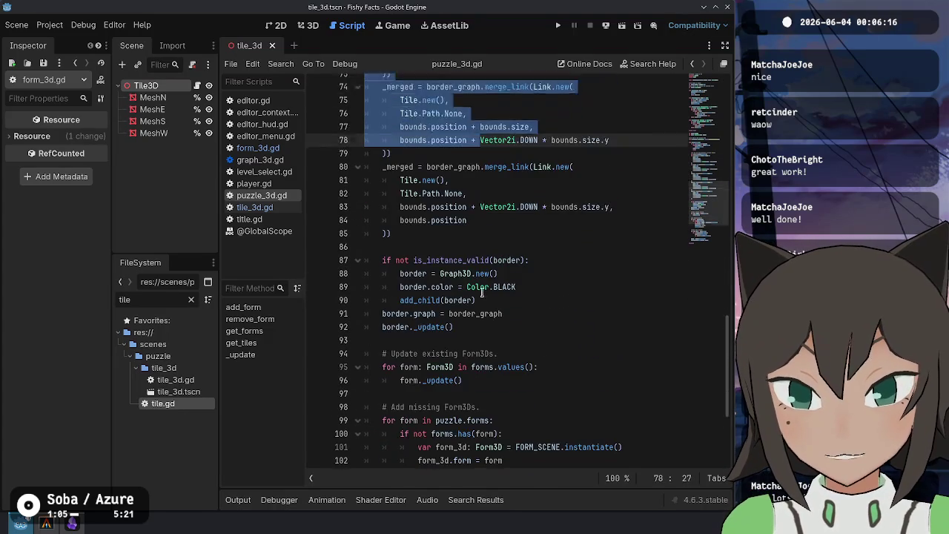
pyautogui.click(483, 291)
pyautogui.scroll(-3, 483, 292)
pyautogui.moveTo(459, 166); pyautogui.dragTo(452, 192)
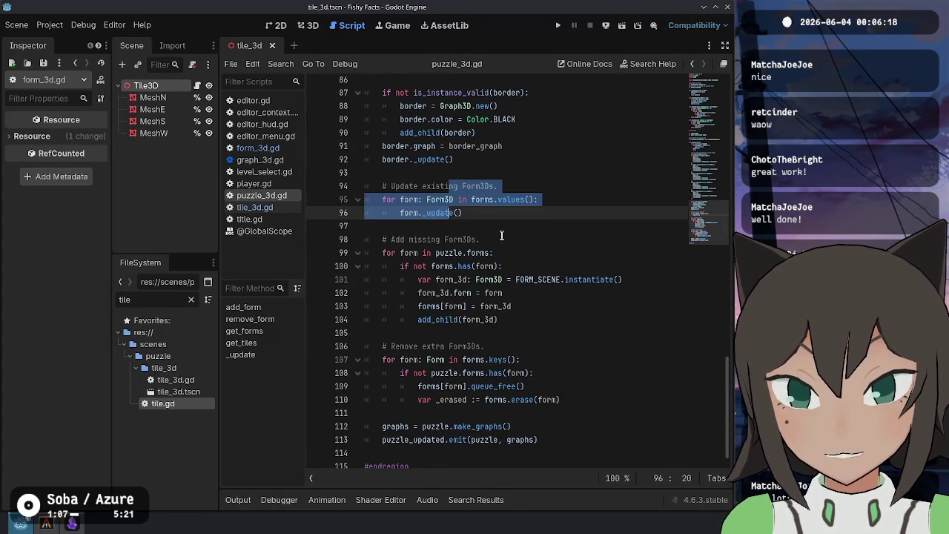
pyautogui.moveTo(410, 220); pyautogui.dragTo(498, 299)
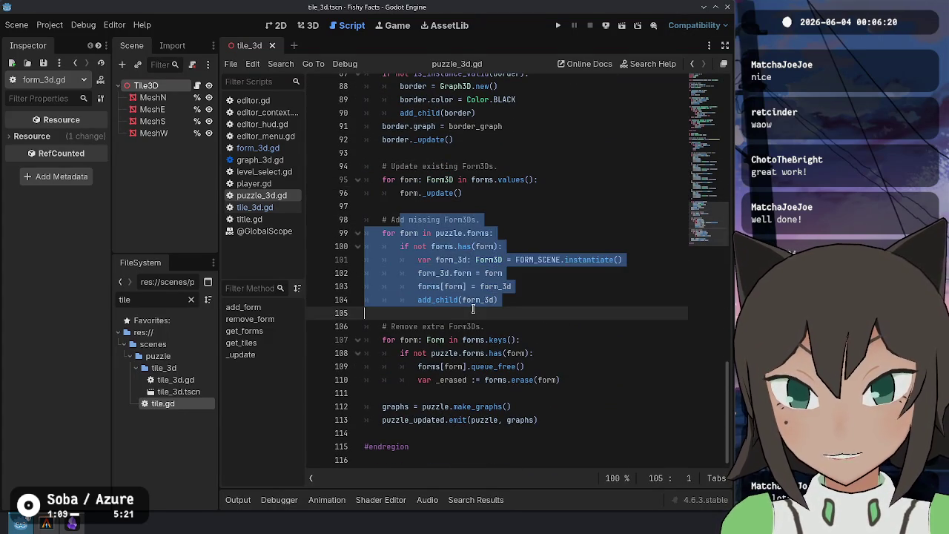
pyautogui.click(475, 355)
pyautogui.moveTo(428, 327); pyautogui.dragTo(443, 379)
# Move the graphs = puzzle.make_graphs() line from the end to above the Form3D update loop
pyautogui.click(451, 412)
pyautogui.moveTo(527, 412); pyautogui.dragTo(377, 408)
pyautogui.hotkey('ctrl', 'c')
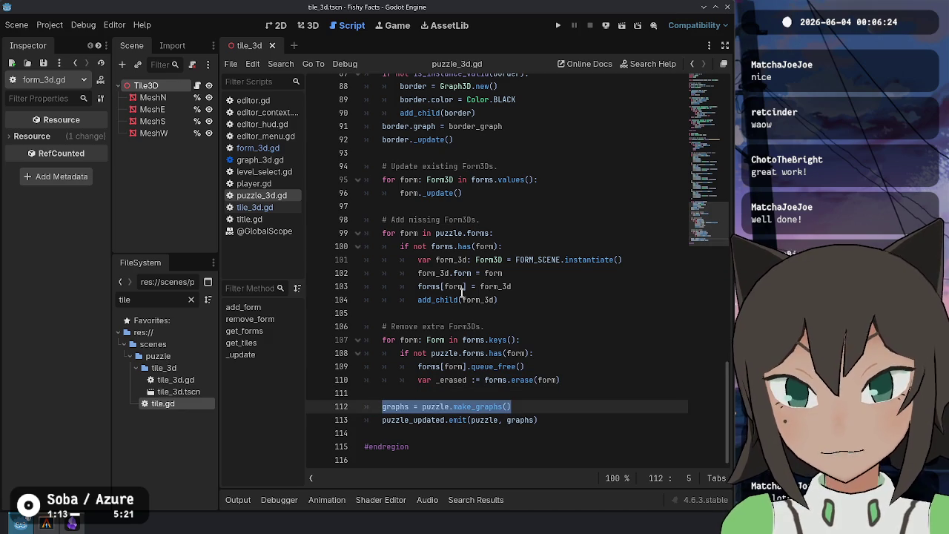
pyautogui.moveTo(525, 403); pyautogui.dragTo(524, 391)
pyautogui.press('BackSpace')
pyautogui.click(515, 139)
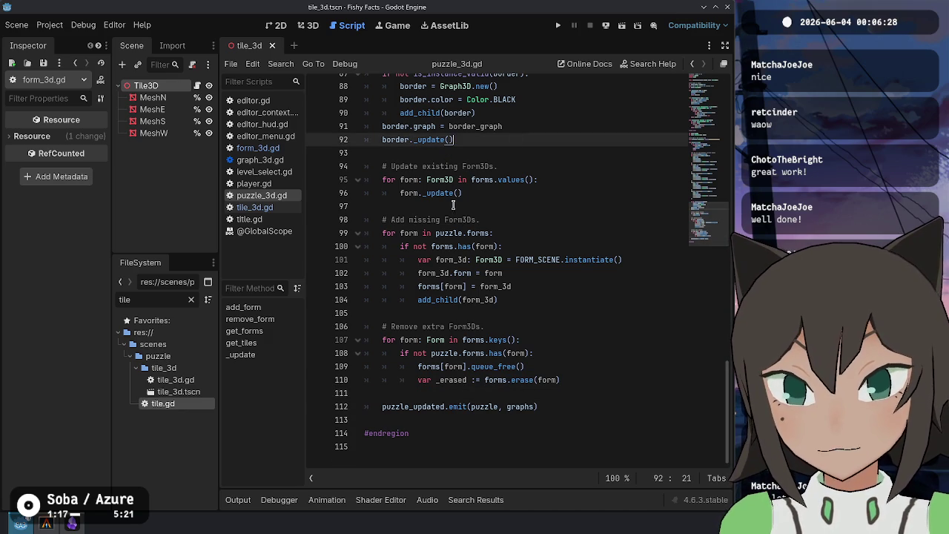
pyautogui.doubleClick(439, 193)
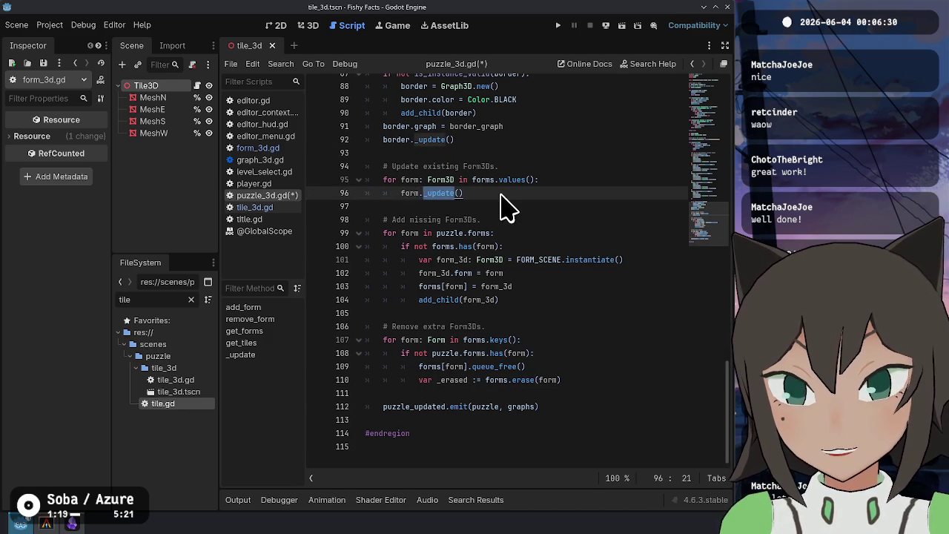
pyautogui.scroll(3, 508, 205)
pyautogui.press('Up')
pyautogui.press('Up')
pyautogui.press('Up')
pyautogui.scroll(-2, 517, 237)
pyautogui.click(540, 221)
pyautogui.press('Return')
pyautogui.hotkey('ctrl', 'v')
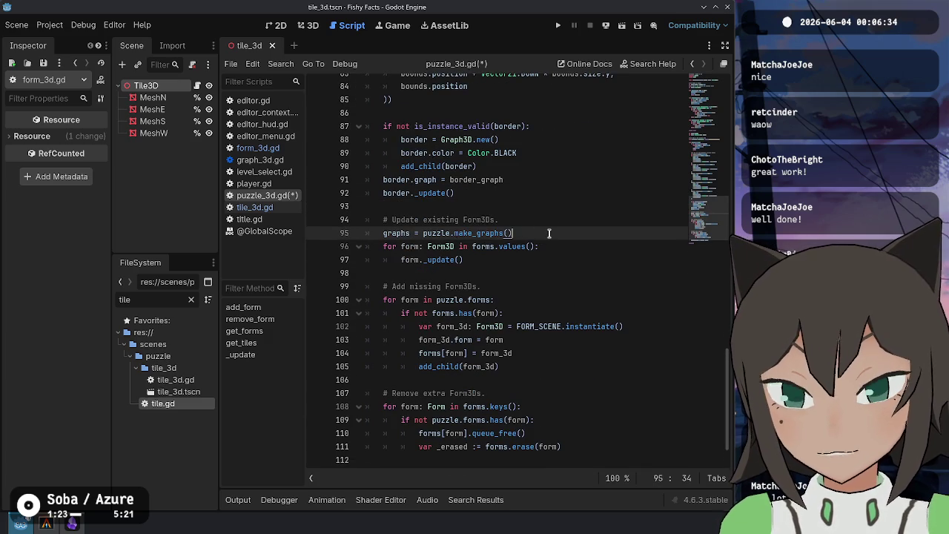
# Clear the leftover empty line and save puzzle_3d.gd
pyautogui.scroll(-2, 522, 284)
pyautogui.click(445, 406)
pyautogui.hotkey('ctrl', 's')
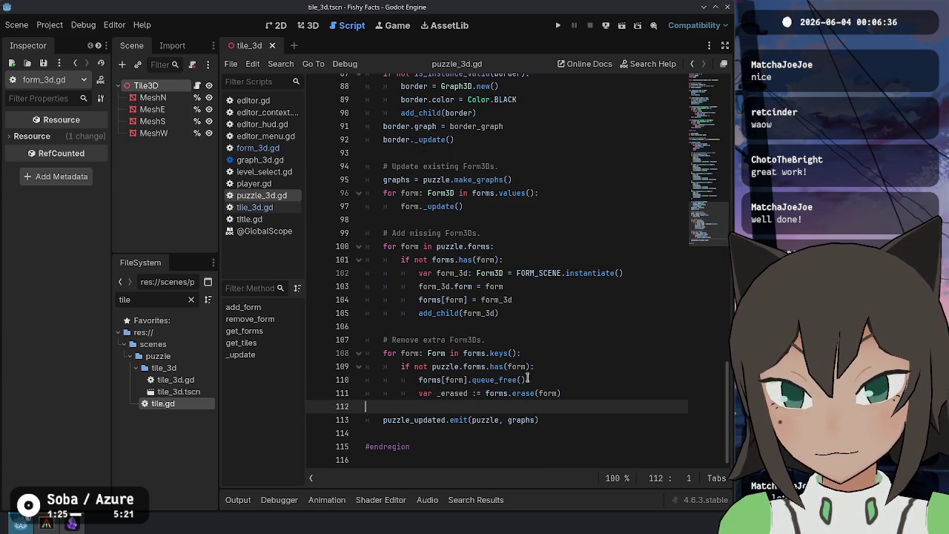
pyautogui.scroll(3, 646, 272)
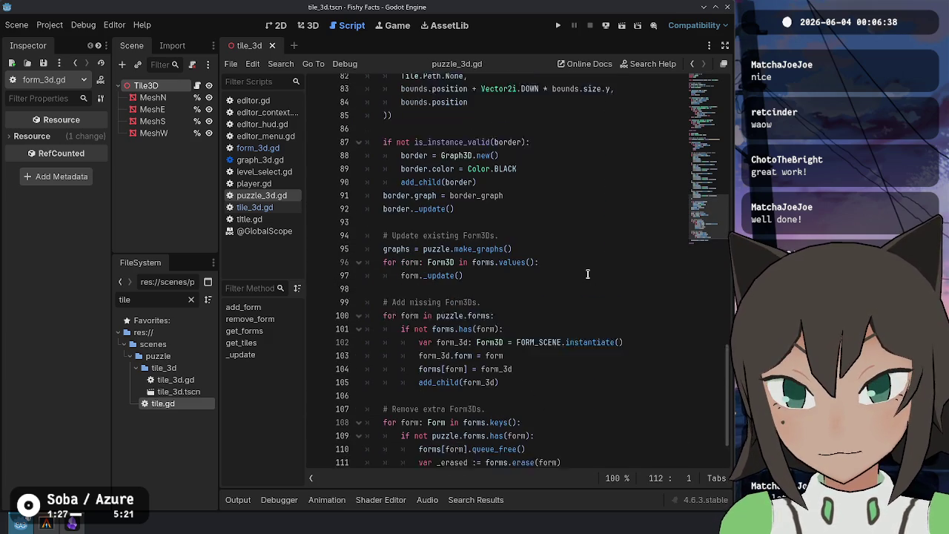
pyautogui.scroll(-3, 646, 271)
pyautogui.click(567, 183)
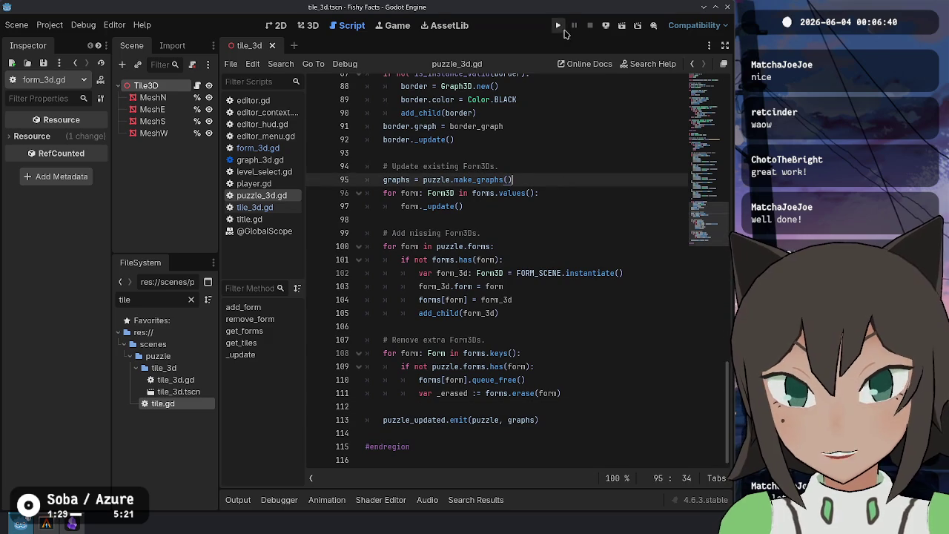
# Run the game and briefly enter and leave the heart puzzle from Level Select
pyautogui.click(559, 25)
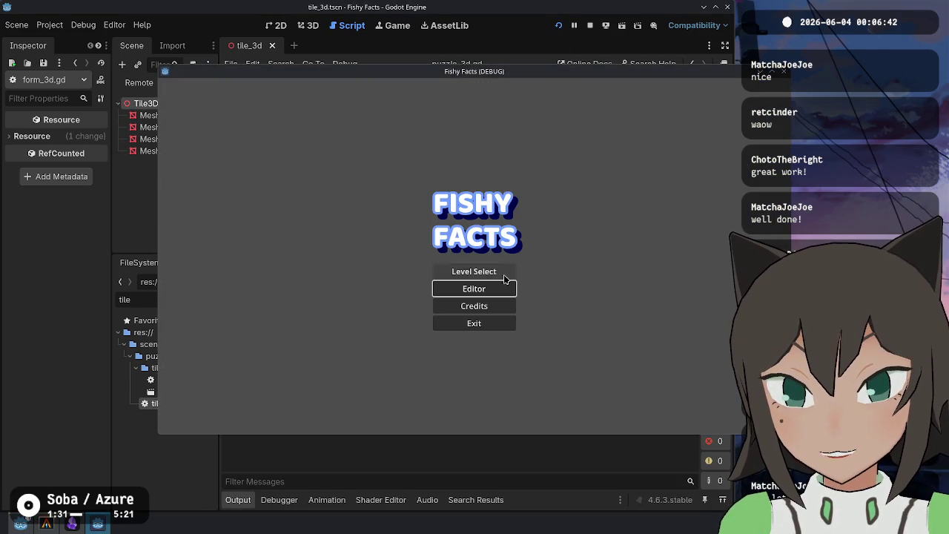
pyautogui.click(504, 274)
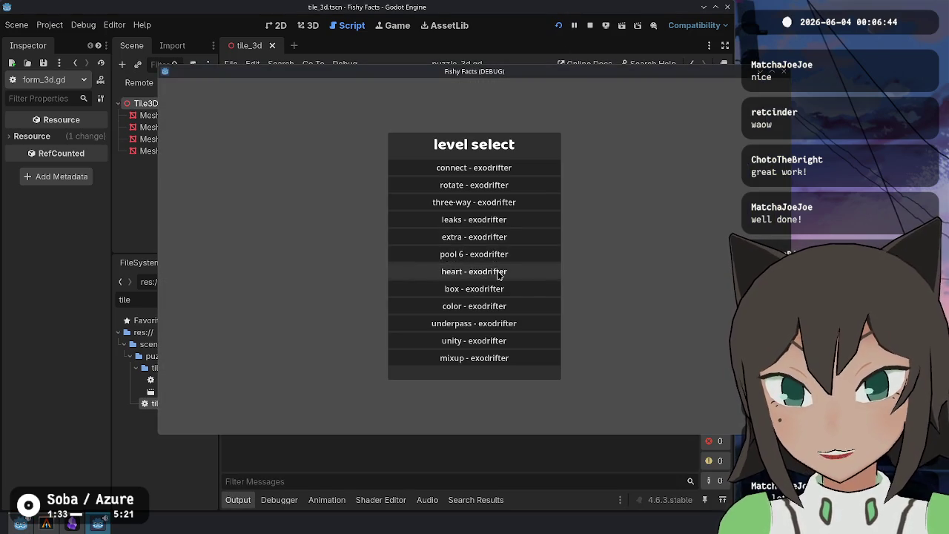
pyautogui.click(493, 271)
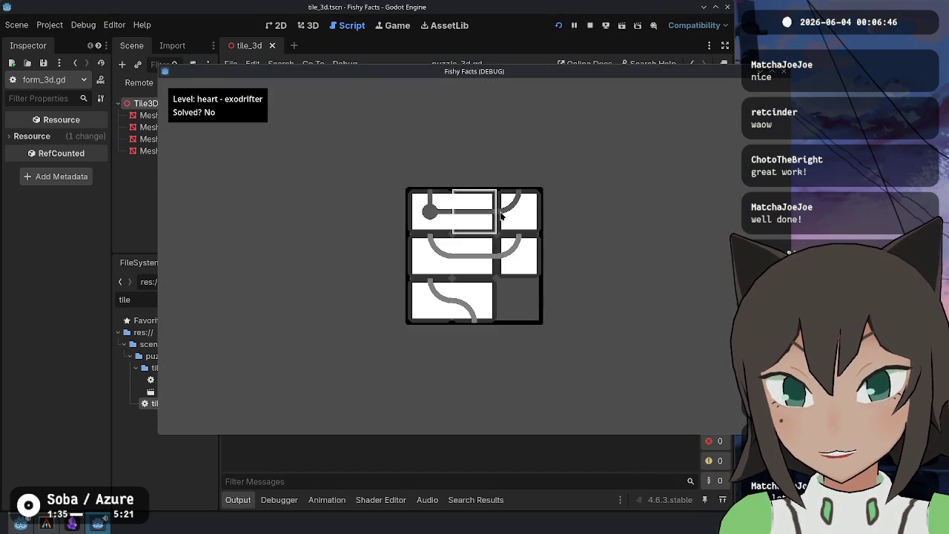
pyautogui.press('Escape')
pyautogui.click(492, 273)
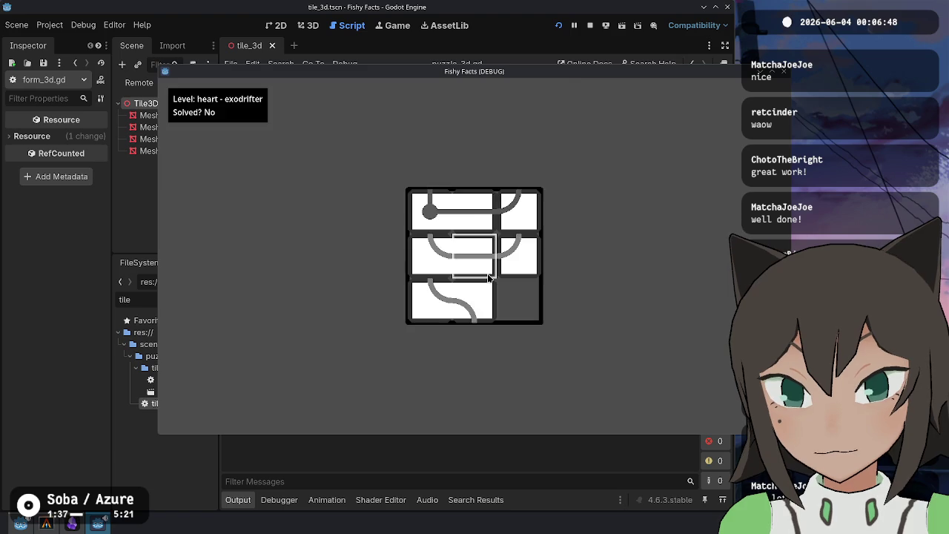
pyautogui.press('Escape')
# Solve the underpass puzzle by moving the blue and red tiles into place
pyautogui.click(482, 330)
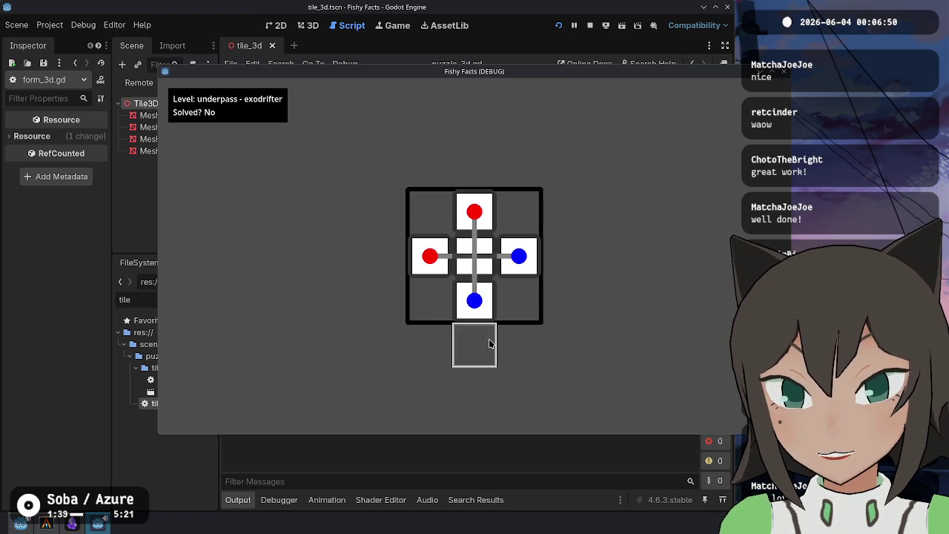
pyautogui.click(523, 254)
pyautogui.click(525, 230)
pyautogui.click(482, 219)
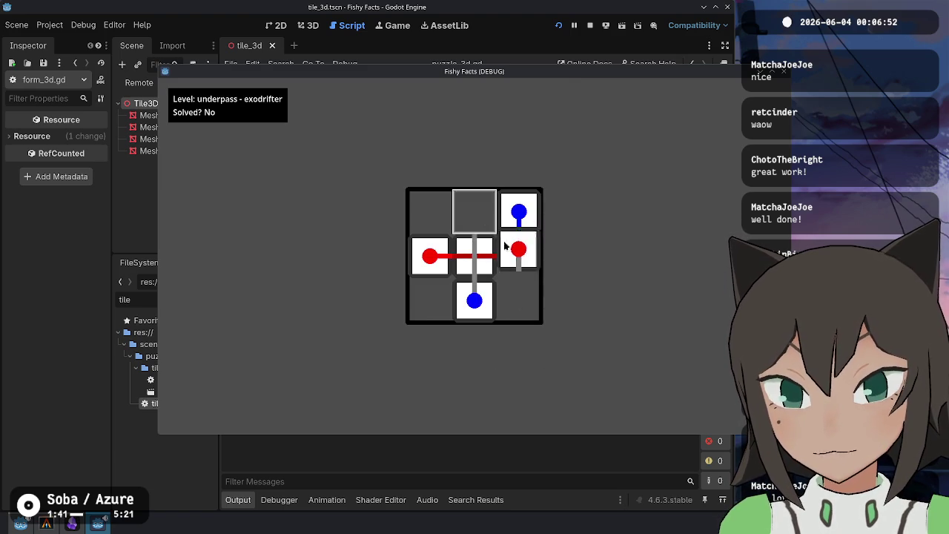
pyautogui.click(512, 261)
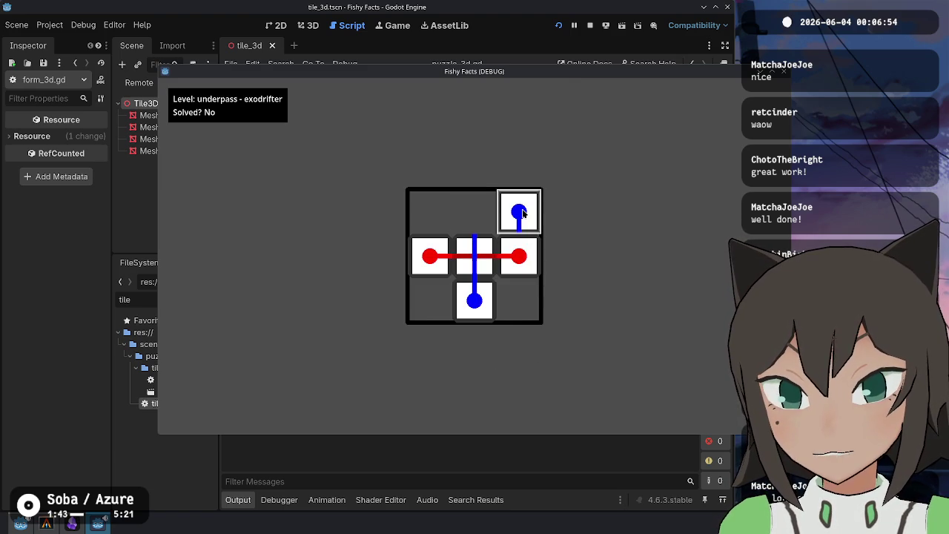
pyautogui.click(520, 216)
pyautogui.click(489, 220)
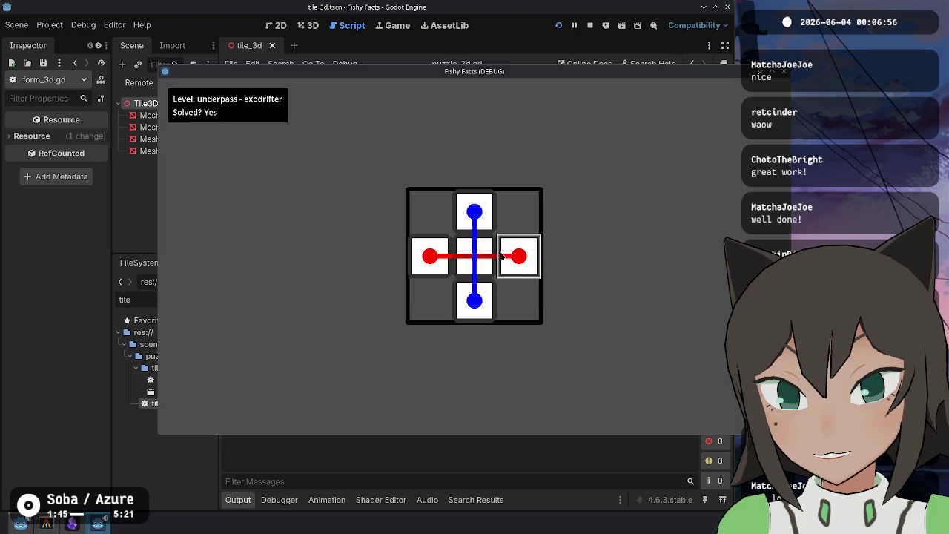
pyautogui.click(510, 258)
pyautogui.click(515, 258)
pyautogui.click(515, 258)
pyautogui.click(470, 211)
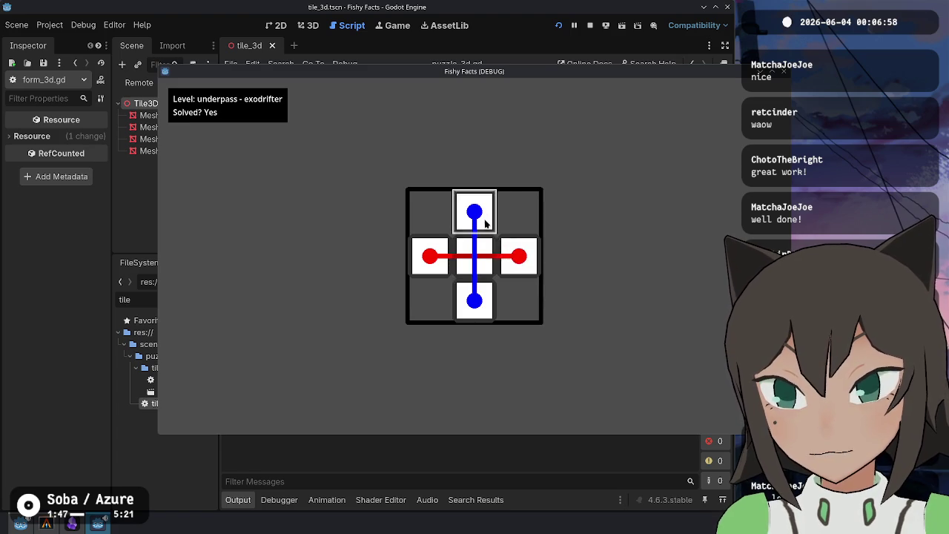
pyautogui.click(506, 213)
pyautogui.click(523, 268)
pyautogui.click(521, 273)
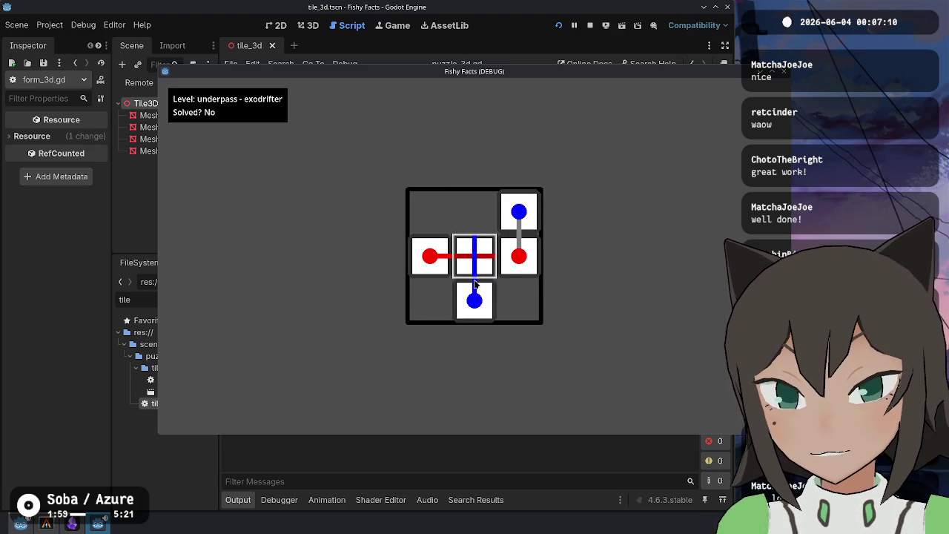
pyautogui.click(519, 214)
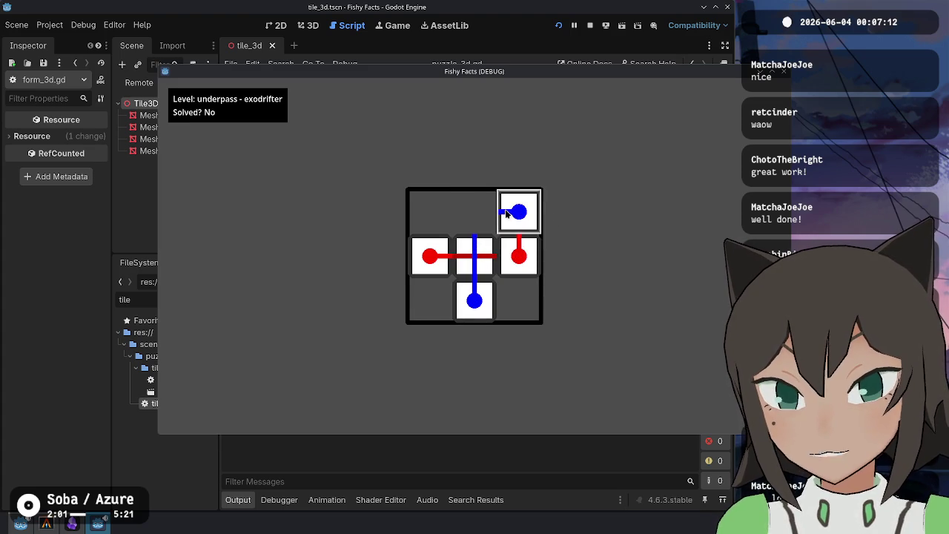
pyautogui.click(432, 215)
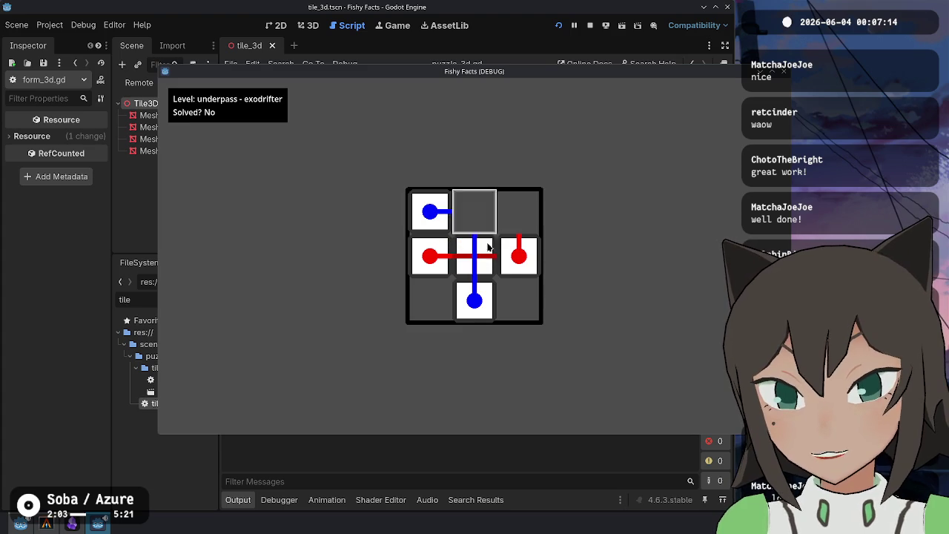
pyautogui.click(457, 206)
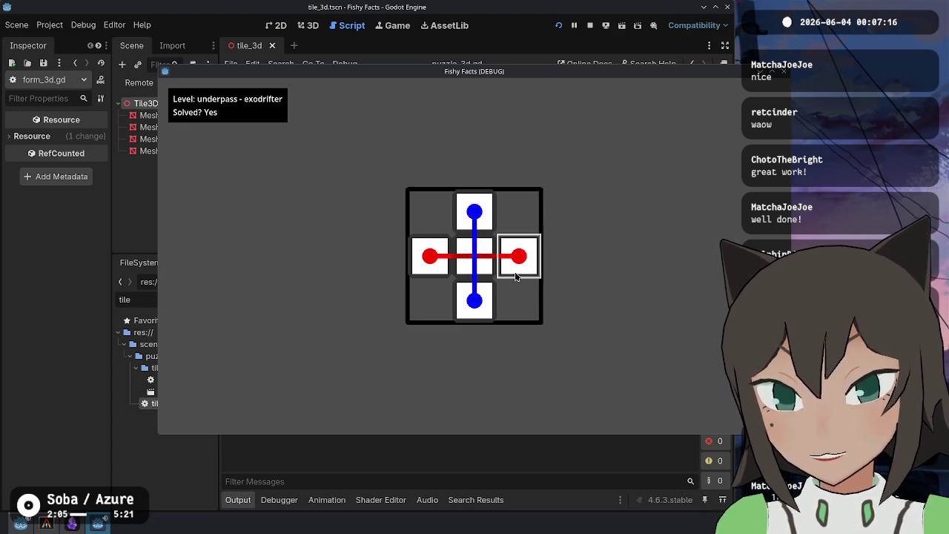
# Solve the unity level by sliding tiles into a red H, then stop the game
pyautogui.press('Escape')
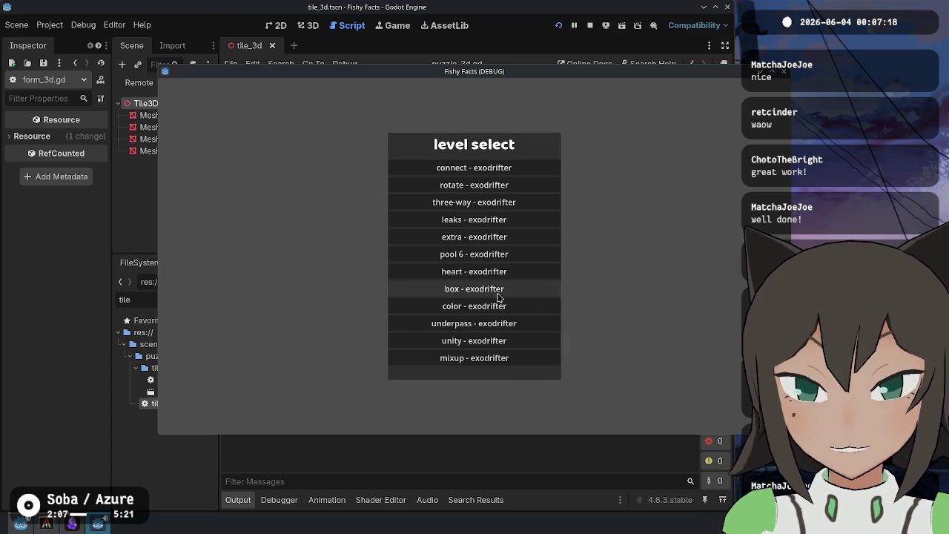
pyautogui.click(482, 339)
pyautogui.click(481, 272)
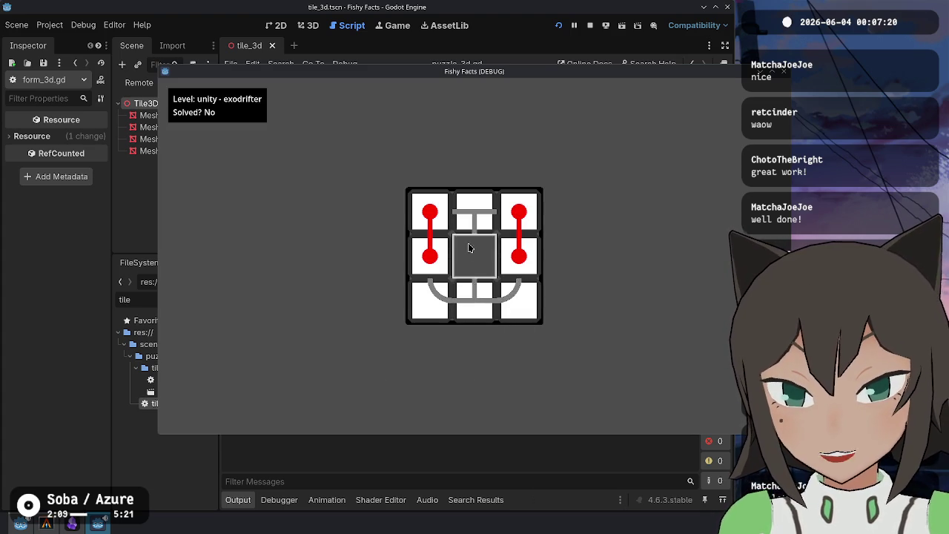
pyautogui.click(441, 255)
pyautogui.click(432, 282)
pyautogui.click(475, 296)
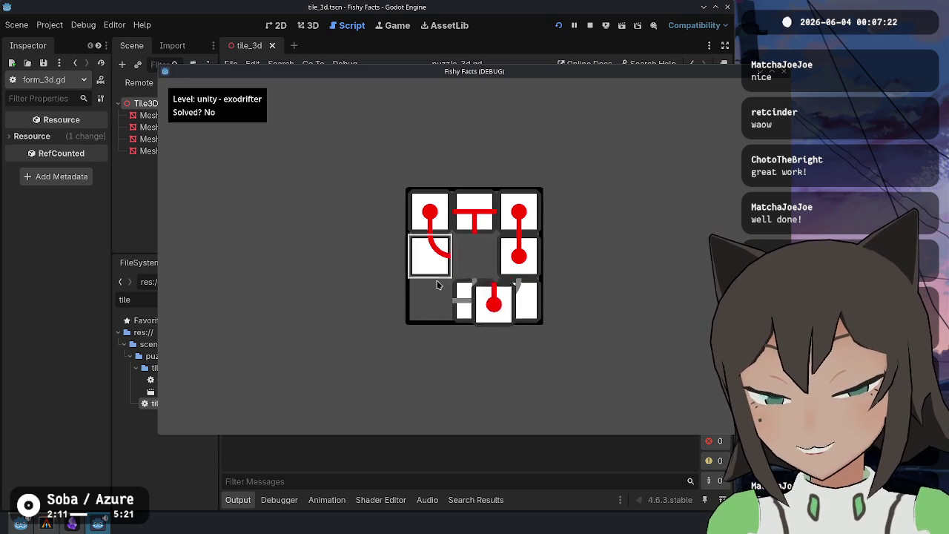
pyautogui.click(438, 256)
pyautogui.click(477, 213)
pyautogui.click(471, 252)
pyautogui.click(471, 211)
pyautogui.click(510, 250)
pyautogui.click(475, 276)
pyautogui.click(498, 293)
pyautogui.click(506, 225)
pyautogui.click(506, 248)
pyautogui.click(519, 214)
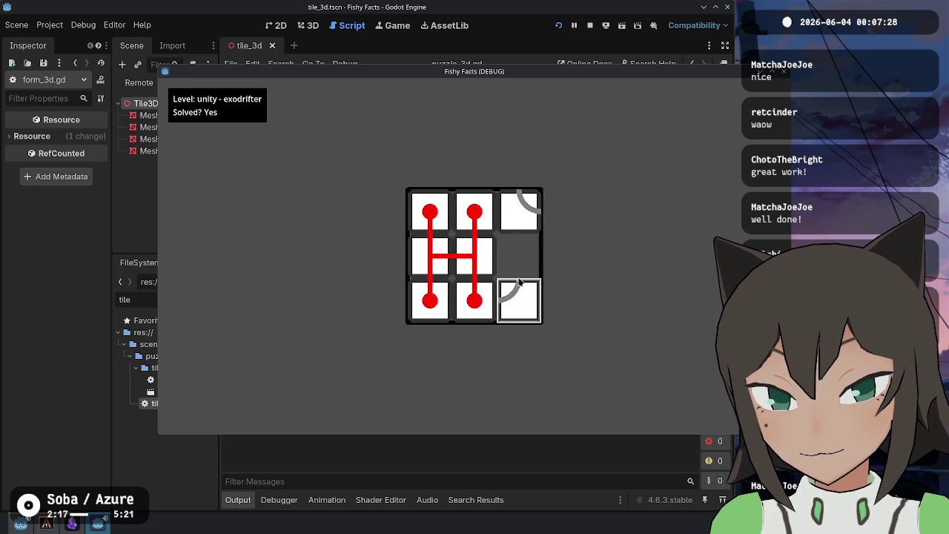
pyautogui.click(589, 25)
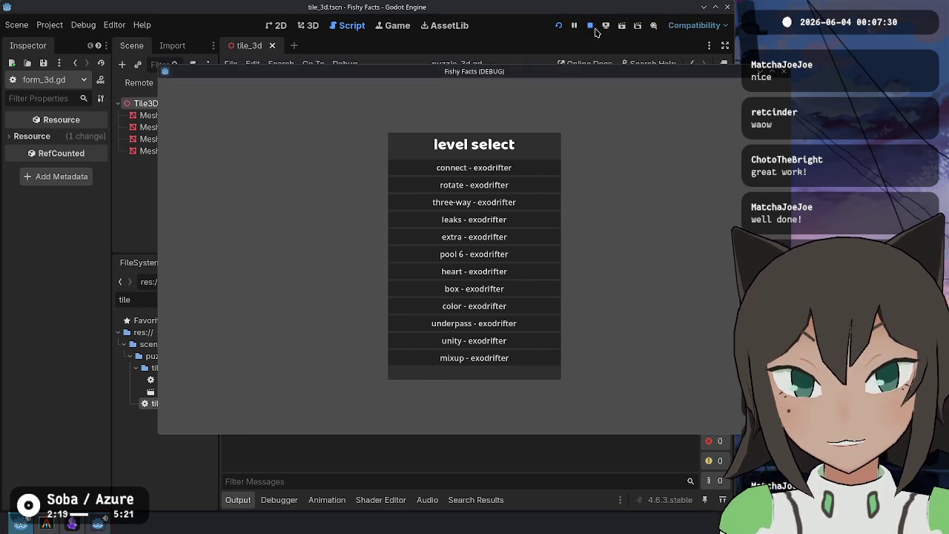
pyautogui.click(55, 525)
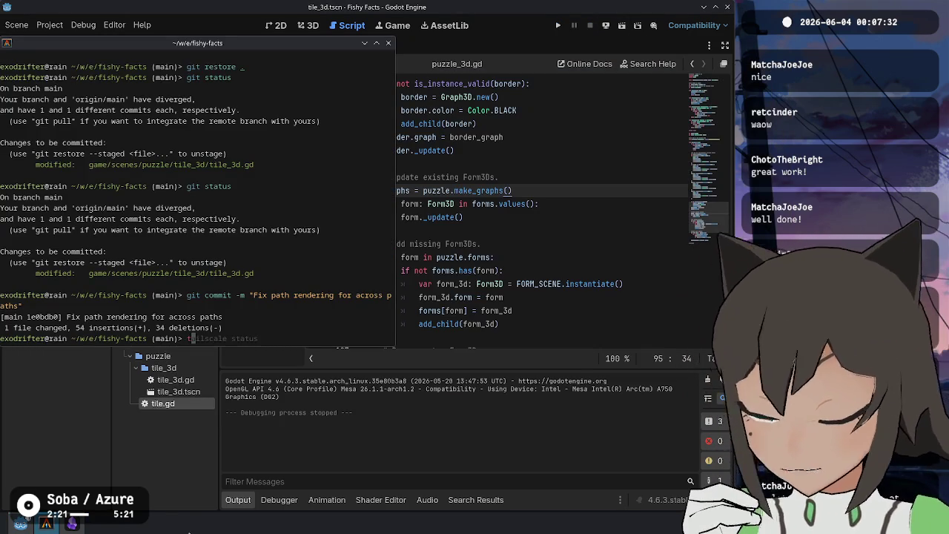
# Stage the script hunks via git add -p and commit 'Fix path color not updating right away'
pyautogui.write('git add -p')
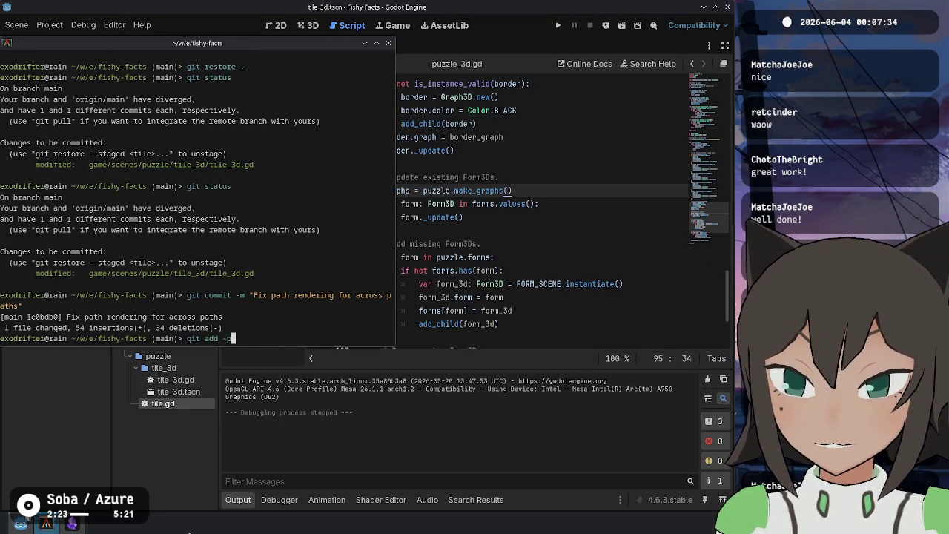
pyautogui.press('Return')
pyautogui.write('y y ')
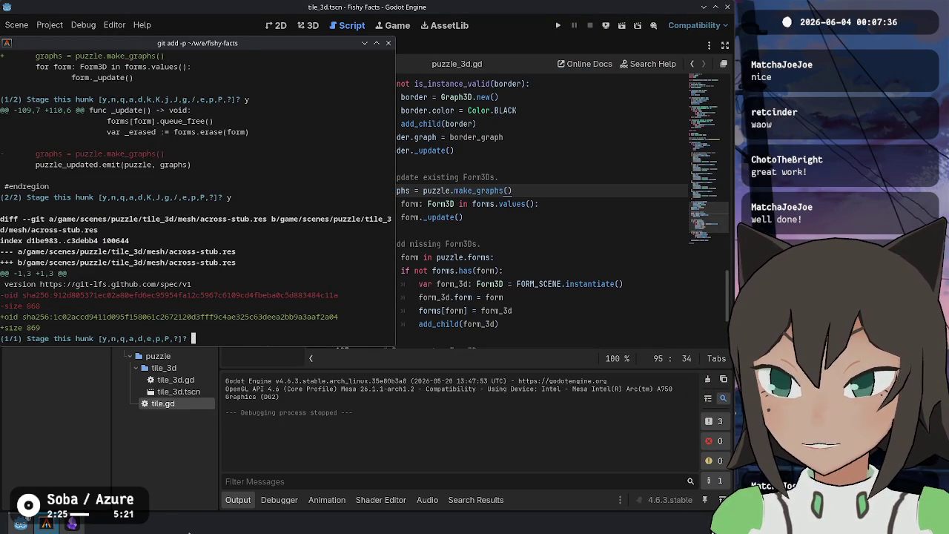
pyautogui.write('n n n n ')
pyautogui.write('git c')
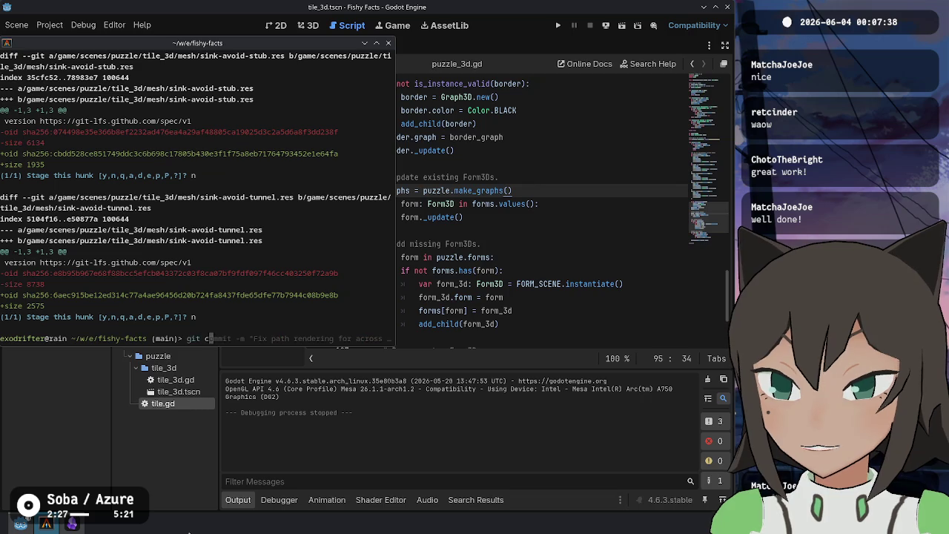
pyautogui.write('ommit -m "Fix pat')
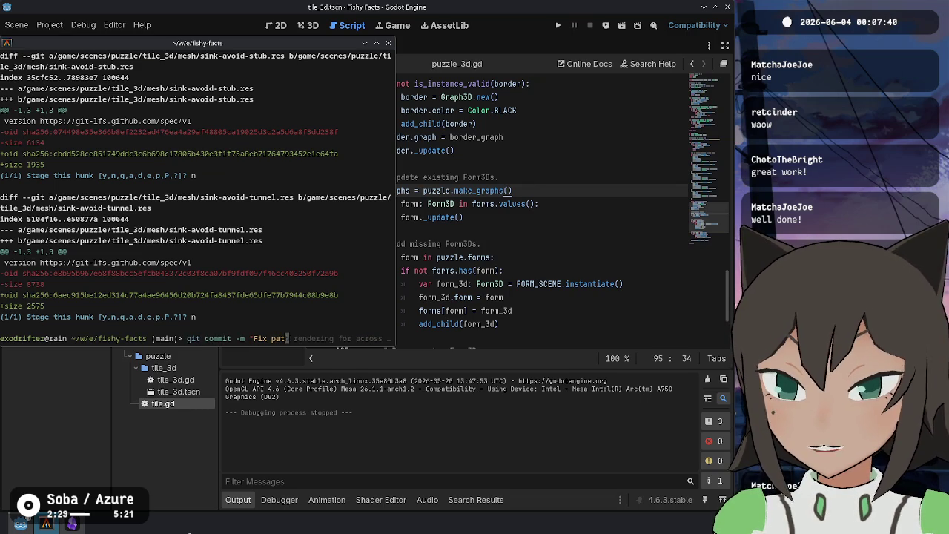
pyautogui.write('h coloring ')
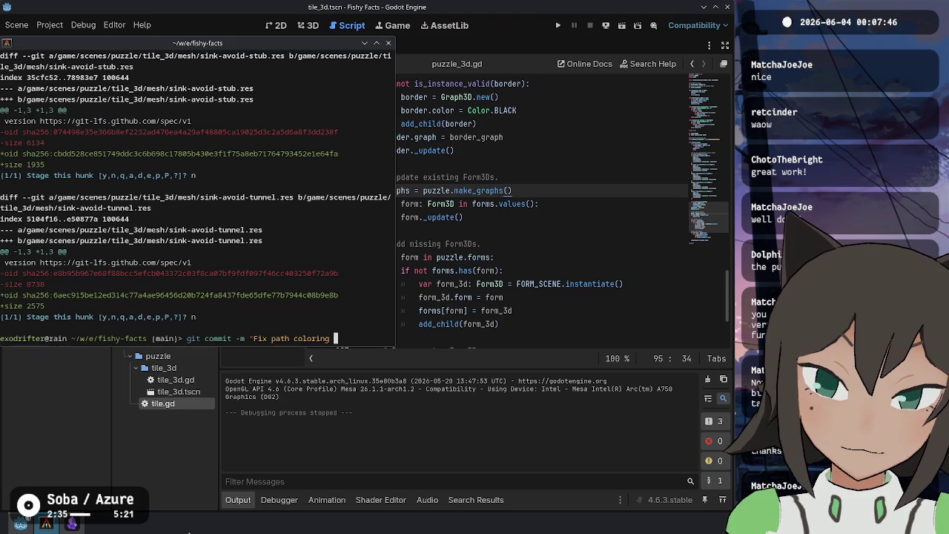
pyautogui.write('updating')
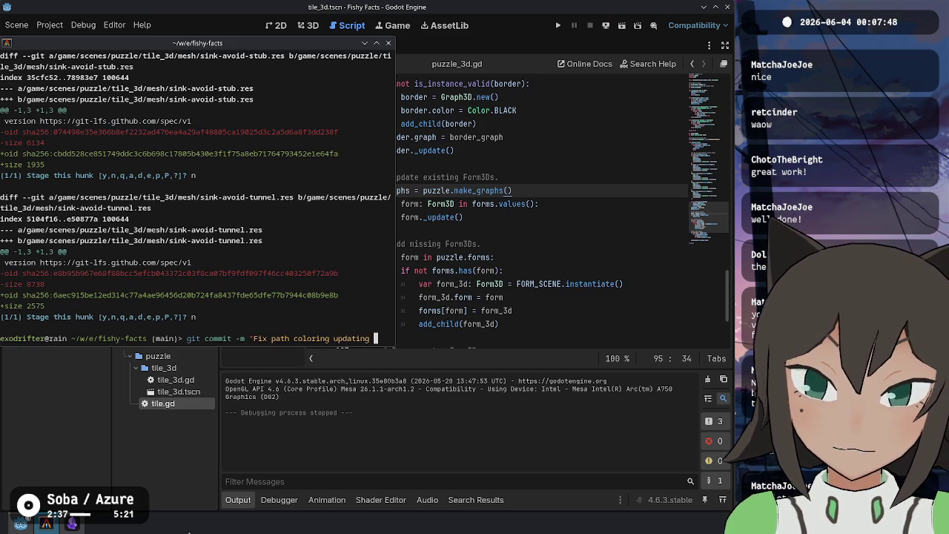
pyautogui.hotkey('ctrl', 'w')
pyautogui.hotkey('ctrl', 'w')
pyautogui.write('color ')
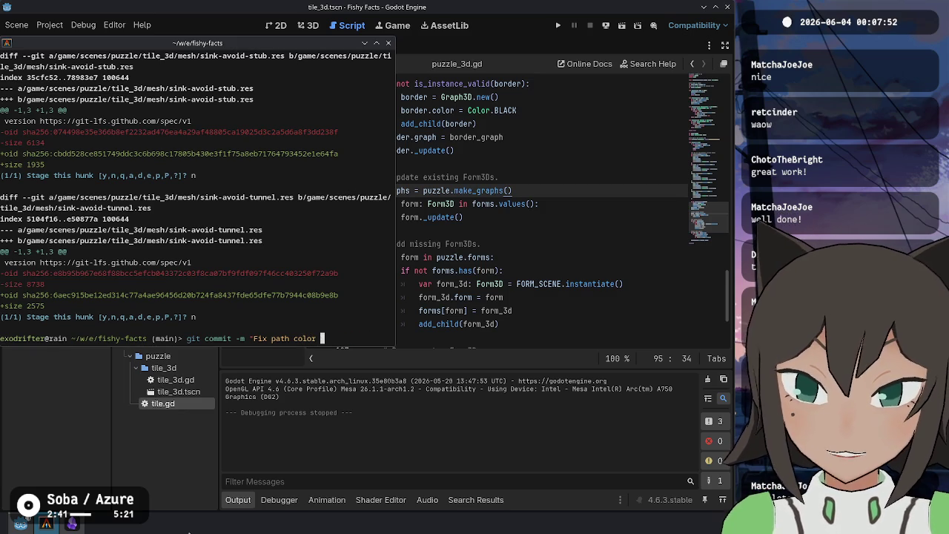
pyautogui.write('not updating right away"')
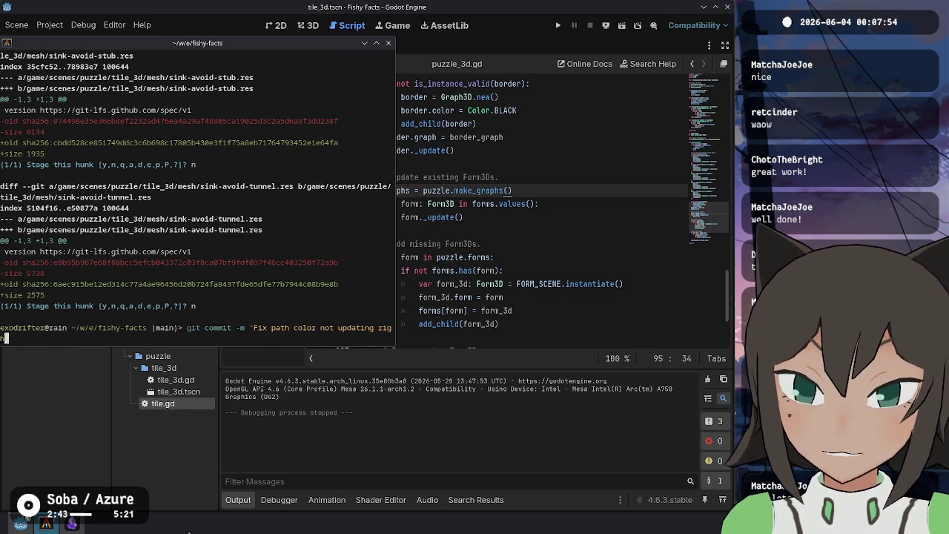
pyautogui.press('Return')
# Check git status and restore the leftover modified mesh files
pyautogui.write('git status')
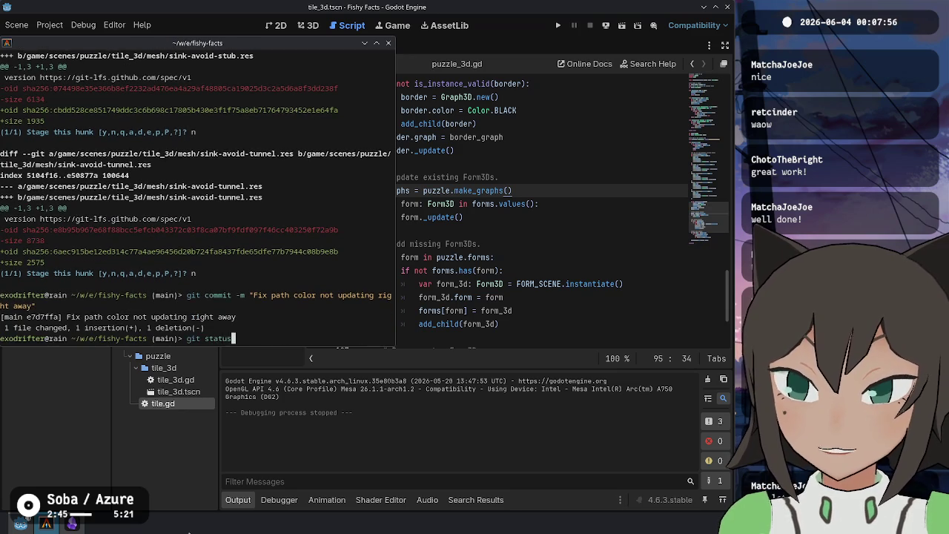
pyautogui.press('Return')
pyautogui.write('git resto')
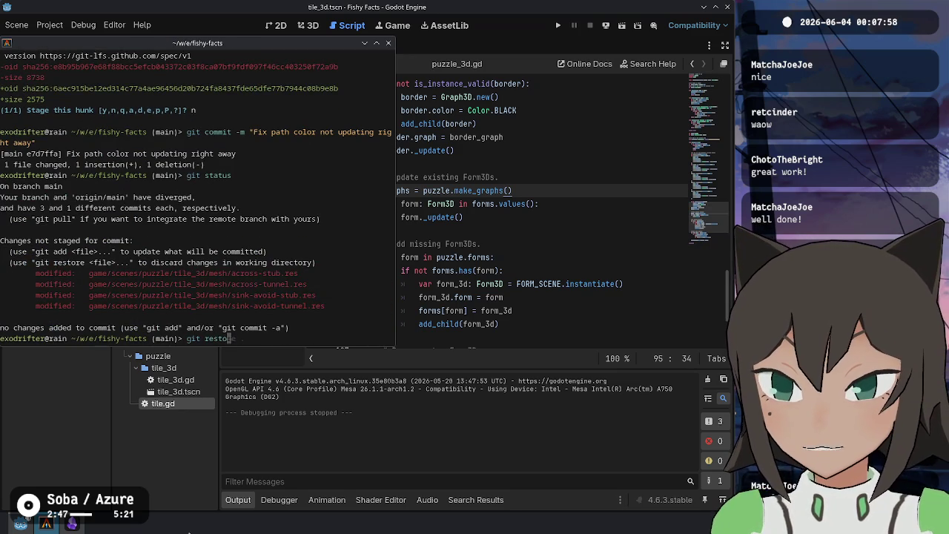
pyautogui.press('Return')
# Confirm the working tree is clean and compare git log for main and origin/main
pyautogui.write('git status')
pyautogui.press('Return')
pyautogui.write('git p')
pyautogui.press('BackSpace')
pyautogui.press('BackSpace')
pyautogui.write('log')
pyautogui.press('Return')
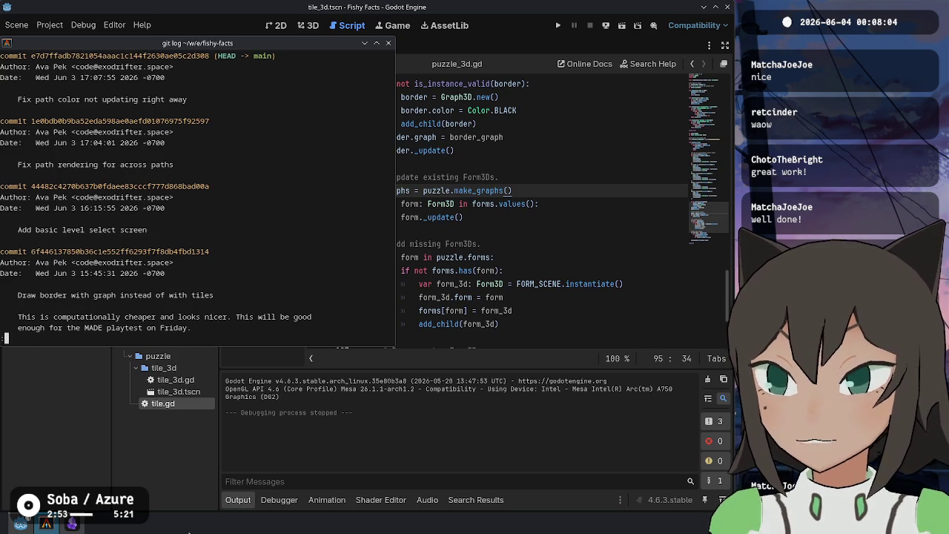
pyautogui.write('git l')
pyautogui.write('og -')
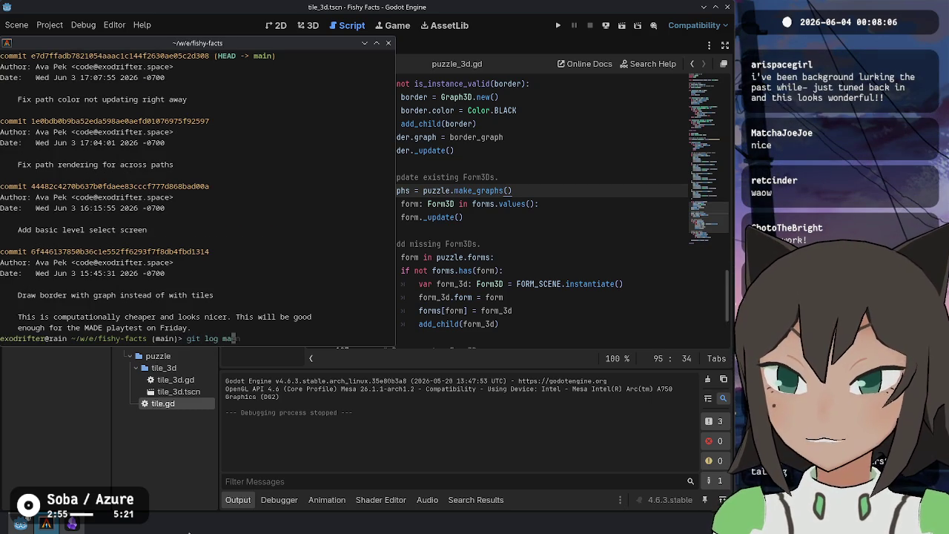
pyautogui.press('Return')
pyautogui.write('git log origin')
pyautogui.press('Right')
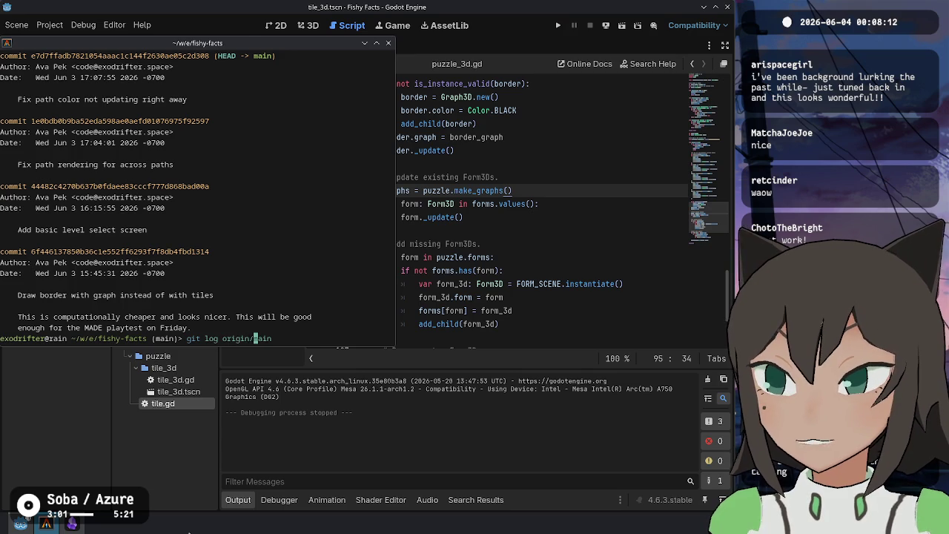
pyautogui.press('Return')
# Force-push main to the remote with git push --force-with-lease
pyautogui.write('git push --force-with-lease')
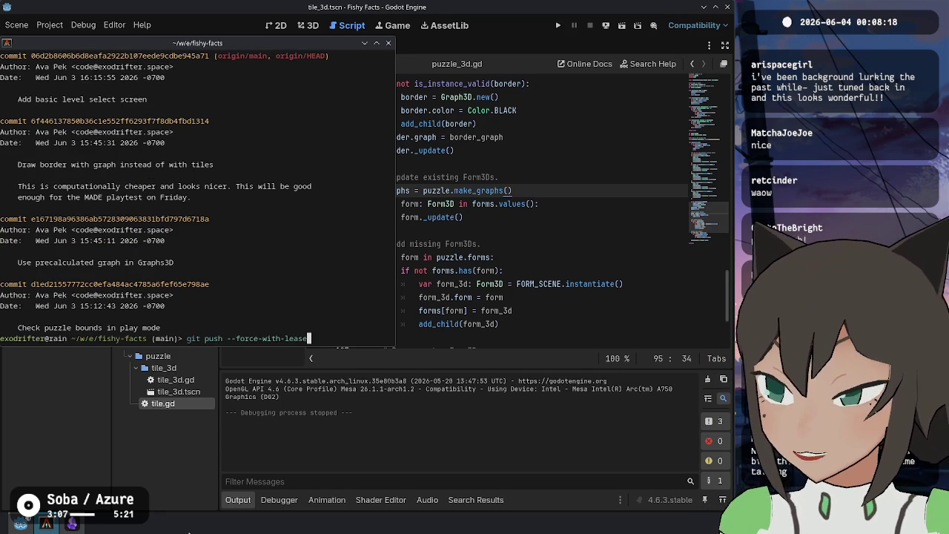
pyautogui.press('Return')
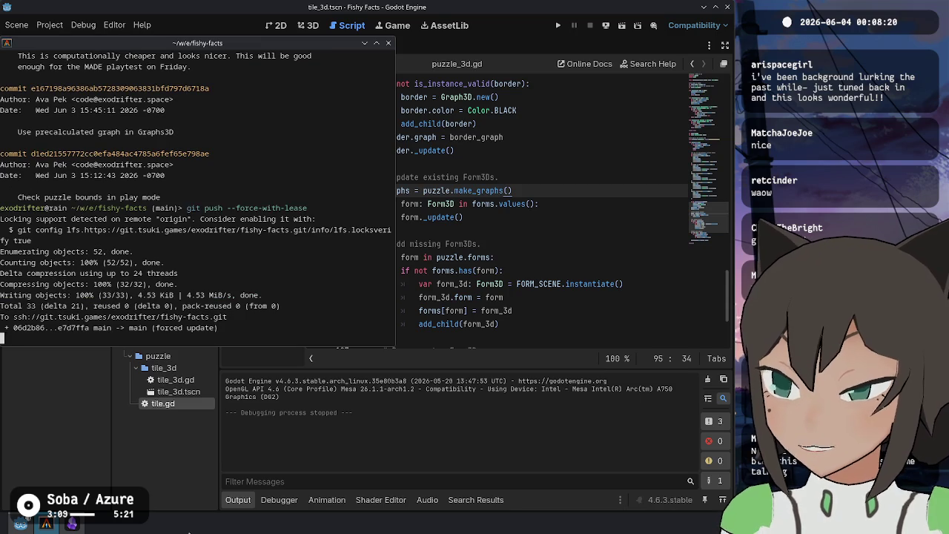
pyautogui.click(538, 29)
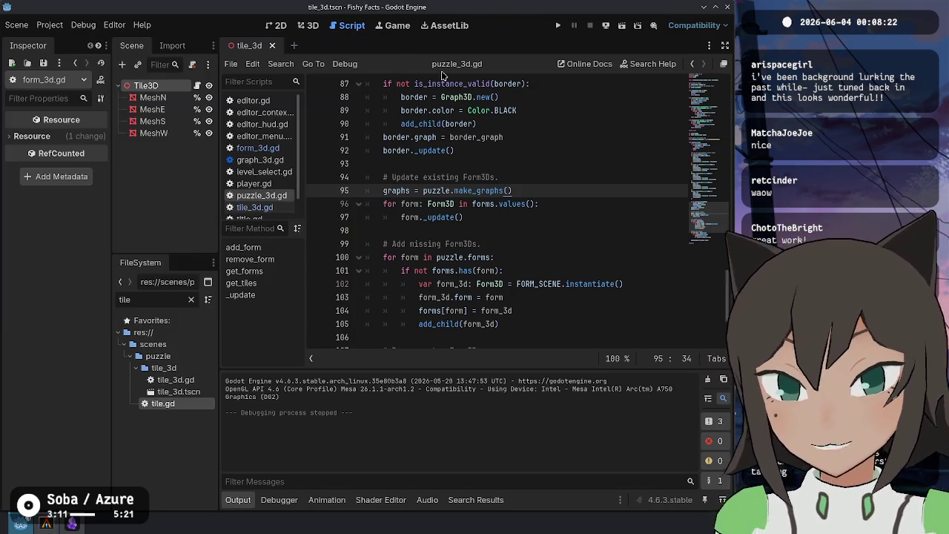
# Launch the game, load the mixup level, and start routing the cyan and green paths
pyautogui.click(558, 25)
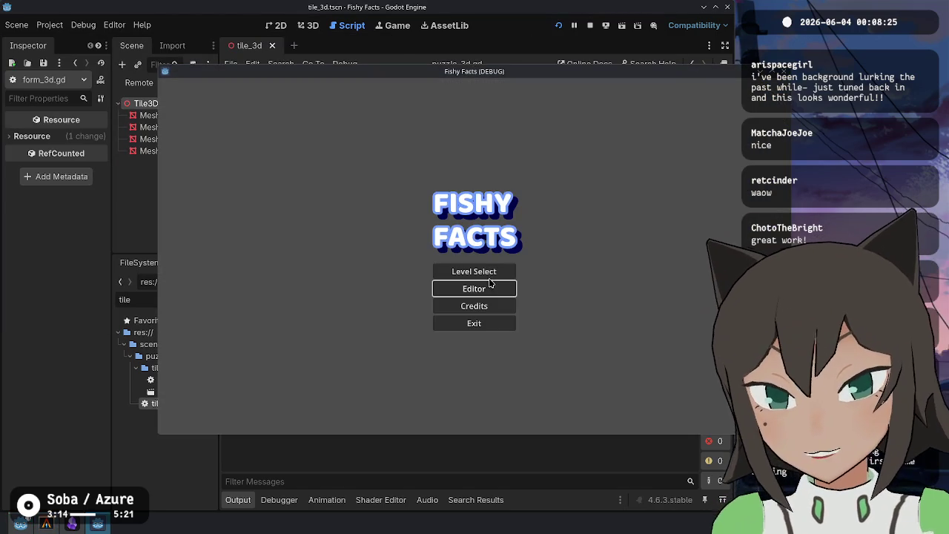
pyautogui.click(489, 277)
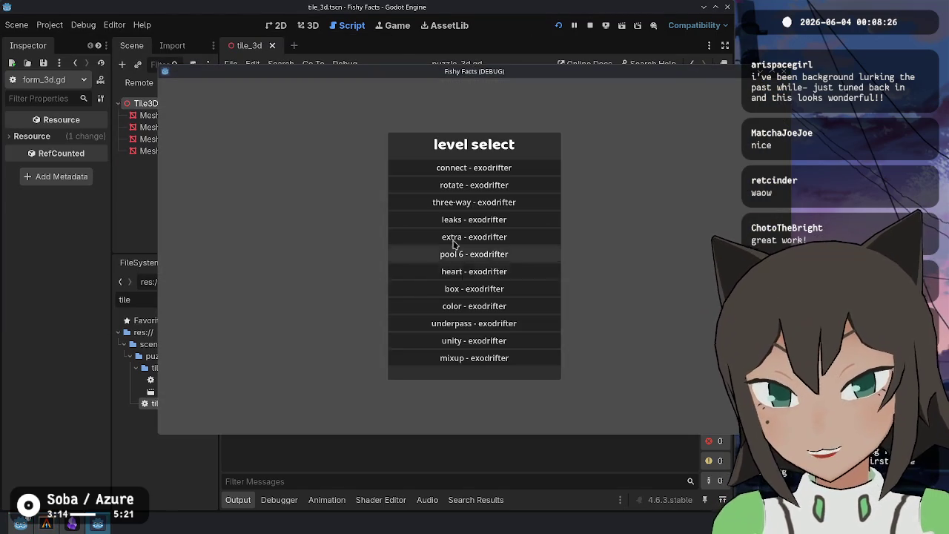
pyautogui.click(511, 359)
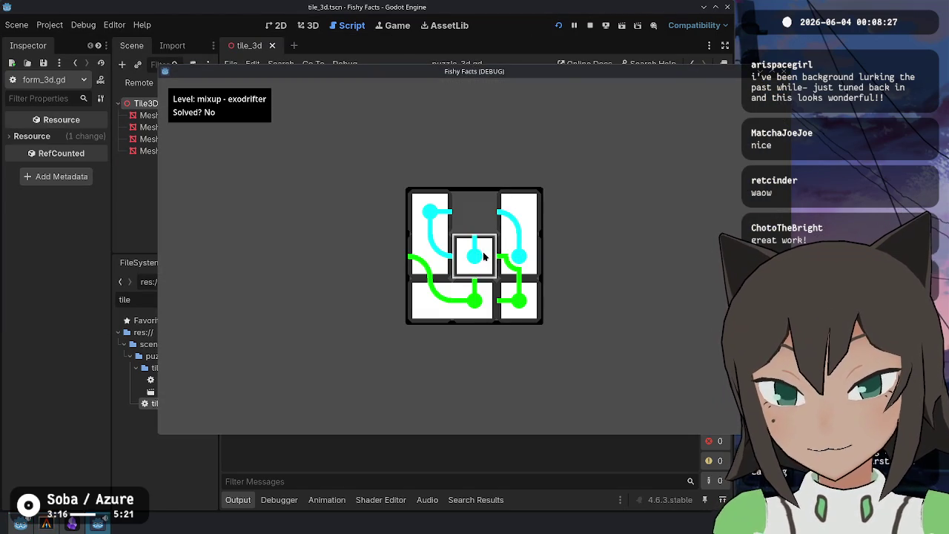
pyautogui.click(473, 205)
pyautogui.click(438, 267)
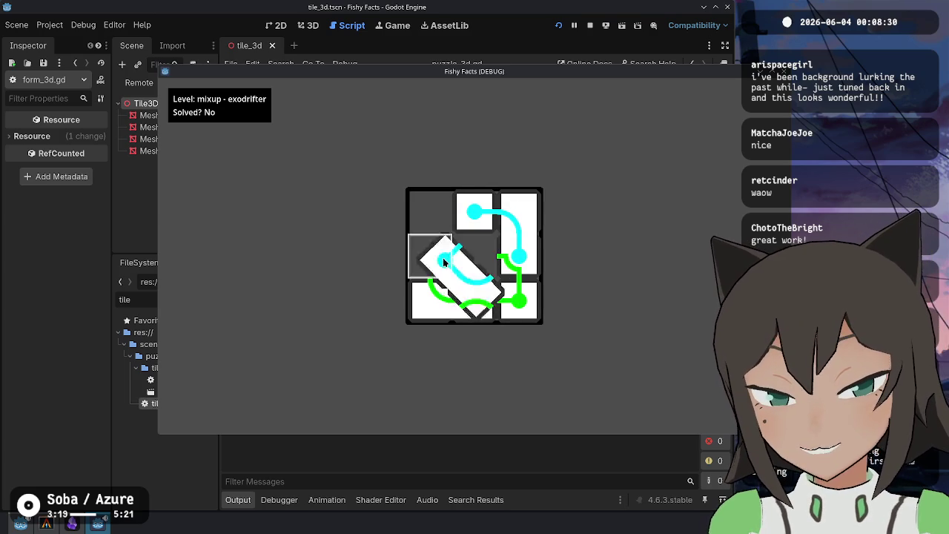
pyautogui.click(435, 217)
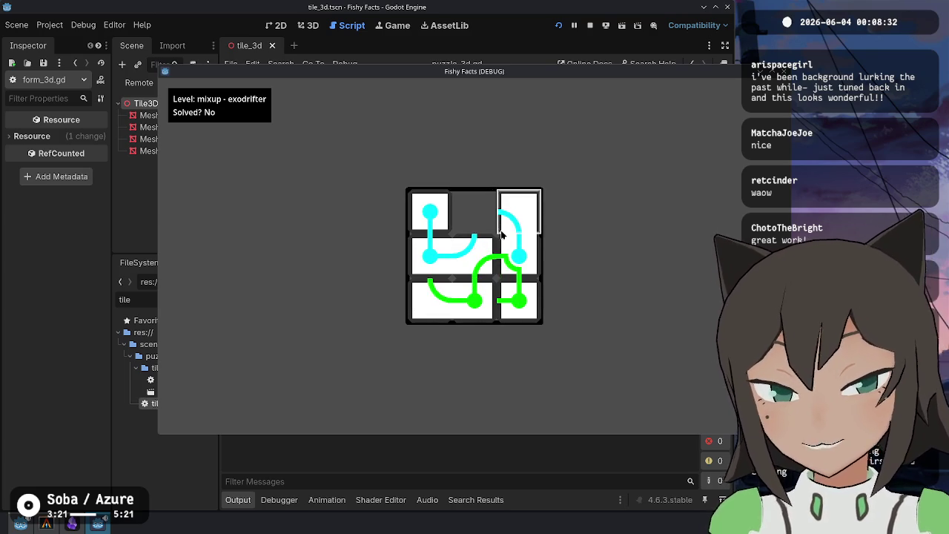
pyautogui.click(519, 215)
pyautogui.click(519, 300)
pyautogui.click(528, 220)
pyautogui.click(521, 252)
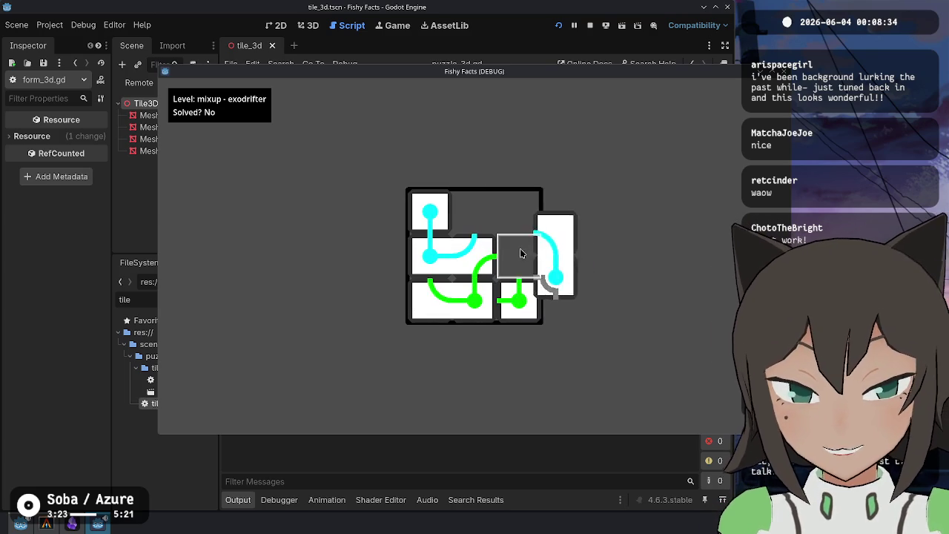
pyautogui.click(492, 296)
pyautogui.click(466, 259)
pyautogui.click(434, 297)
pyautogui.click(460, 223)
pyautogui.click(434, 248)
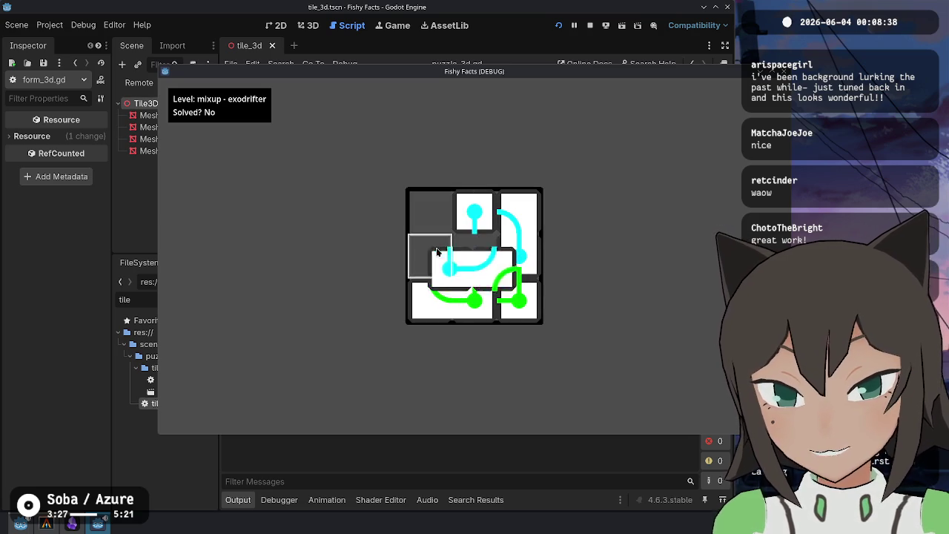
pyautogui.click(433, 215)
pyautogui.click(478, 304)
pyautogui.click(480, 308)
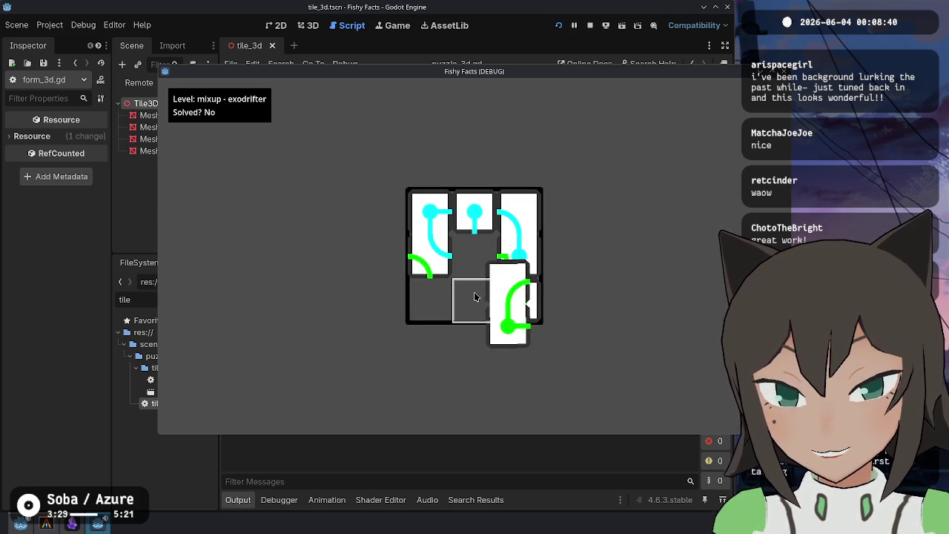
pyautogui.click(438, 296)
pyautogui.click(438, 259)
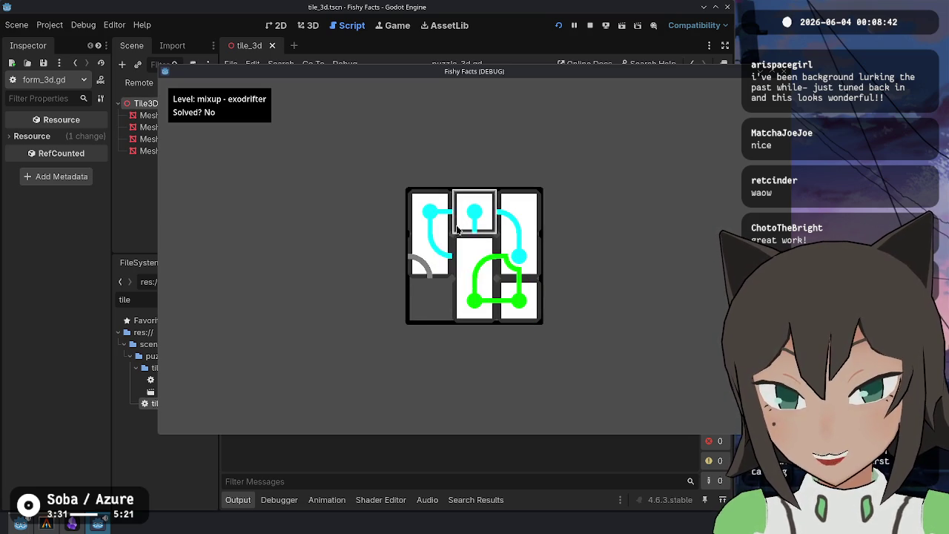
pyautogui.click(436, 271)
# Keep sliding the cyan and green tiles until both paths connect and it reads Solved? Yes
pyautogui.click(480, 224)
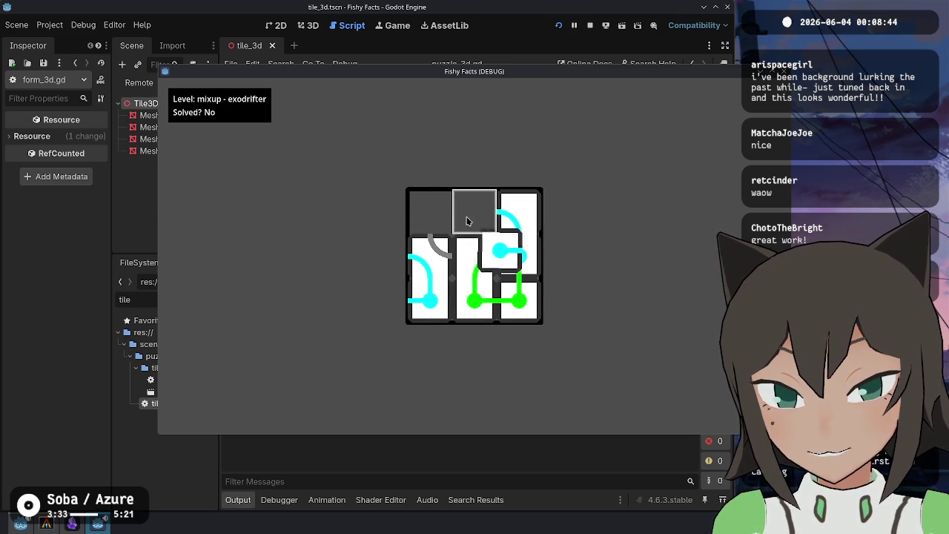
pyautogui.click(517, 228)
pyautogui.click(519, 298)
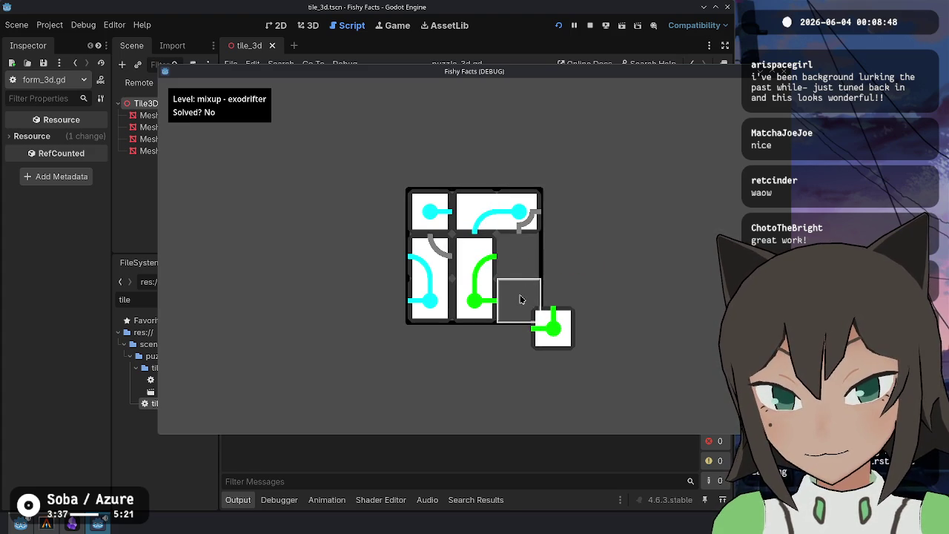
pyautogui.click(519, 298)
pyautogui.click(472, 289)
pyautogui.click(441, 269)
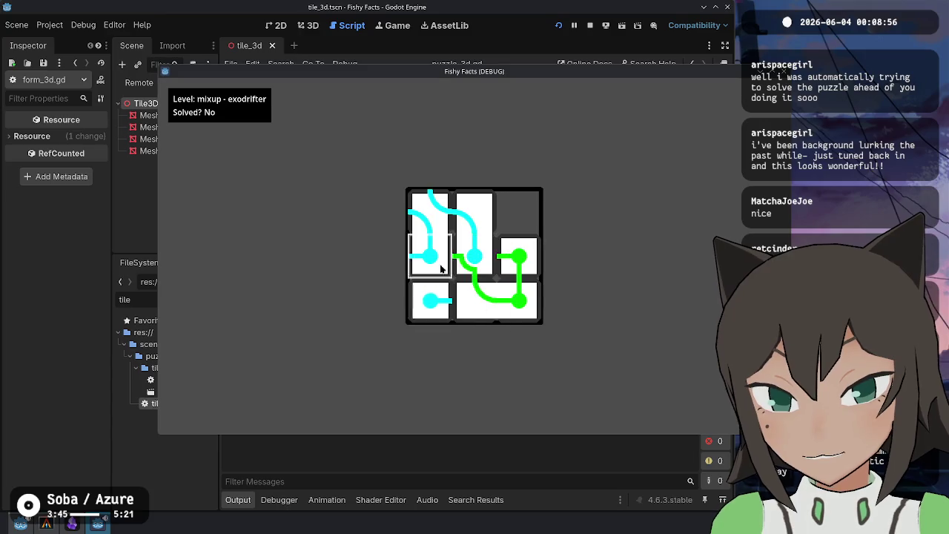
pyautogui.click(472, 211)
pyautogui.click(470, 215)
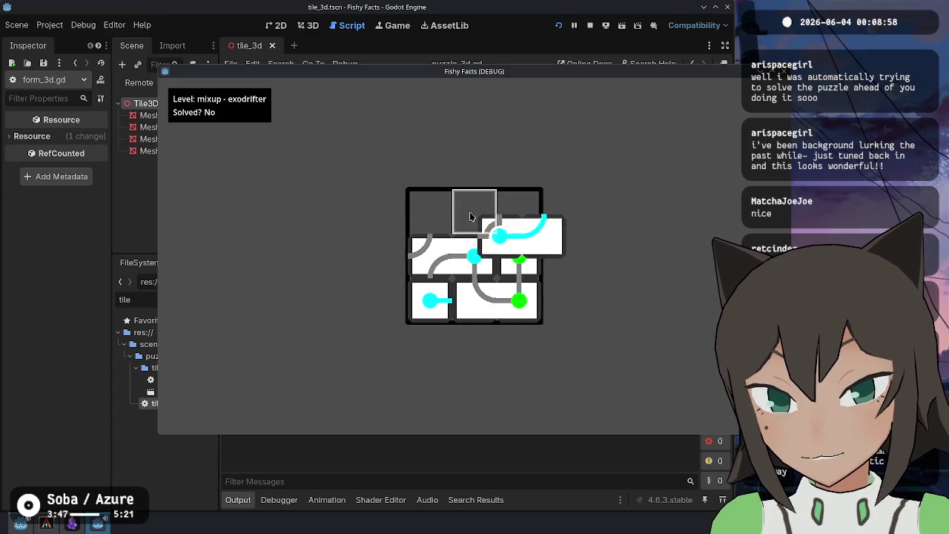
pyautogui.click(519, 256)
pyautogui.click(522, 257)
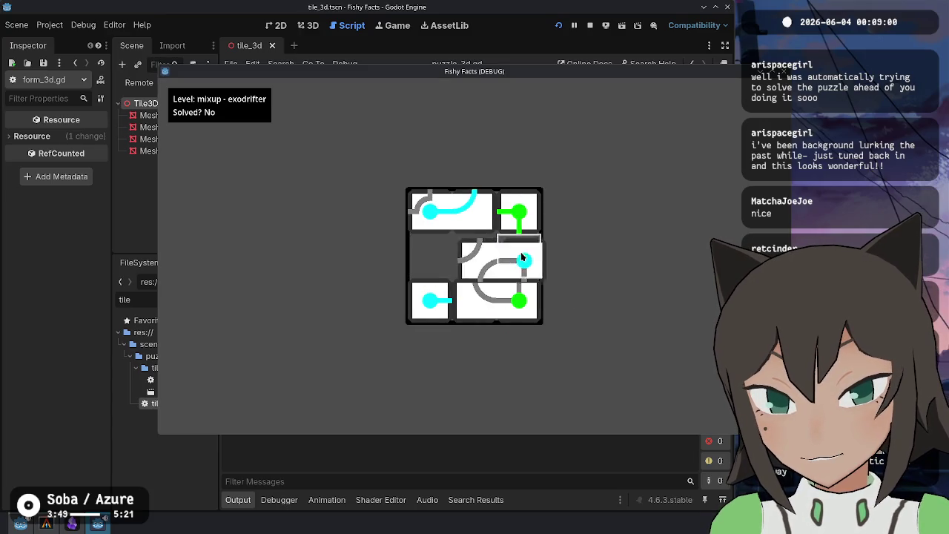
pyautogui.click(437, 241)
pyautogui.click(488, 217)
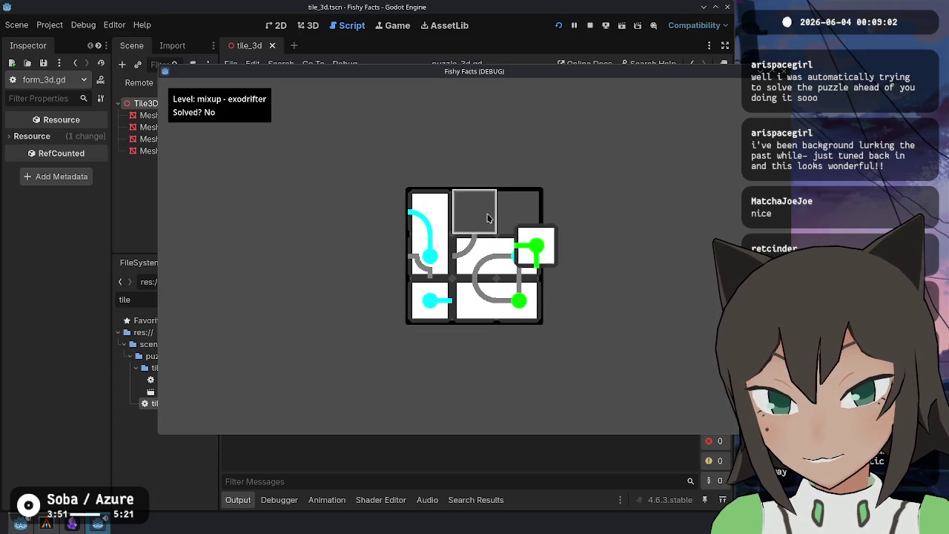
pyautogui.click(519, 260)
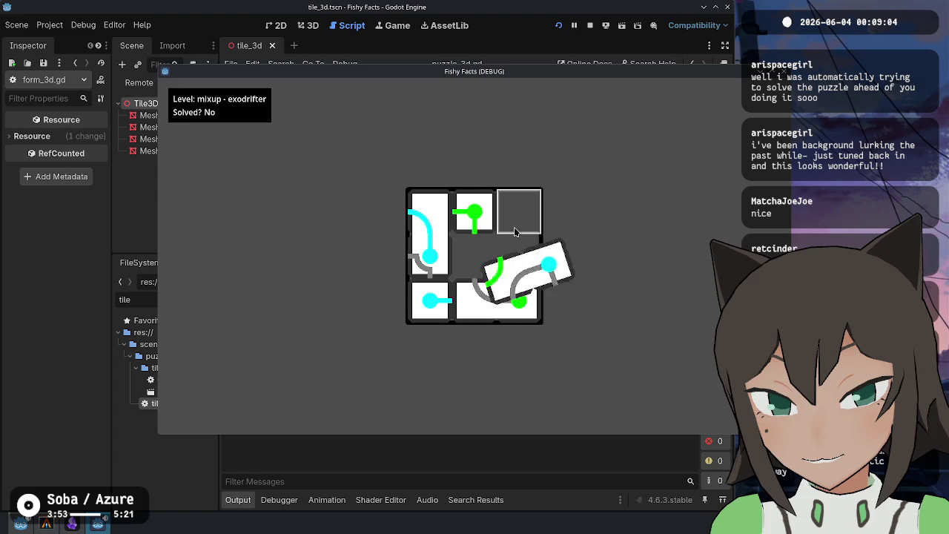
pyautogui.click(507, 263)
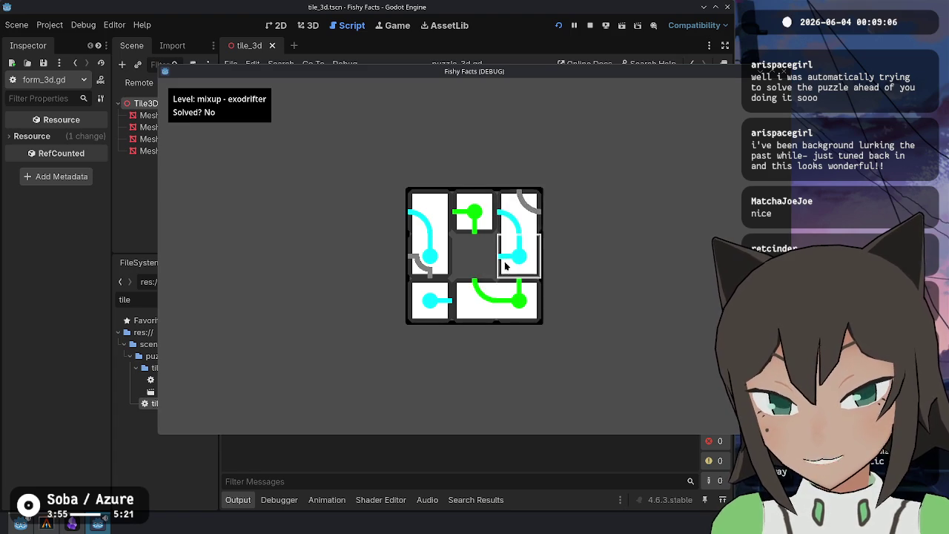
pyautogui.click(512, 259)
pyautogui.click(517, 254)
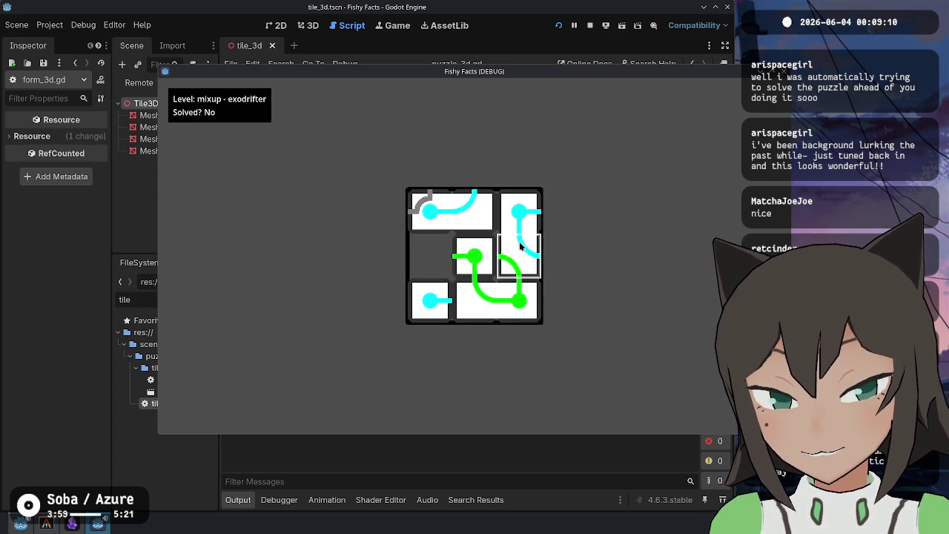
pyautogui.click(522, 248)
pyautogui.click(489, 263)
pyautogui.moveTo(455, 223)
pyautogui.mouseDown()
pyautogui.moveTo(498, 228)
pyautogui.moveTo(508, 241)
pyautogui.mouseUp()
pyautogui.click(441, 258)
pyautogui.click(475, 245)
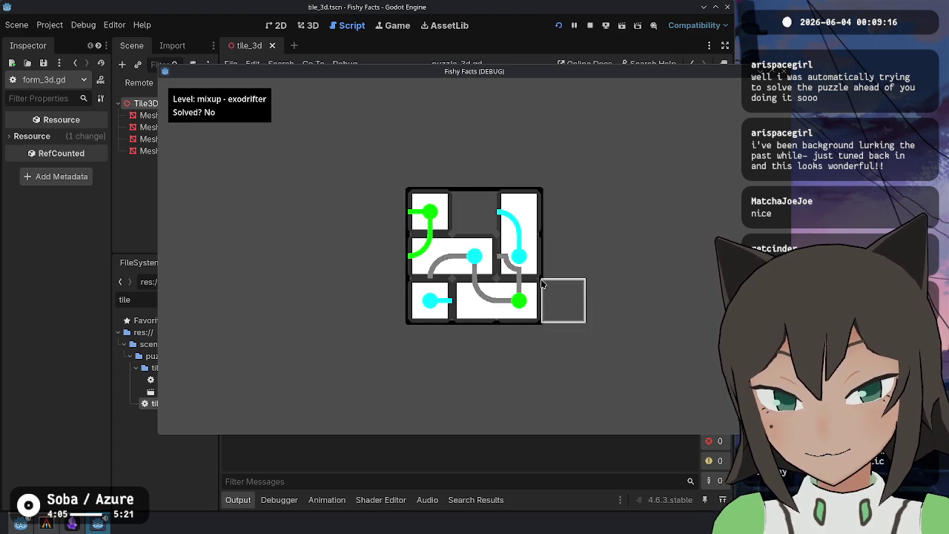
pyautogui.click(467, 254)
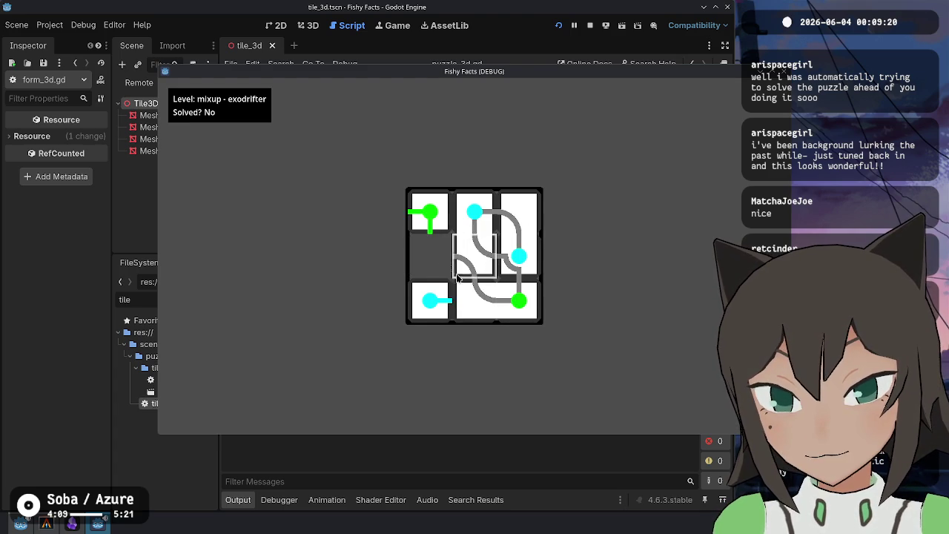
pyautogui.click(438, 298)
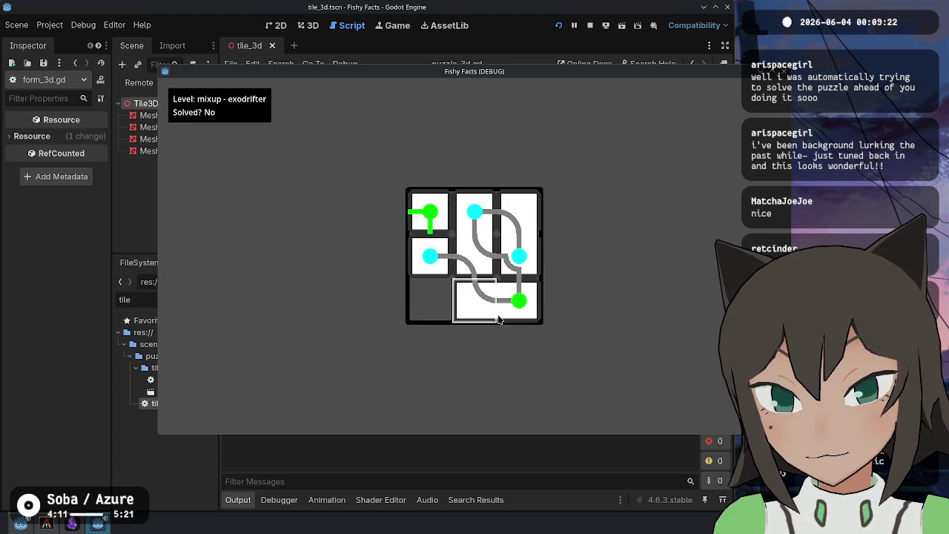
pyautogui.click(442, 288)
pyautogui.click(444, 281)
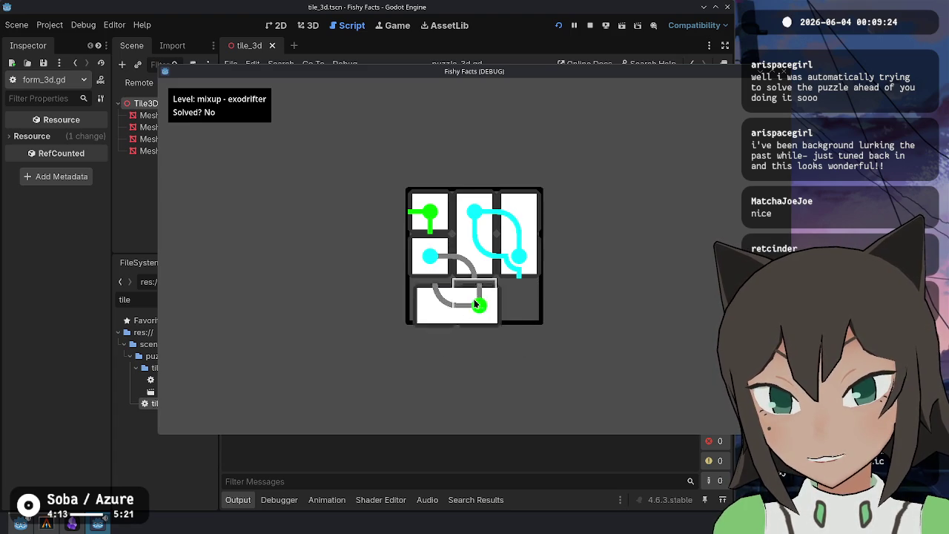
pyautogui.click(438, 245)
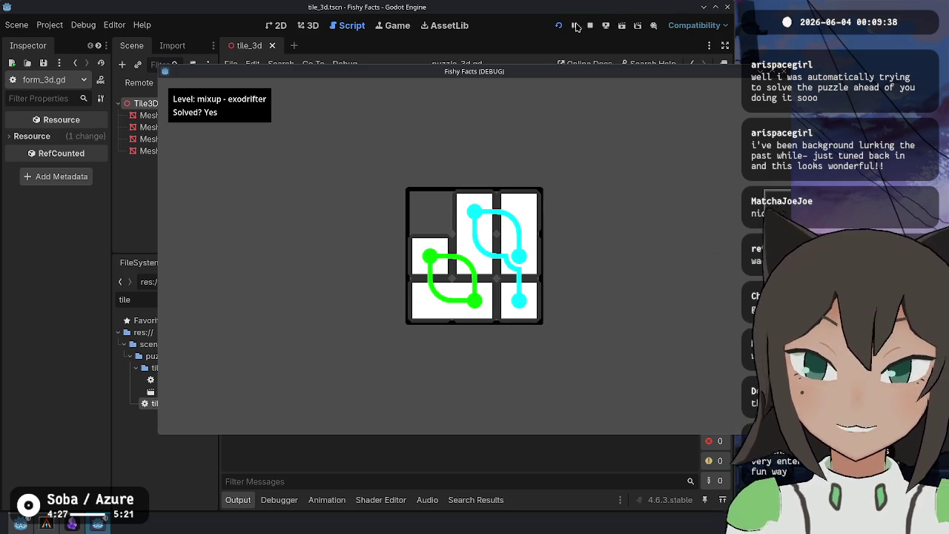
# Quit the running game back to the editor and open Project Settings
pyautogui.click(454, 261)
pyautogui.click(467, 274)
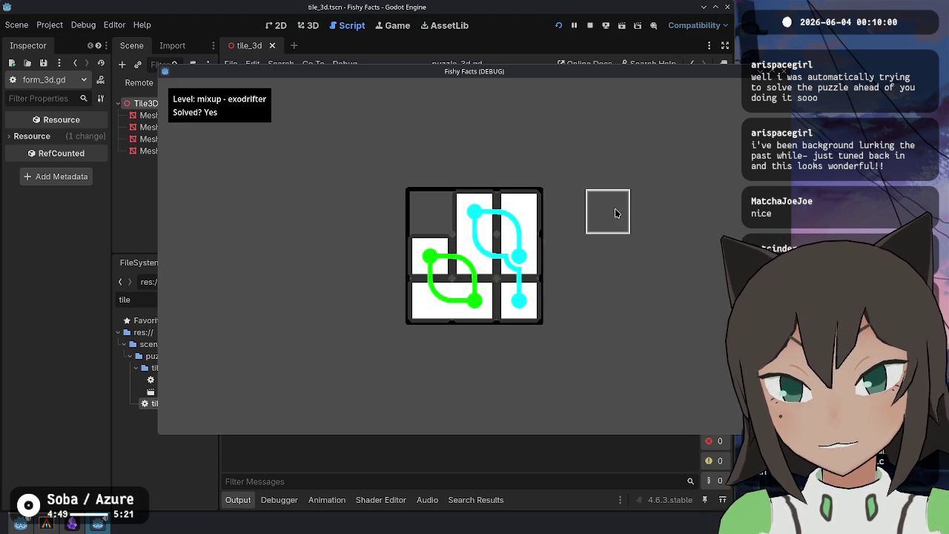
pyautogui.press('Escape')
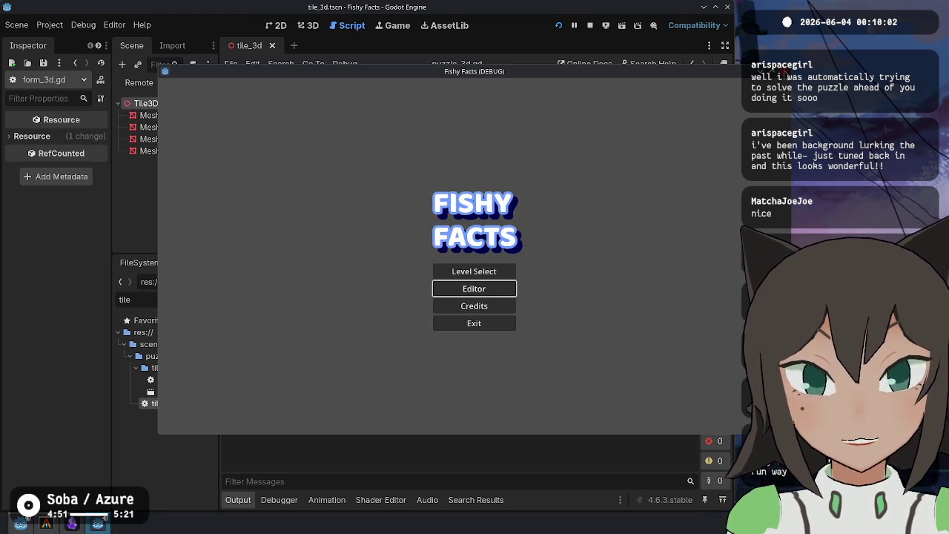
pyautogui.press('Escape')
pyautogui.click(50, 26)
pyautogui.click(69, 42)
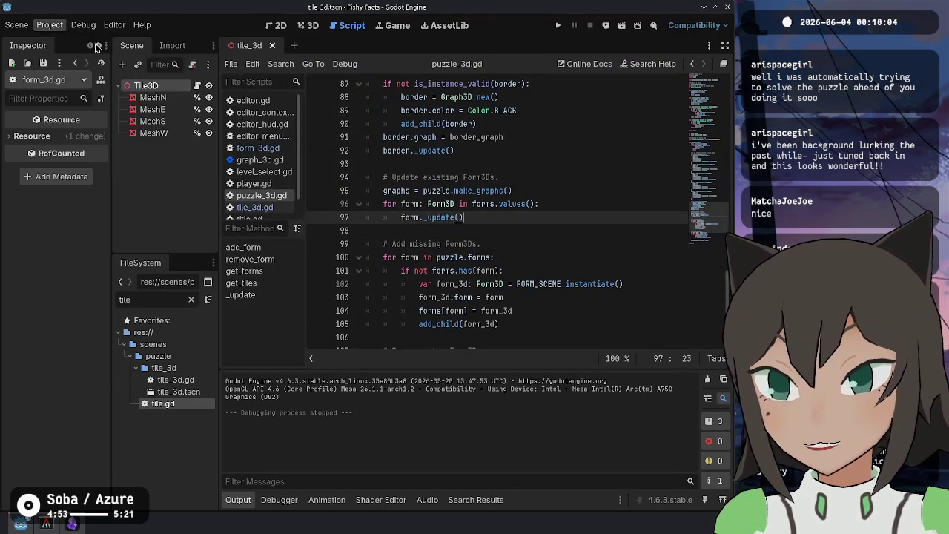
# Filter for antialiasing and set both MSAA 2D and MSAA 3D to 8x (Slowest)
pyautogui.scroll(-3, 64, 309)
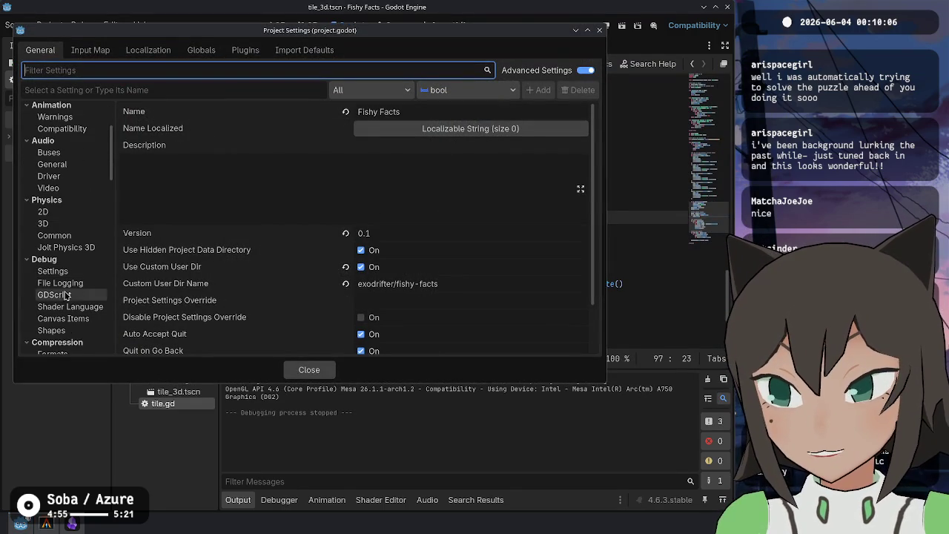
pyautogui.click(65, 189)
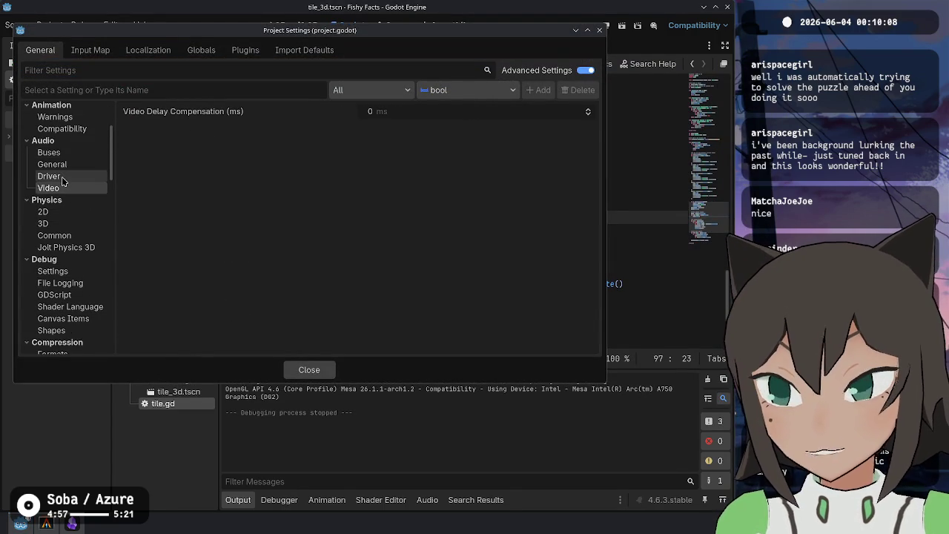
pyautogui.scroll(-3, 75, 222)
pyautogui.scroll(-2, 77, 216)
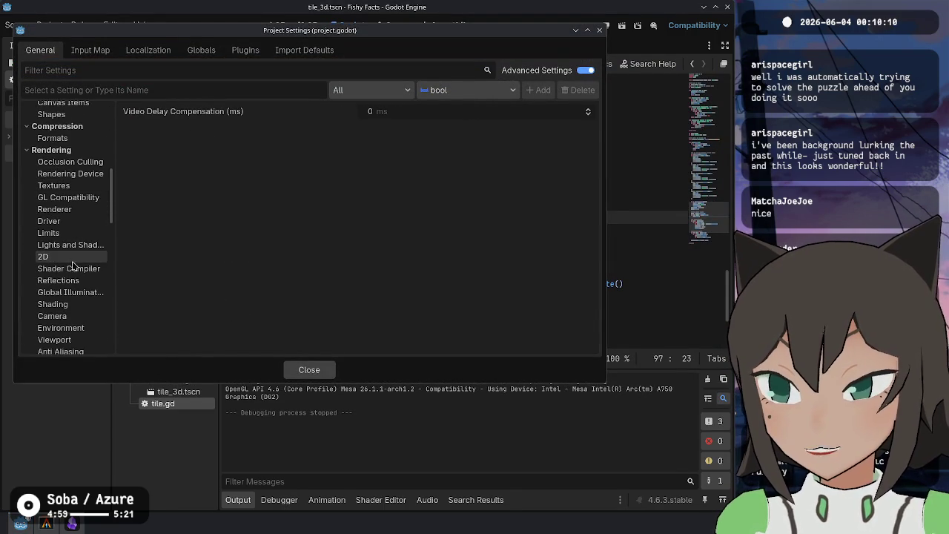
pyautogui.click(80, 210)
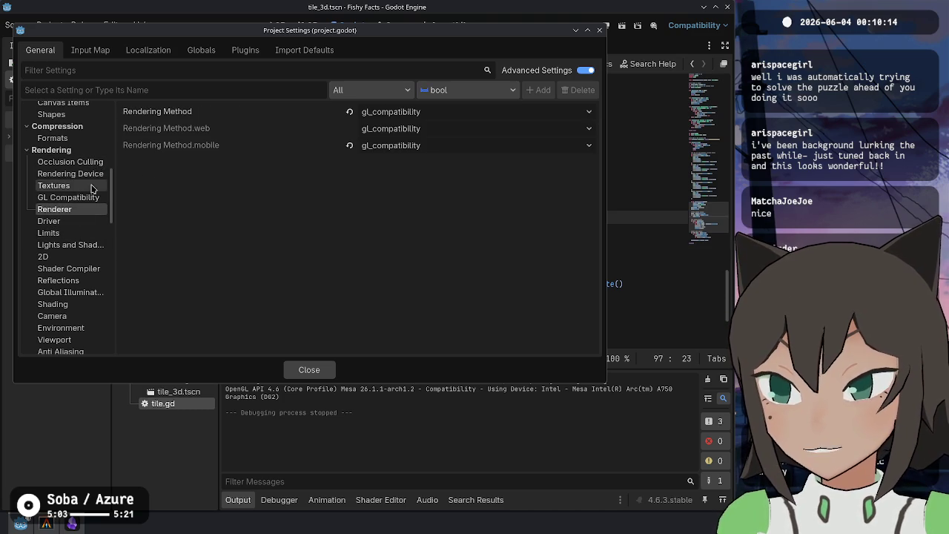
pyautogui.scroll(-3, 88, 297)
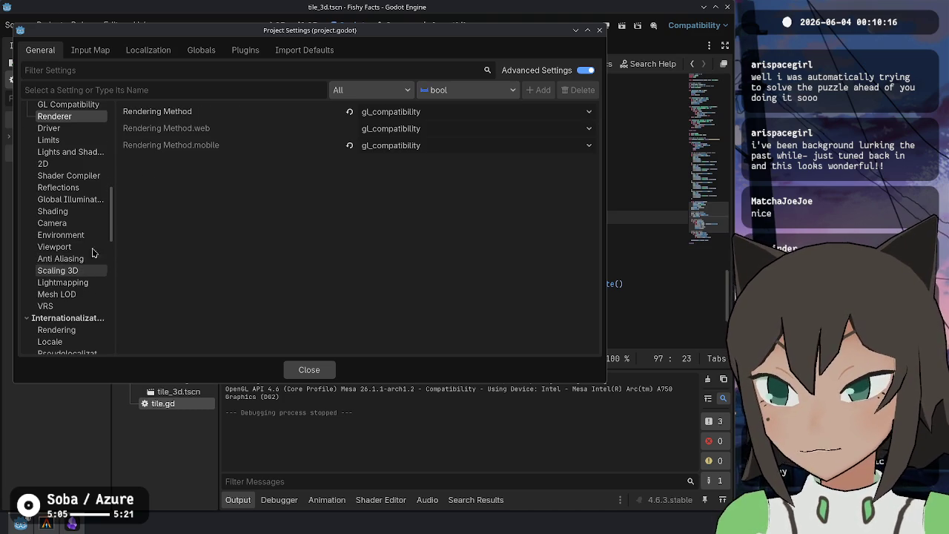
pyautogui.write('a')
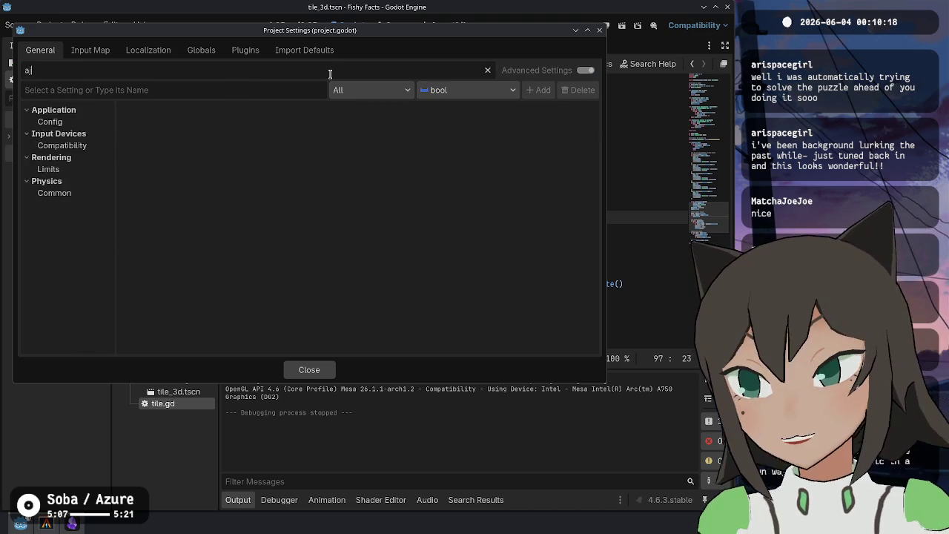
pyautogui.write('ntialia')
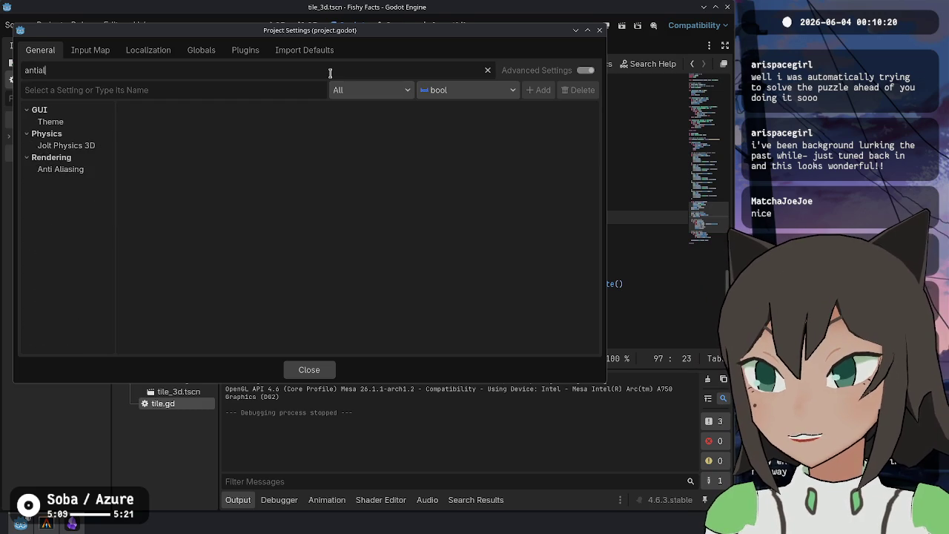
pyautogui.click(75, 146)
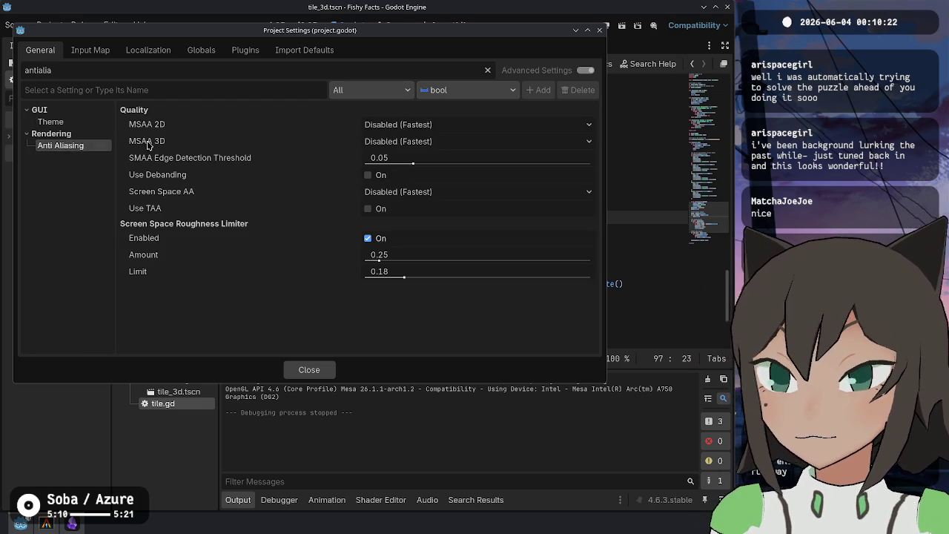
pyautogui.click(419, 125)
pyautogui.click(420, 180)
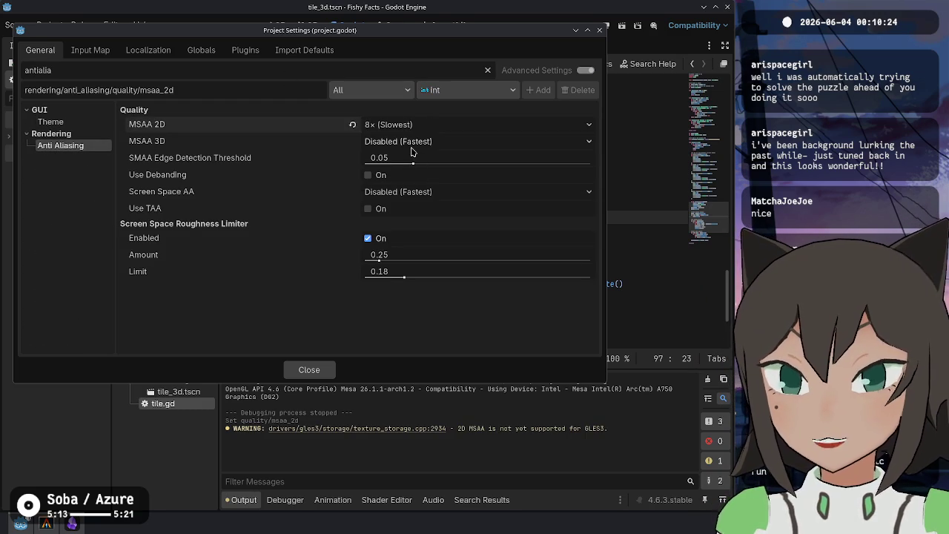
pyautogui.click(403, 141)
pyautogui.click(377, 187)
pyautogui.click(352, 125)
pyautogui.click(371, 125)
pyautogui.click(378, 184)
# Keep screen-space AA disabled, enable Use Debanding, and close Project Settings
pyautogui.click(251, 162)
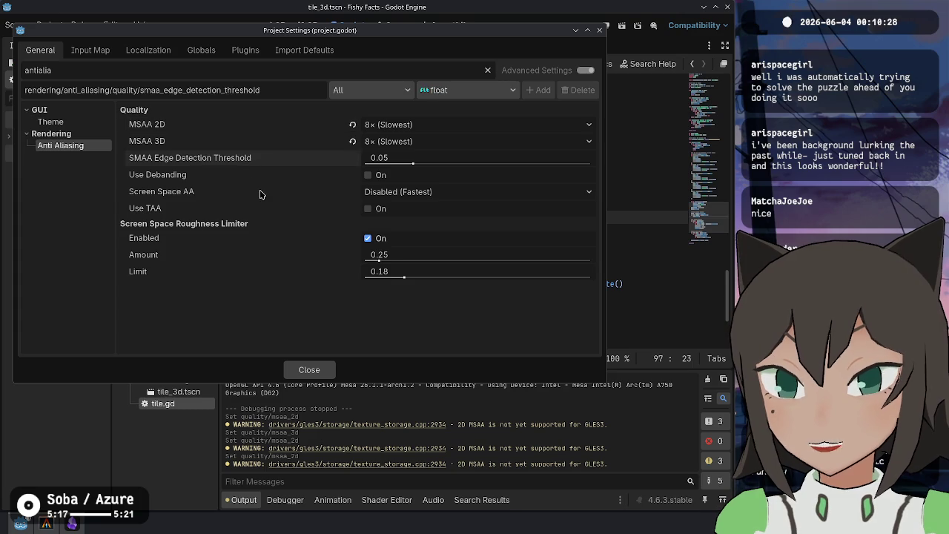
pyautogui.click(259, 194)
pyautogui.click(387, 194)
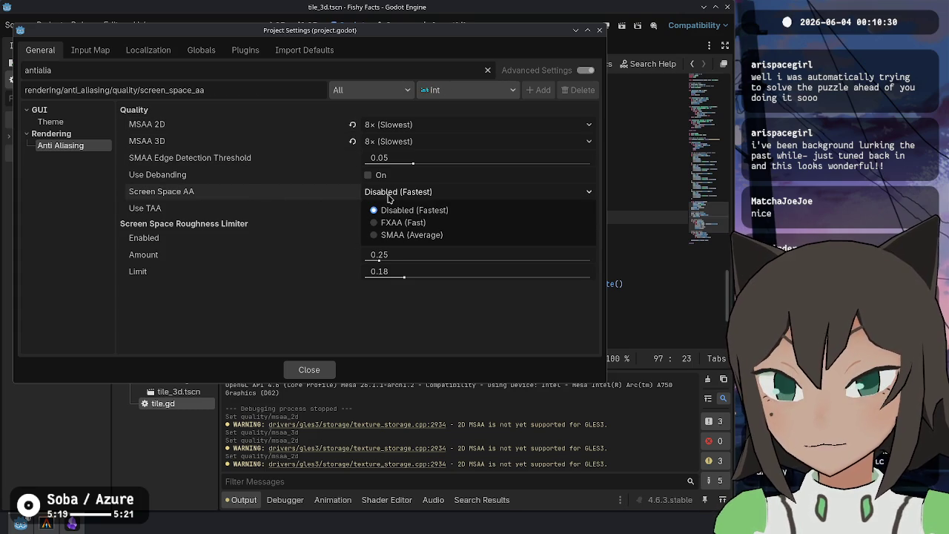
pyautogui.click(291, 187)
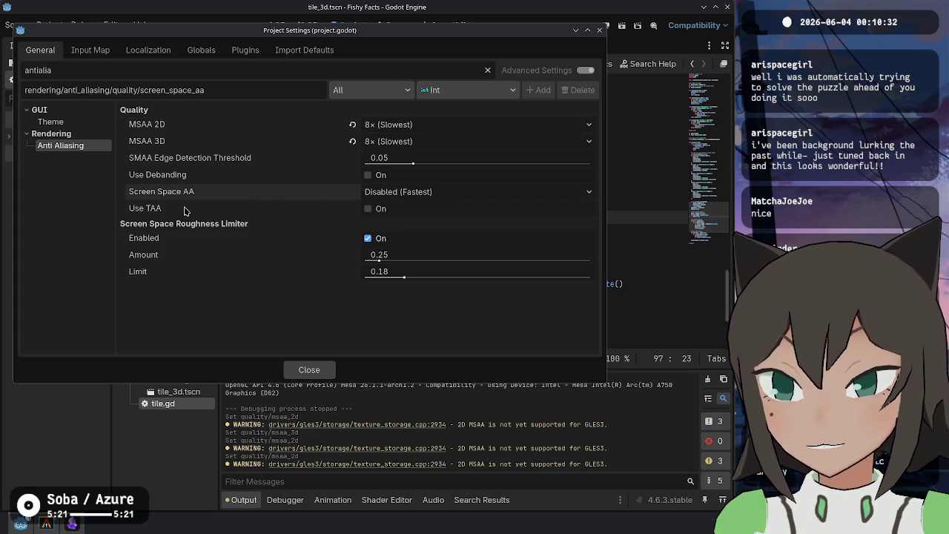
pyautogui.click(214, 179)
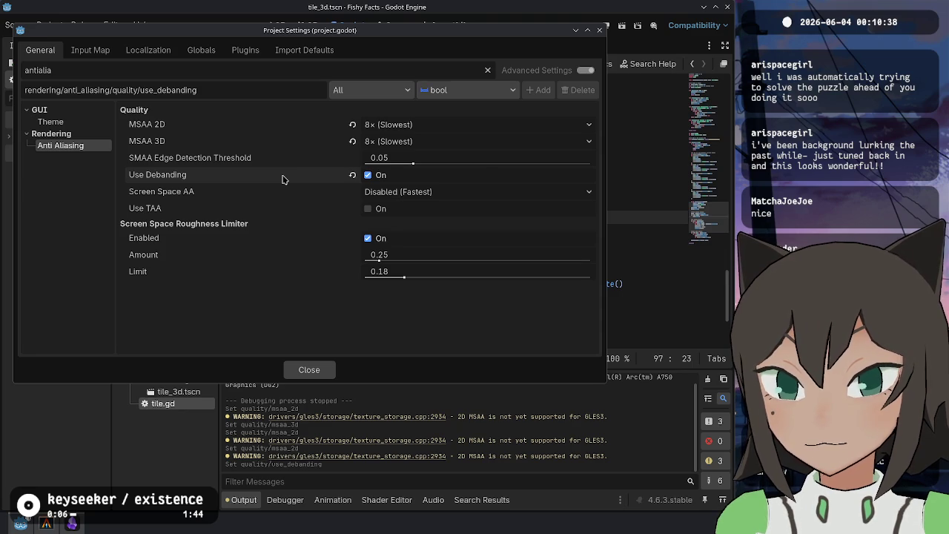
pyautogui.click(310, 369)
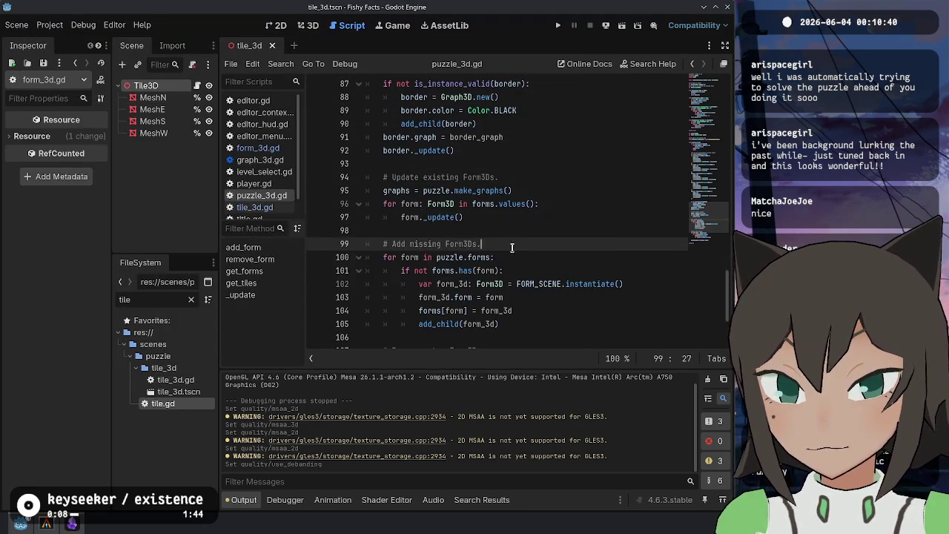
# In Project Settings anti-aliasing, reset MSAA 2D to Disabled and set MSAA 3D to 8× (Slowest)
pyautogui.click(547, 204)
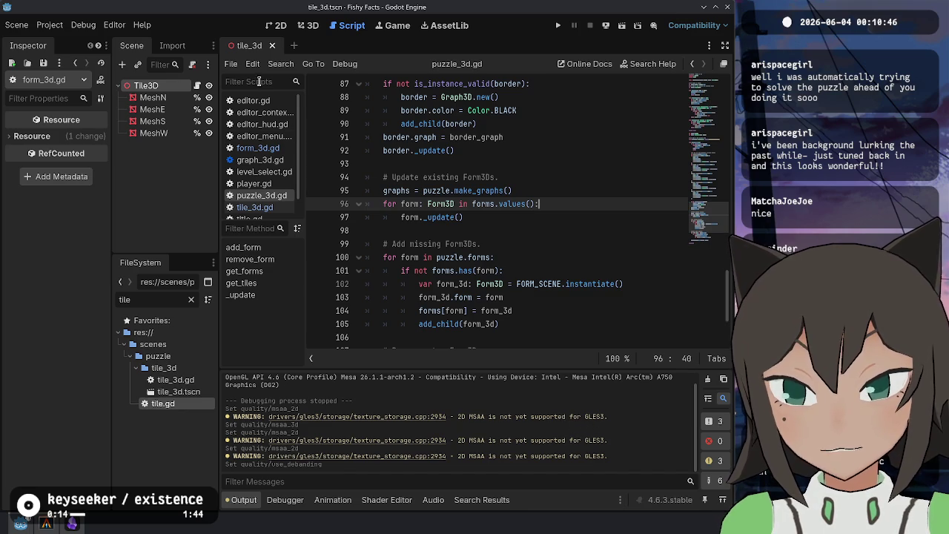
pyautogui.click(50, 24)
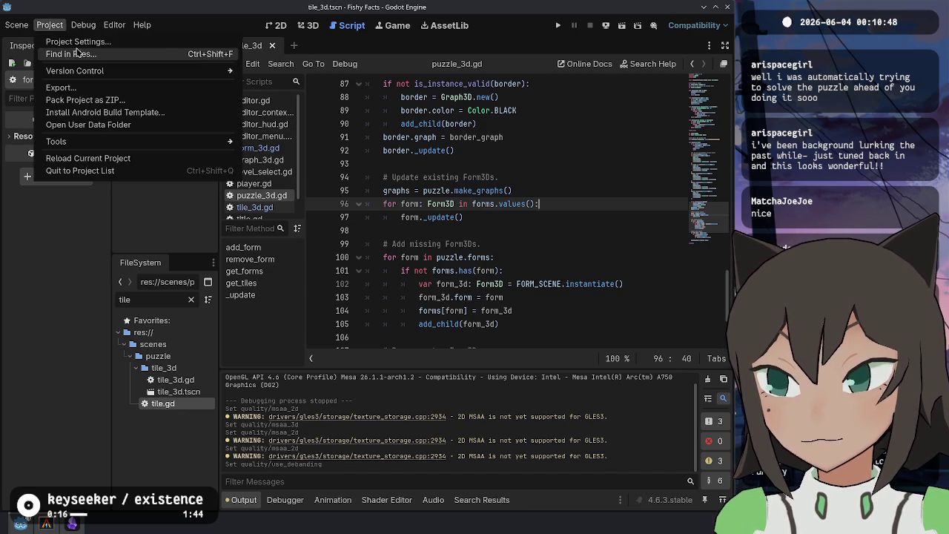
pyautogui.click(74, 38)
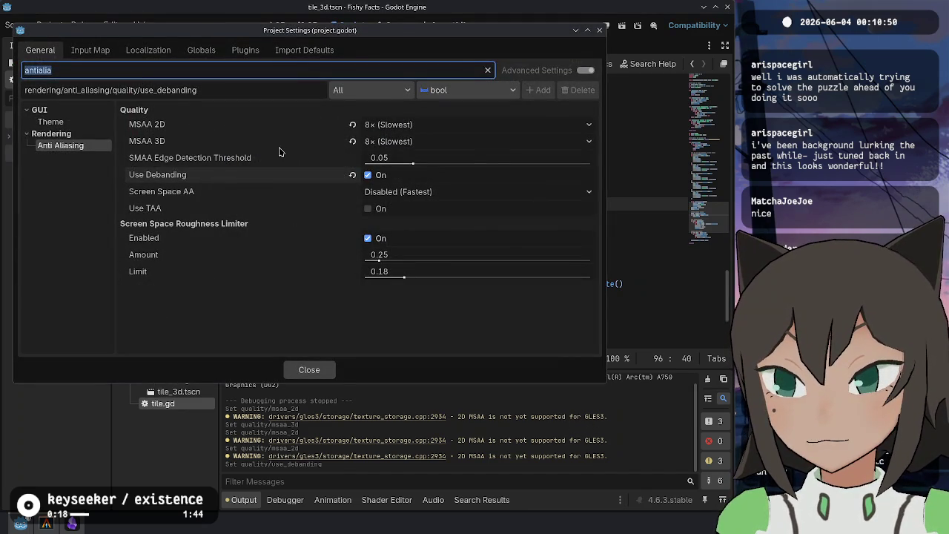
pyautogui.click(352, 126)
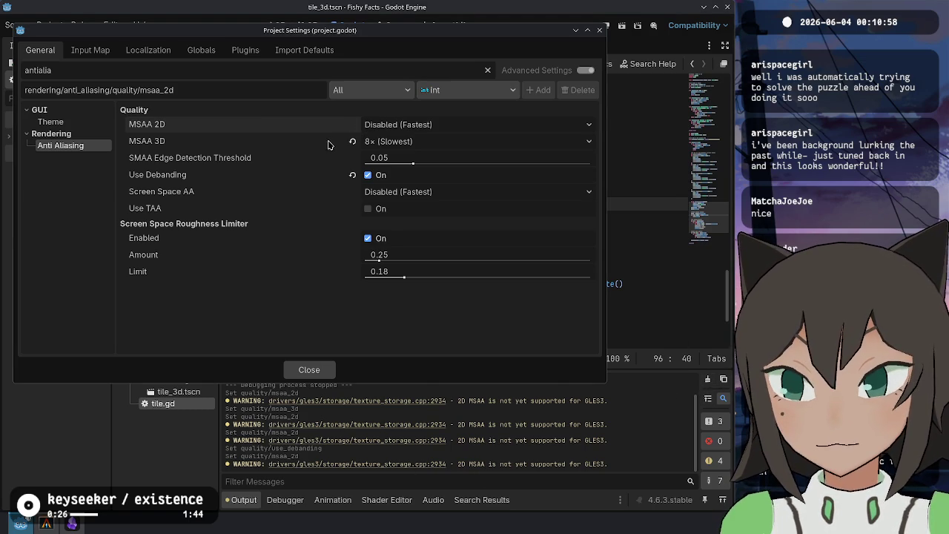
pyautogui.click(352, 141)
pyautogui.click(398, 146)
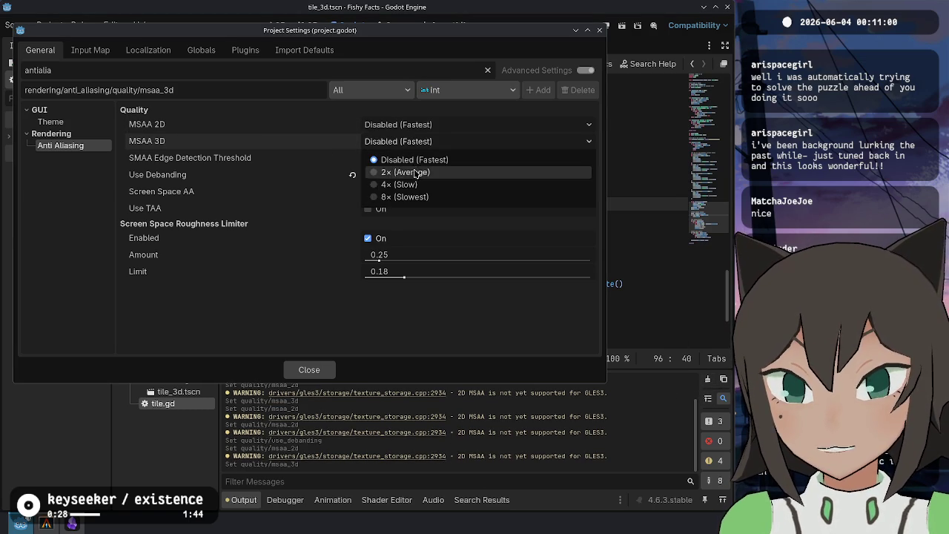
pyautogui.click(411, 197)
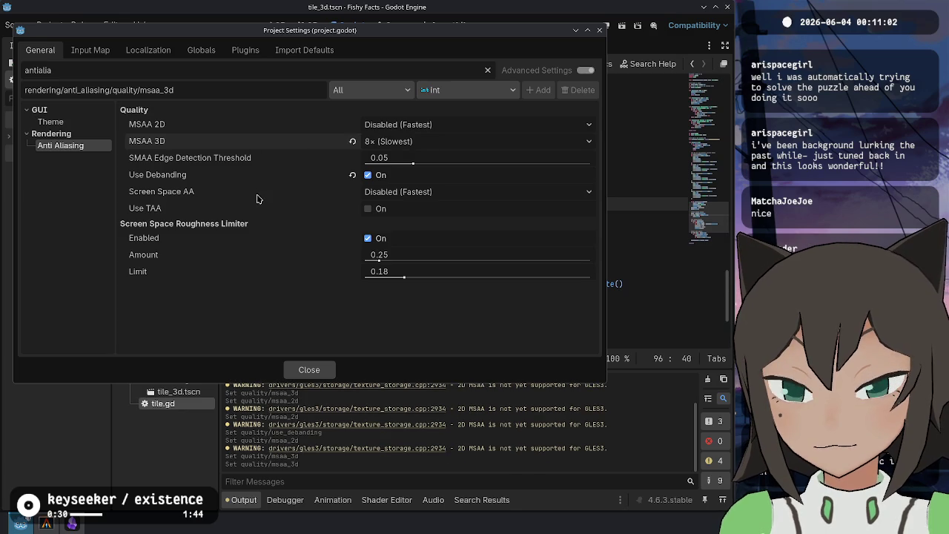
pyautogui.click(600, 30)
# Run the game and load the heart puzzle, then the box puzzle
pyautogui.press('F5')
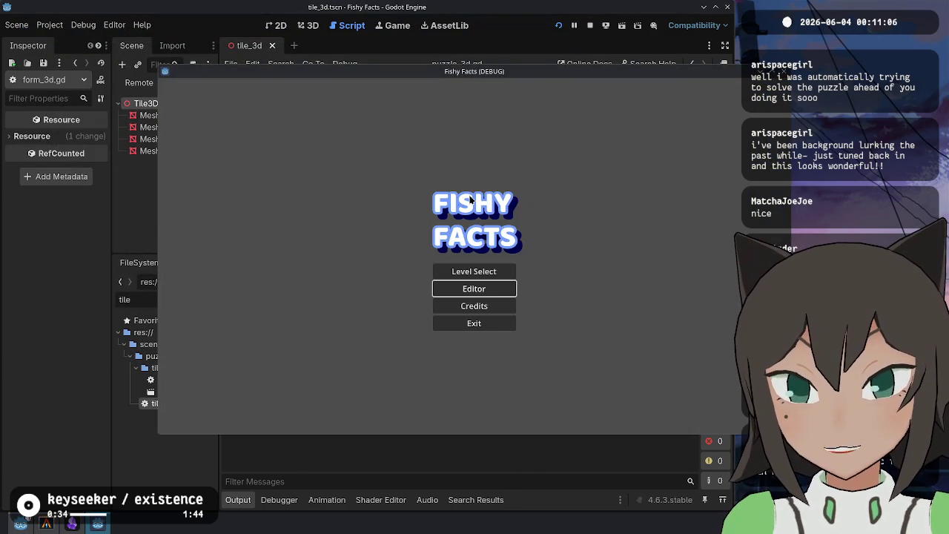
pyautogui.click(475, 213)
pyautogui.click(492, 273)
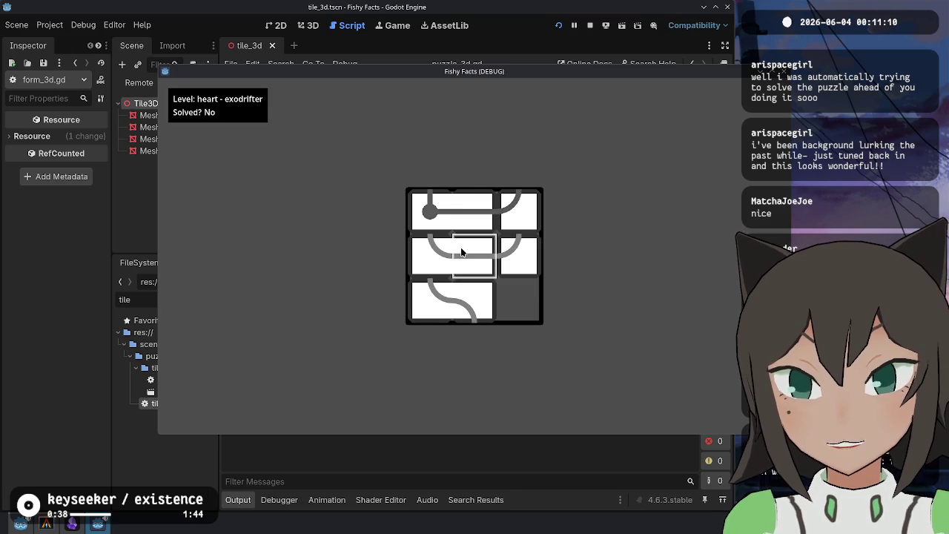
pyautogui.press('Escape')
pyautogui.click(487, 287)
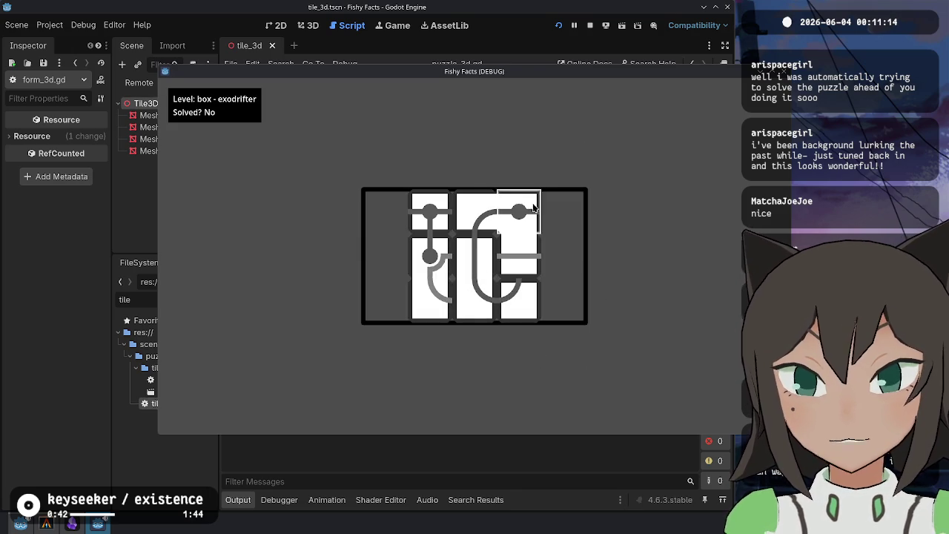
# Move the T-shaped tile right and a rotated domino into the left column, then stop the game
pyautogui.click(517, 245)
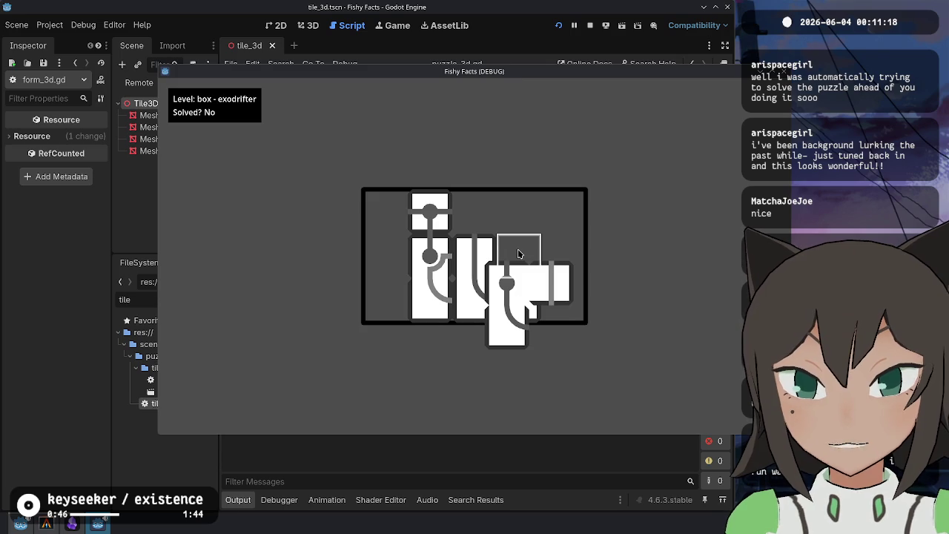
pyautogui.click(519, 254)
pyautogui.click(389, 249)
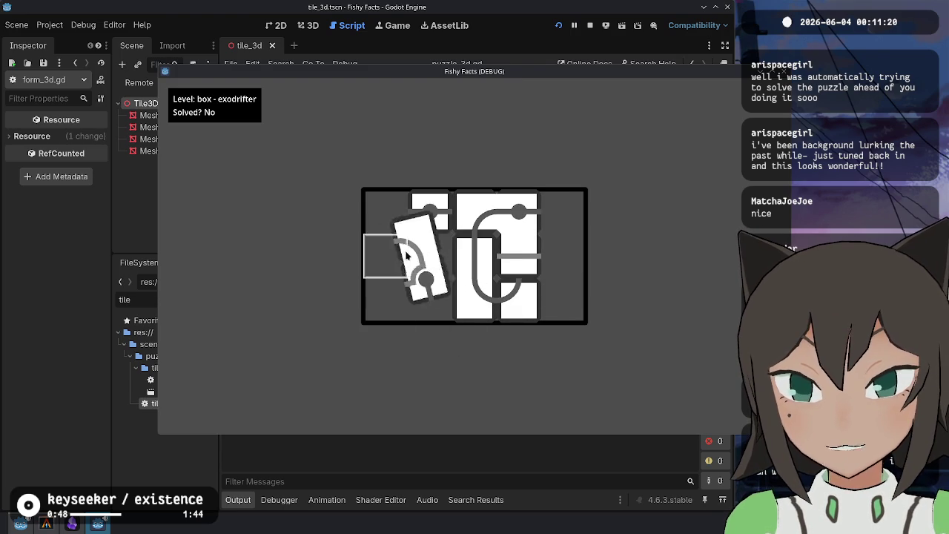
pyautogui.rightClick(382, 293)
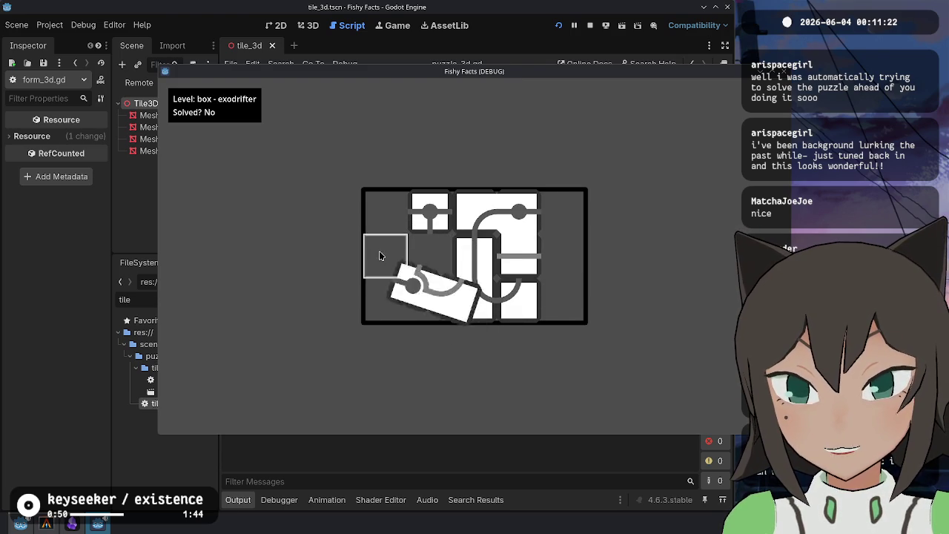
pyautogui.click(380, 256)
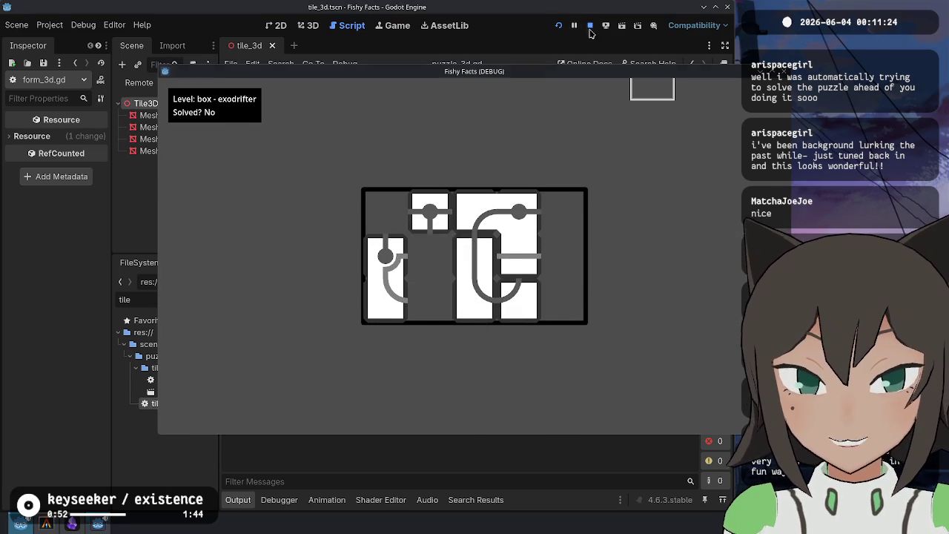
pyautogui.click(590, 29)
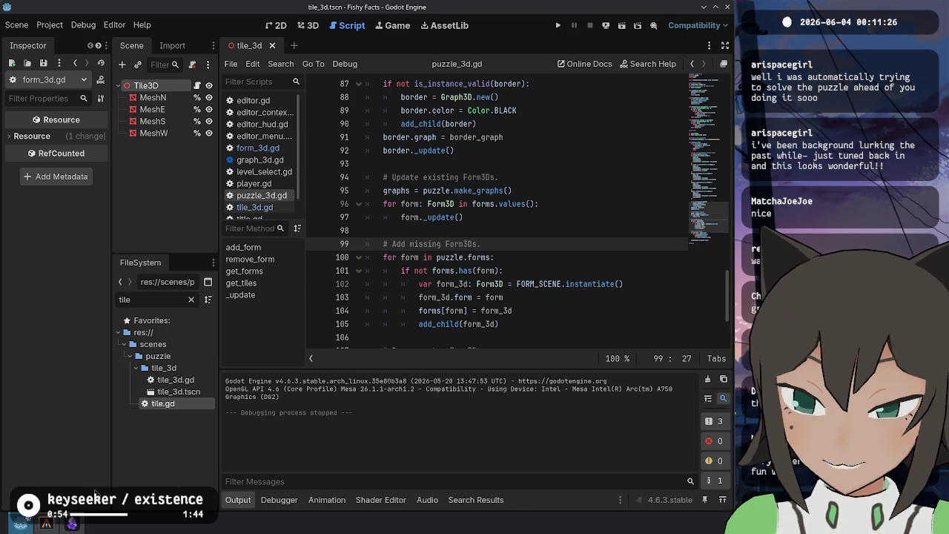
# Save in Godot and check the changed files with git status in the terminal
pyautogui.hotkey('ctrl', 's')
pyautogui.hotkey('alt', 'Tab')
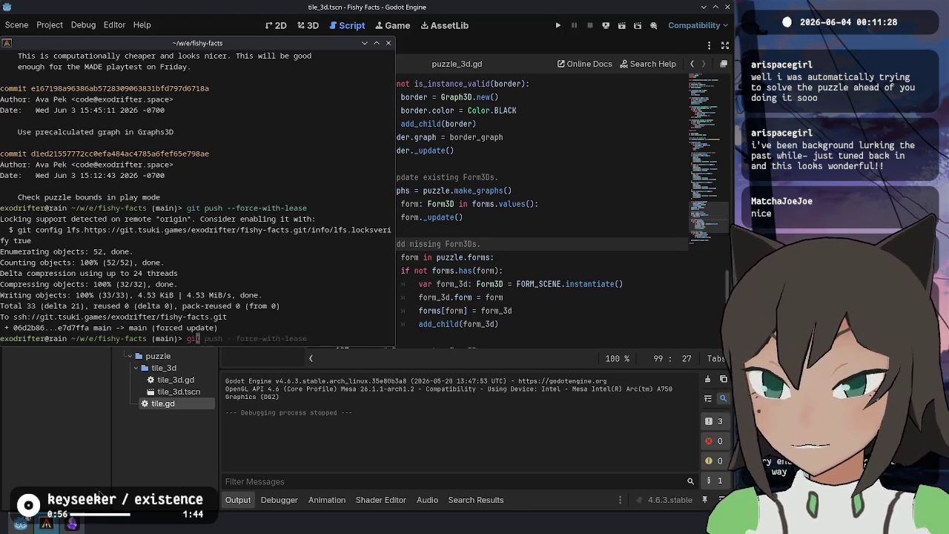
pyautogui.write(' status')
pyautogui.press('Return')
# Stage only the project.godot hunk with git add -p, leaving the mesh changes unstaged
pyautogui.write('gi')
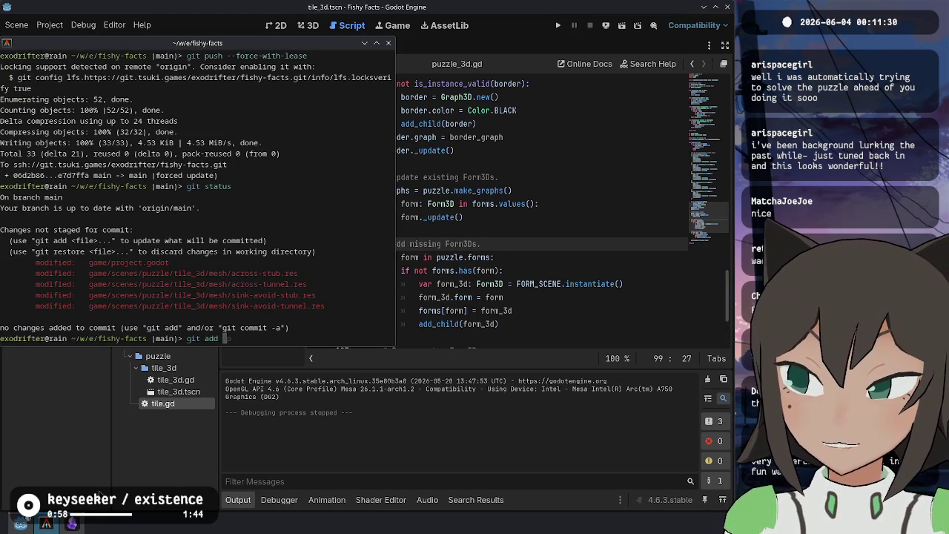
pyautogui.press('Return')
pyautogui.write('y')
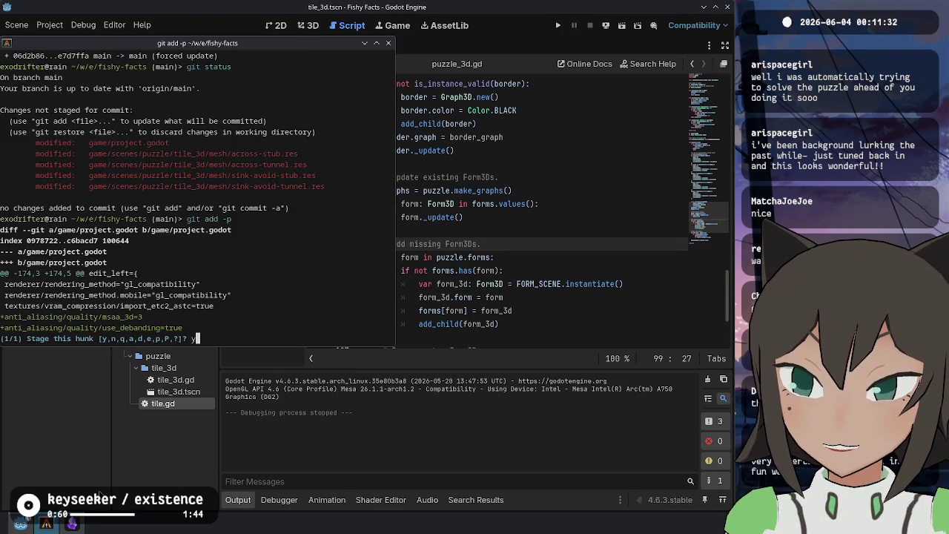
pyautogui.press('Return')
pyautogui.write('q')
pyautogui.press('Return')
# Commit with message "Turn on 3D MSAA and debanding" and recheck git status
pyautogui.write('git')
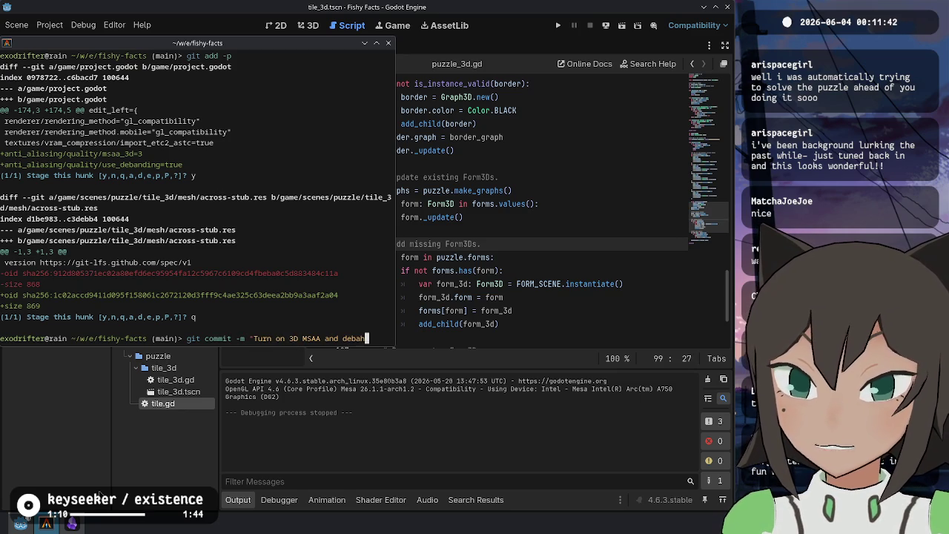
pyautogui.press('Return')
pyautogui.write('git status')
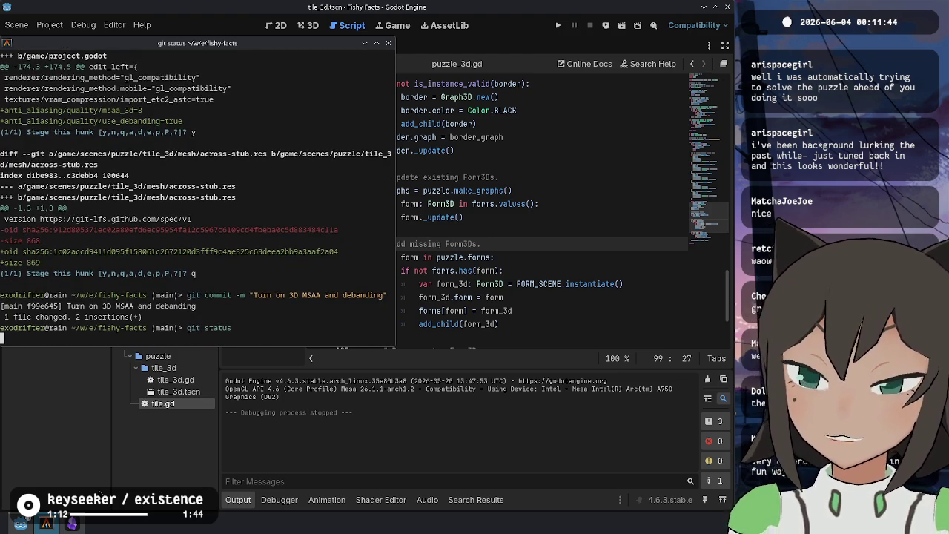
pyautogui.press('Return')
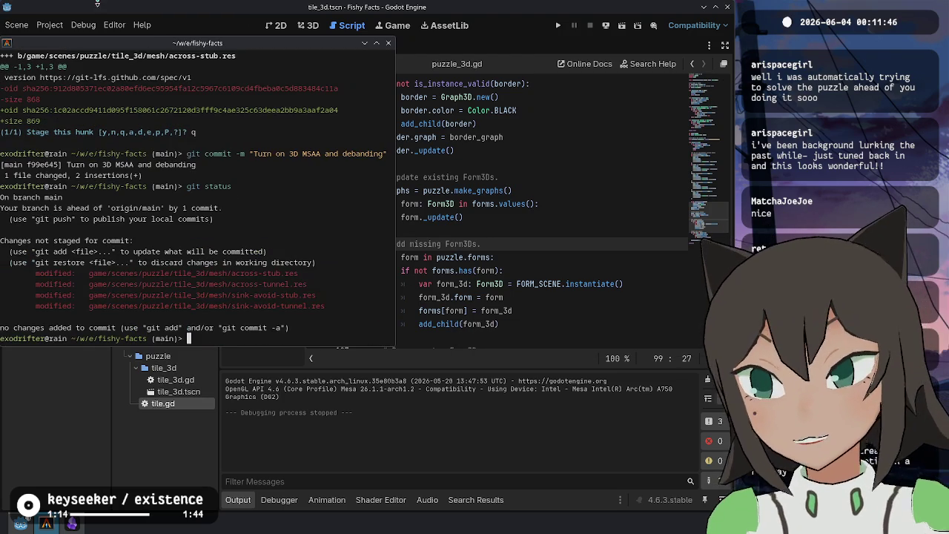
pyautogui.click(50, 25)
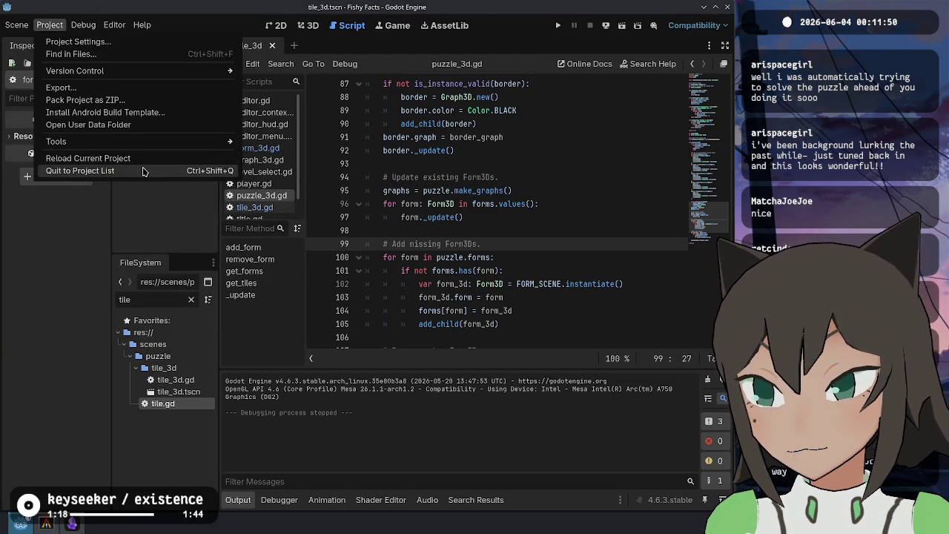
# Quit the Godot project, discard the mesh changes with git restore ., and confirm a clean tree
pyautogui.click(141, 170)
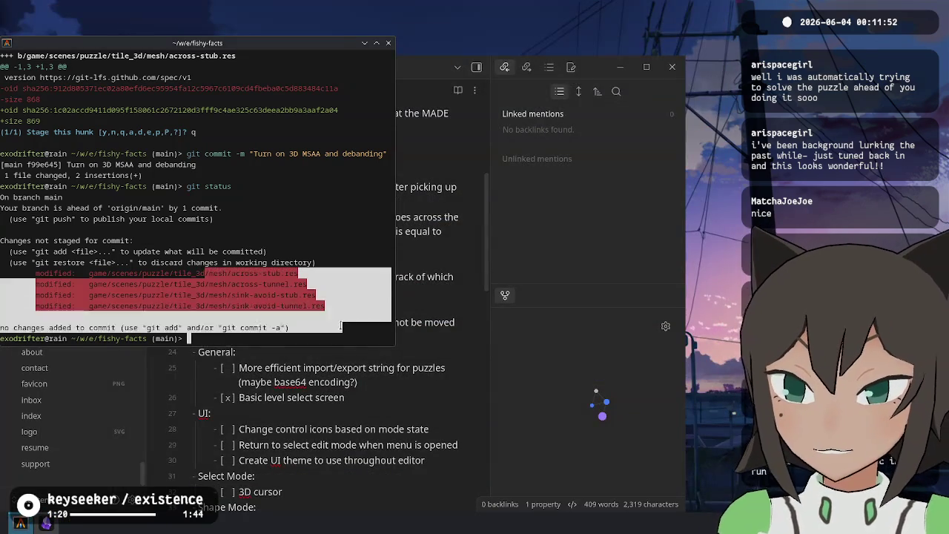
pyautogui.write('git restor')
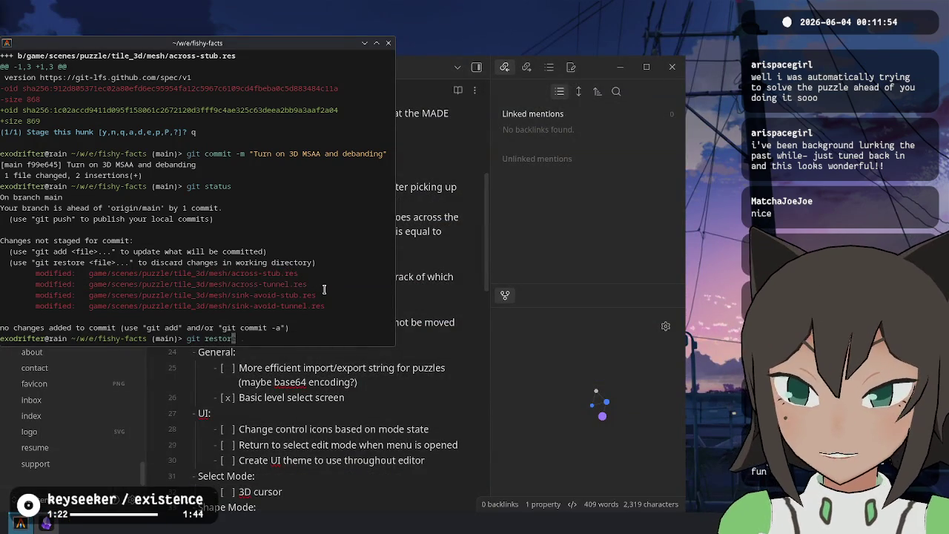
pyautogui.write('e .')
pyautogui.press('Return')
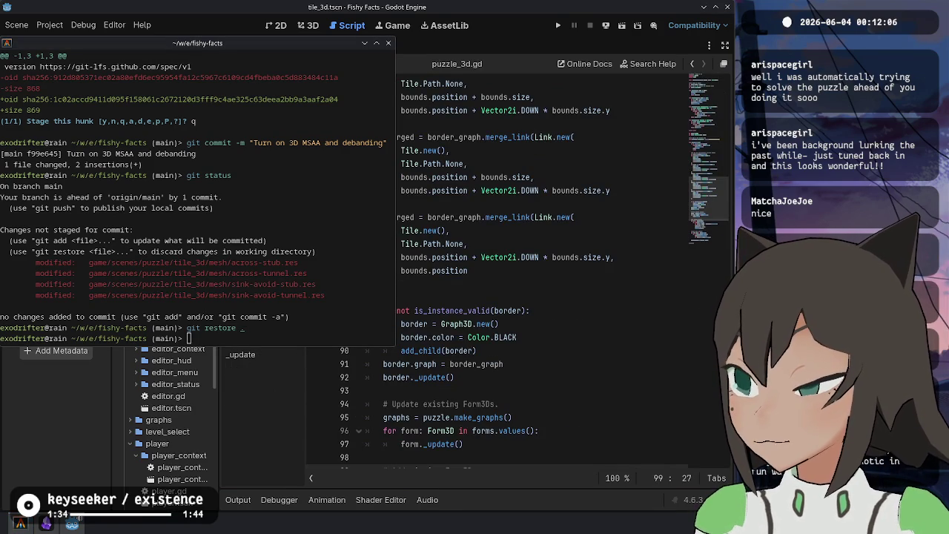
pyautogui.click(250, 189)
pyautogui.hotkey('alt', 'Tab')
pyautogui.write('git restore .')
pyautogui.press('Return')
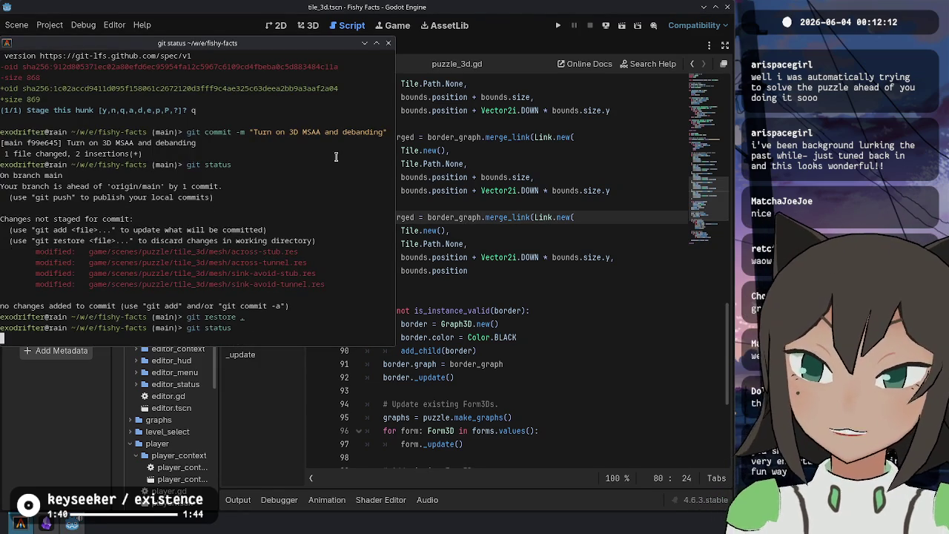
pyautogui.write('git status')
pyautogui.press('Return')
# Check off the "Colors don't update immediately after picking up piece" bug in the TODO note
pyautogui.hotkey('alt', 'Tab')
pyautogui.click(241, 191)
pyautogui.press('Left')
pyautogui.press('Left')
pyautogui.press('Left')
pyautogui.write('x')
pyautogui.press('Delete')
pyautogui.click(458, 90)
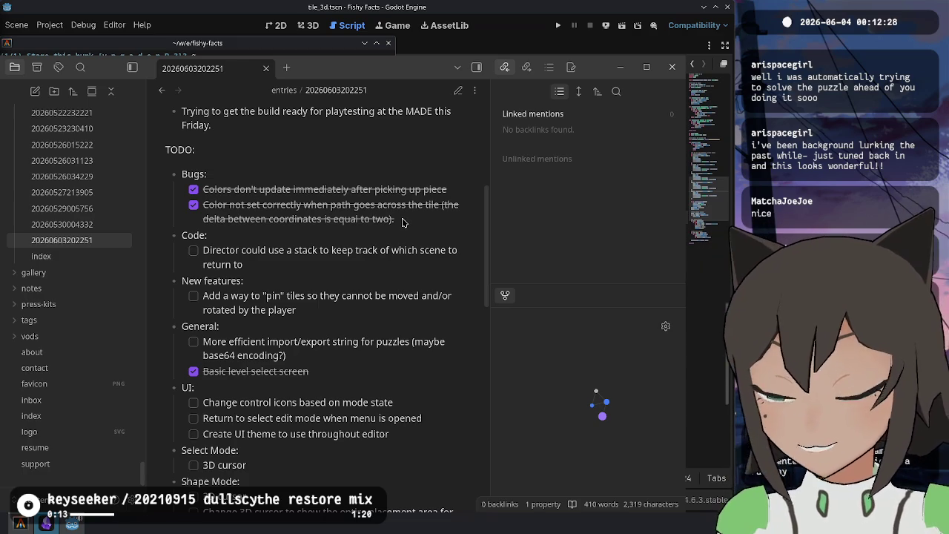
pyautogui.scroll(-3, 388, 239)
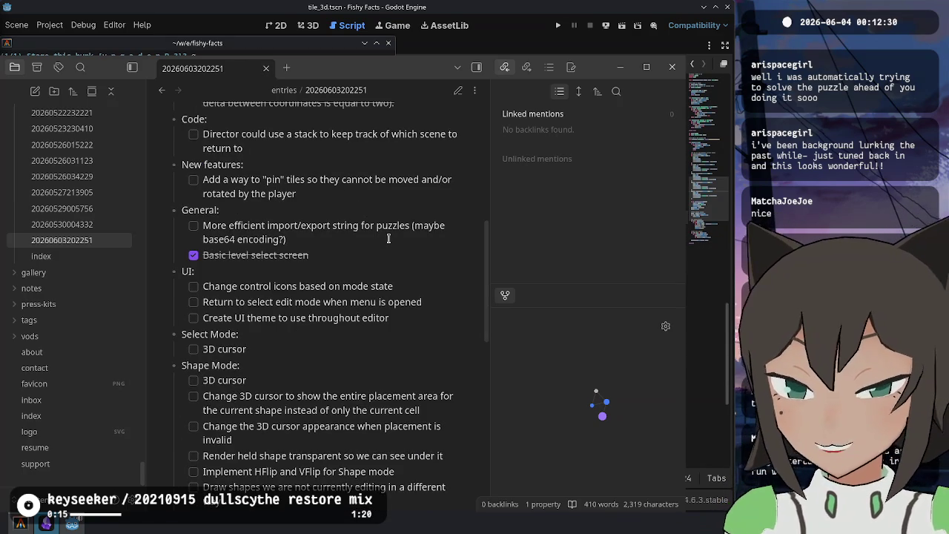
pyautogui.scroll(6, 388, 239)
pyautogui.scroll(-1, 392, 248)
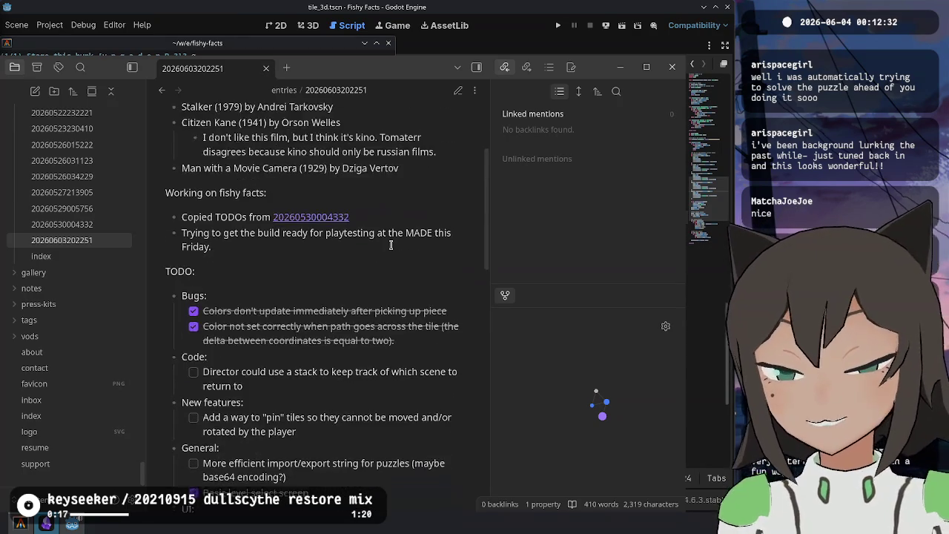
pyautogui.scroll(-5, 391, 248)
pyautogui.scroll(9, 394, 243)
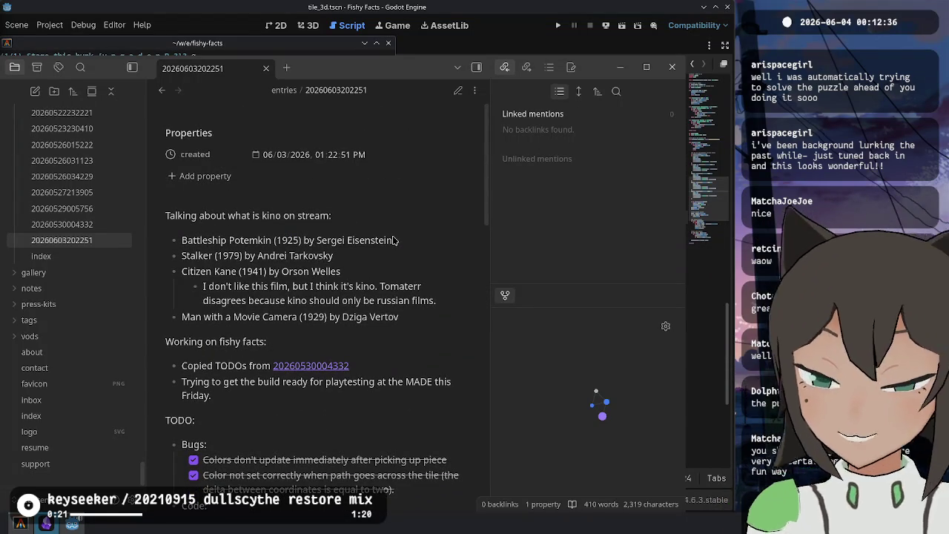
pyautogui.hotkey('ctrl', 'e')
pyautogui.hotkey('ctrl', 'e')
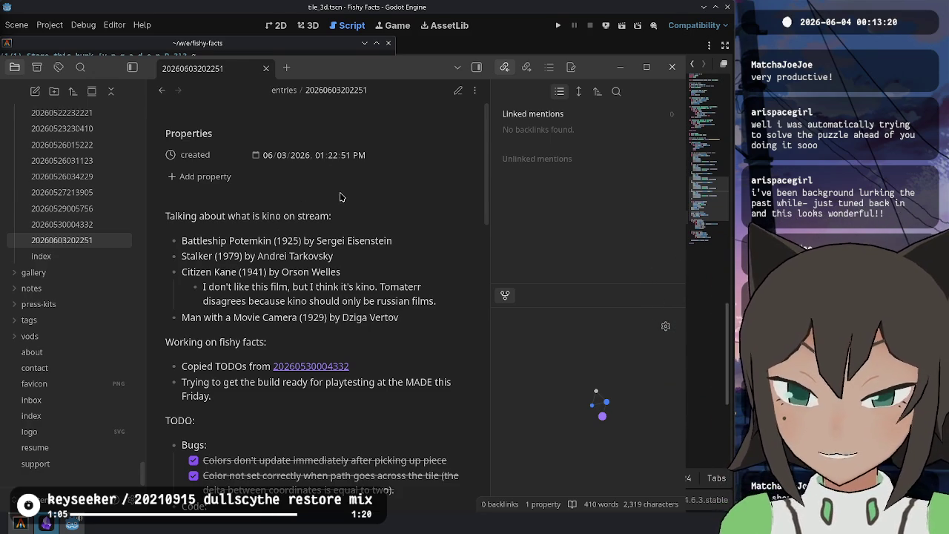
pyautogui.scroll(-6, 340, 197)
pyautogui.scroll(-8, 353, 212)
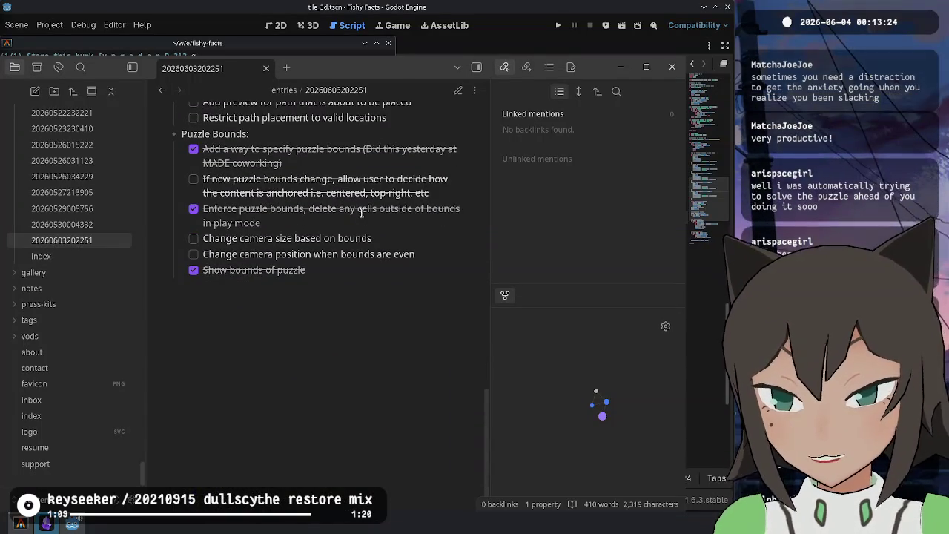
pyautogui.scroll(12, 361, 212)
pyautogui.scroll(3, 363, 215)
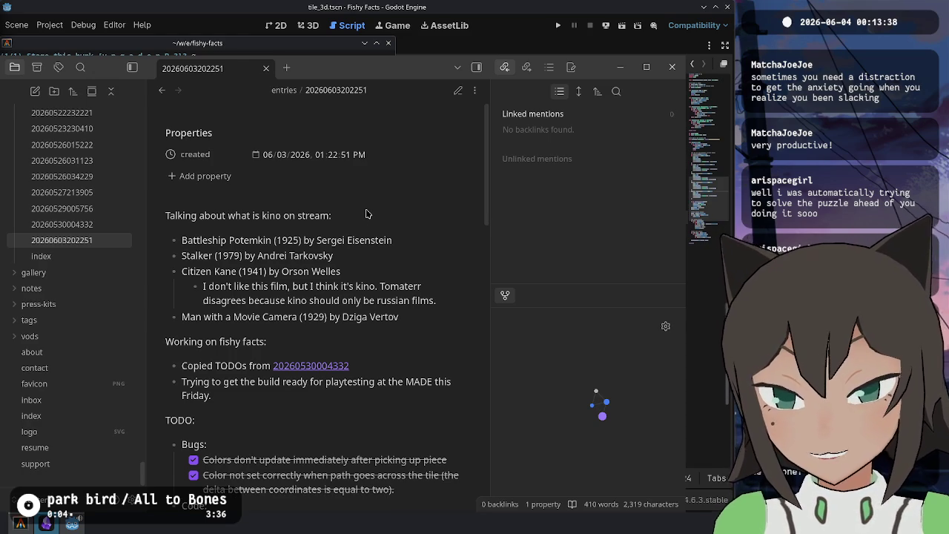
pyautogui.scroll(-3, 365, 213)
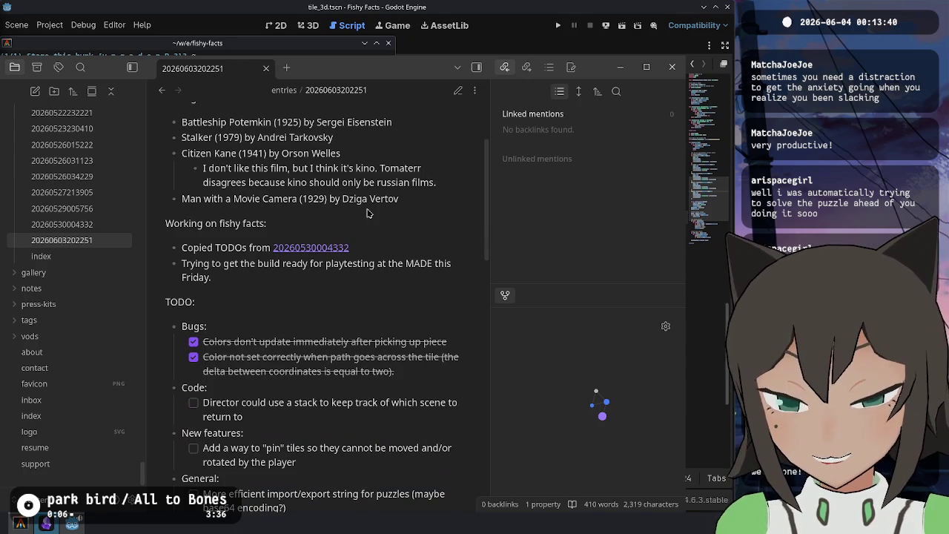
pyautogui.scroll(-6, 366, 213)
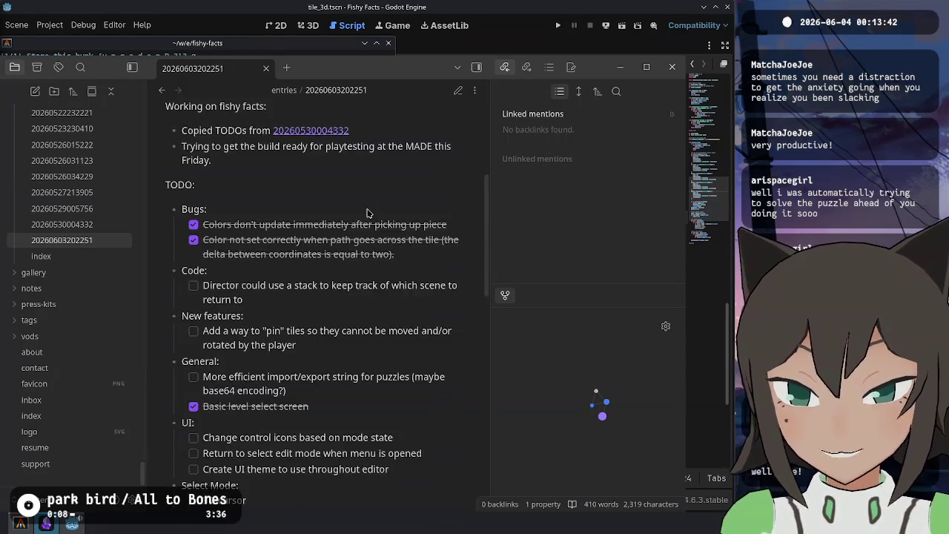
pyautogui.scroll(-9, 368, 212)
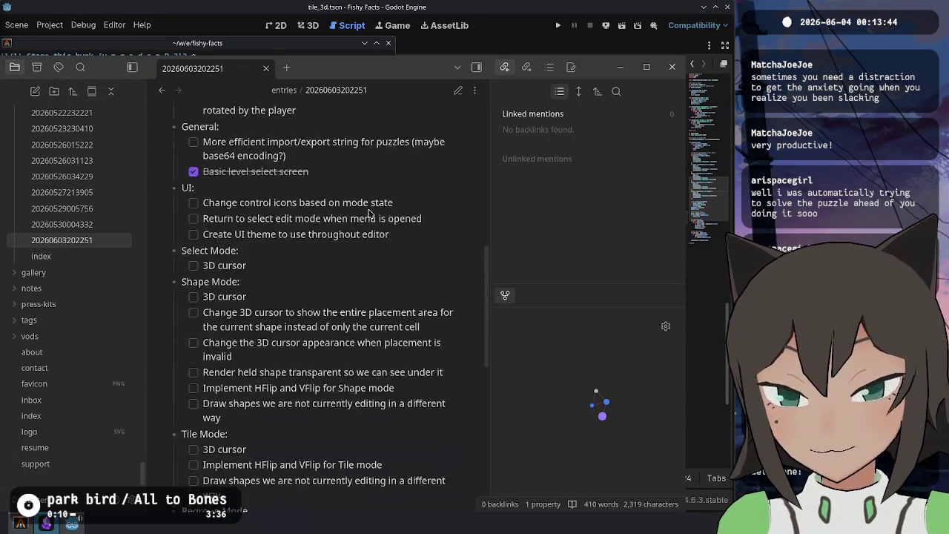
pyautogui.scroll(-5, 369, 211)
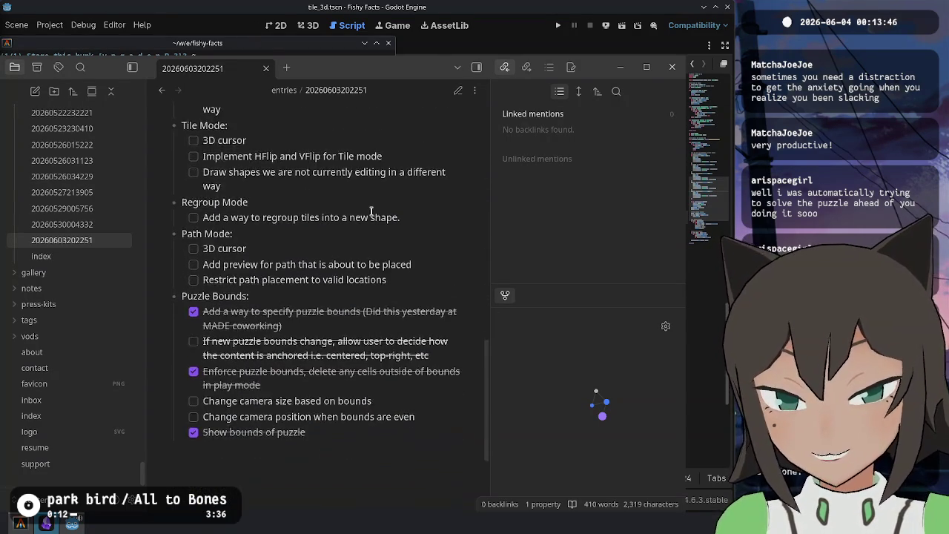
pyautogui.scroll(15, 378, 215)
pyautogui.scroll(8, 387, 215)
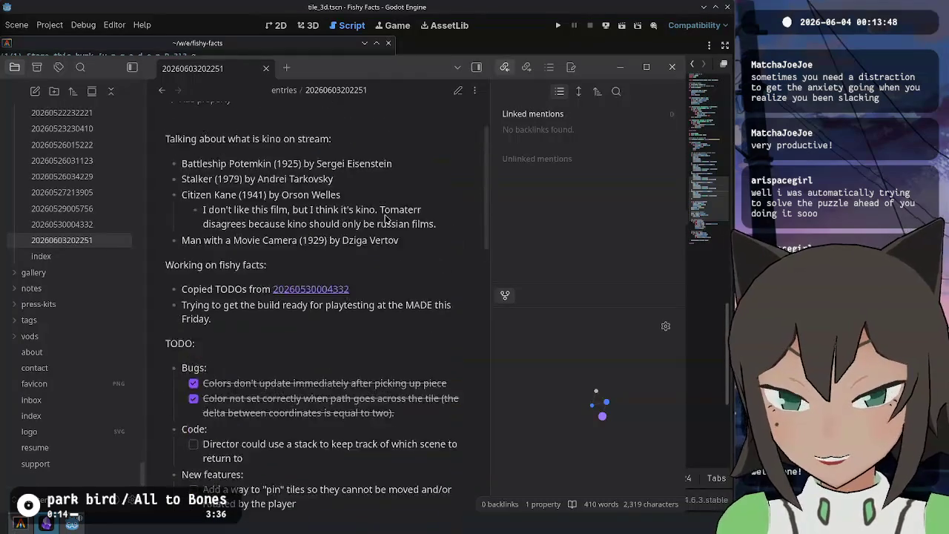
pyautogui.scroll(-8, 355, 326)
pyautogui.scroll(-15, 343, 310)
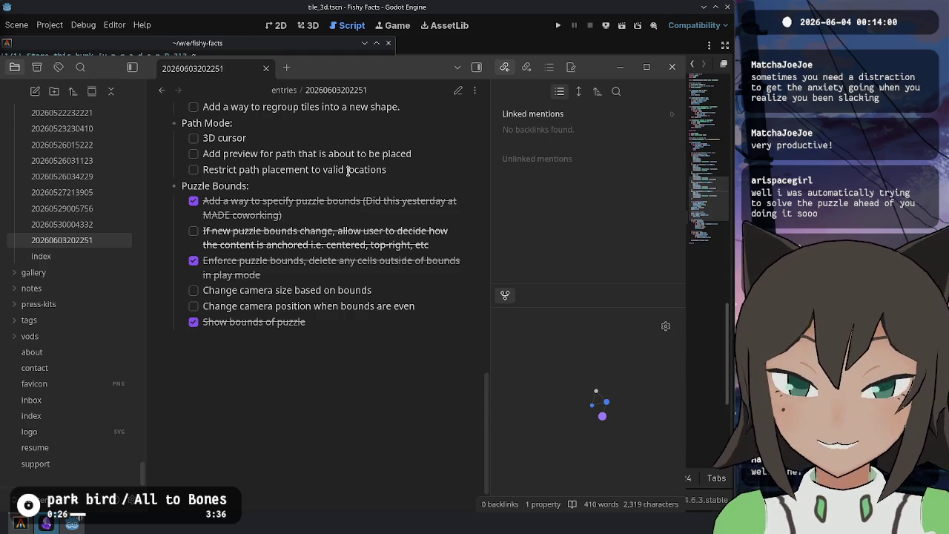
pyautogui.scroll(5, 348, 173)
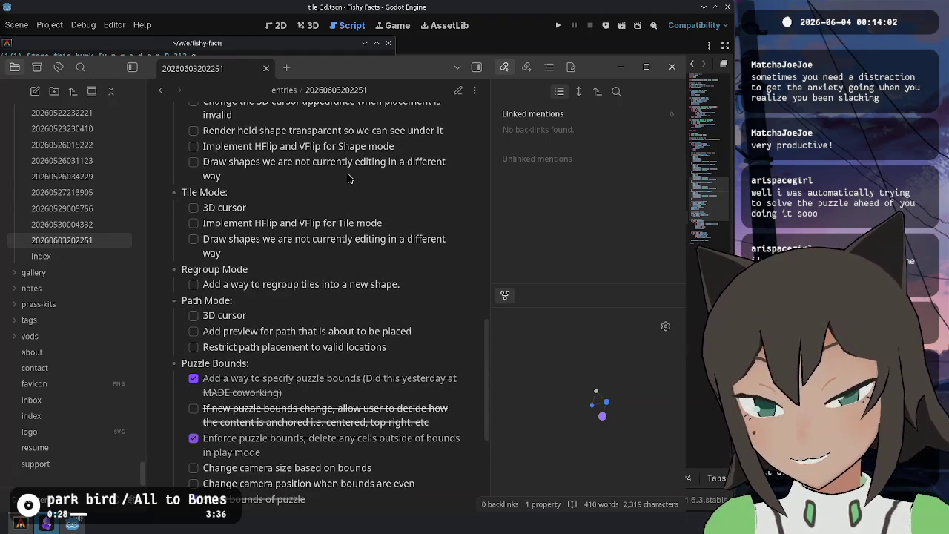
pyautogui.scroll(2, 346, 197)
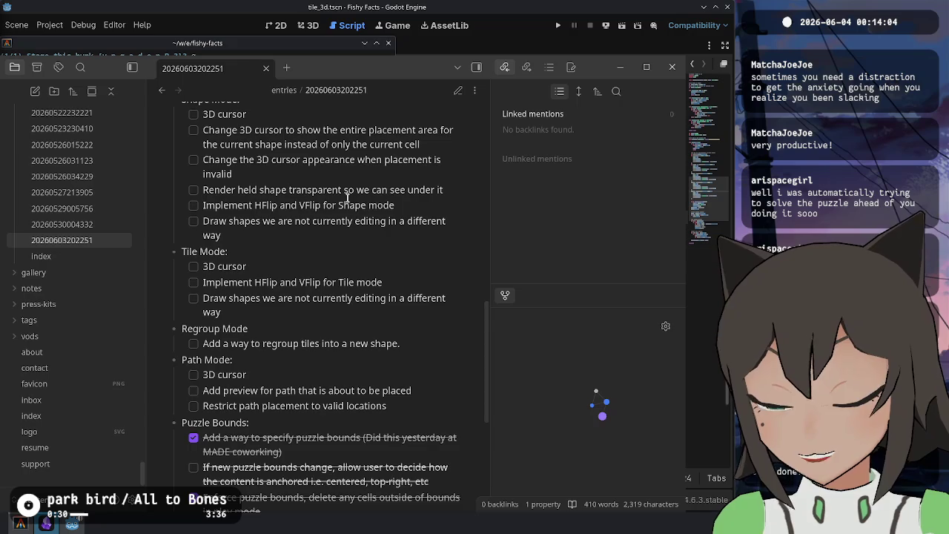
pyautogui.scroll(10, 348, 201)
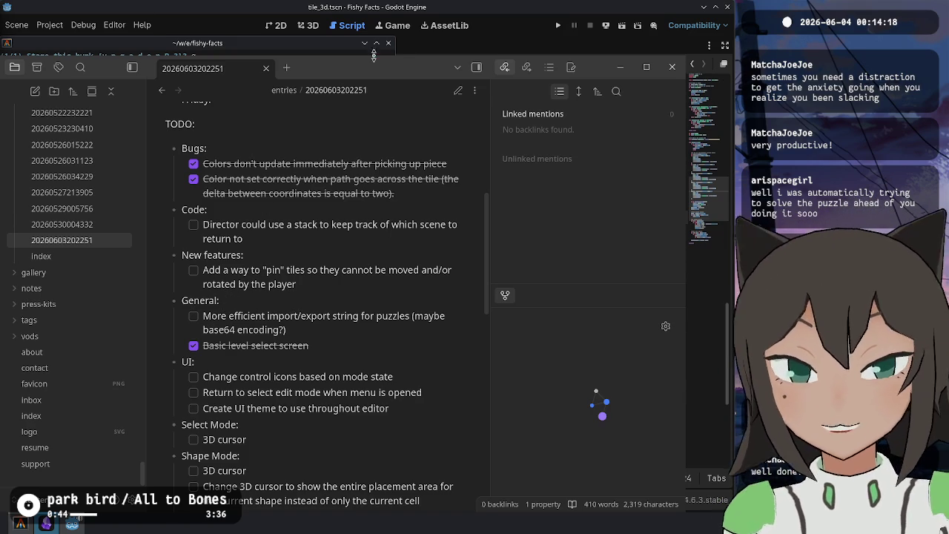
pyautogui.click(259, 55)
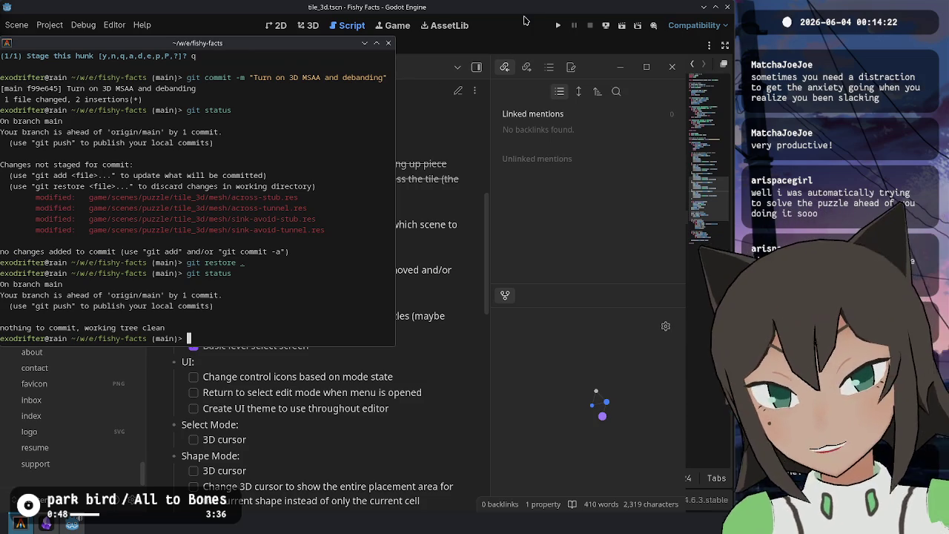
# Bring the Godot editor back to the front, showing puzzle_3d.gd
pyautogui.click(524, 20)
pyautogui.moveTo(72, 523)
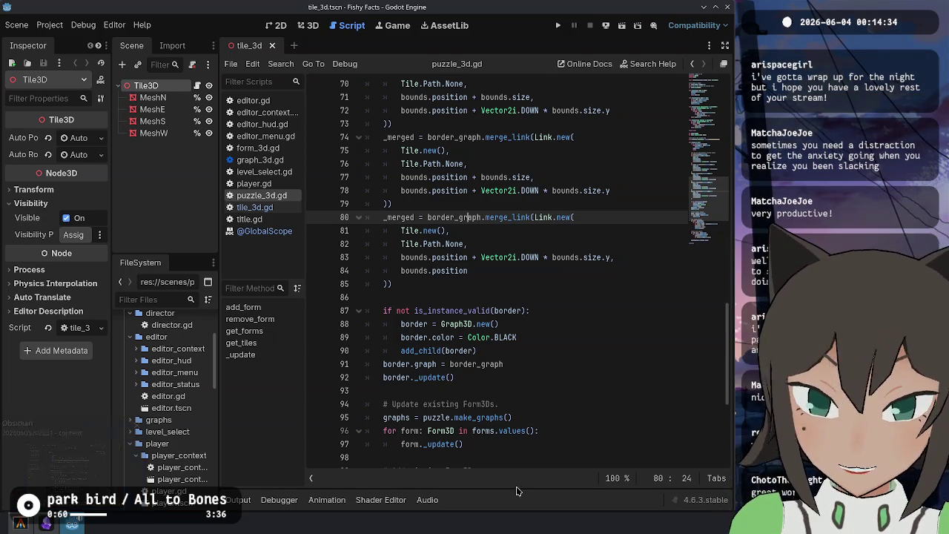
# Close all open scripts from the puzzle_3d.gd context menu
pyautogui.click(571, 267)
pyautogui.scroll(15, 508, 348)
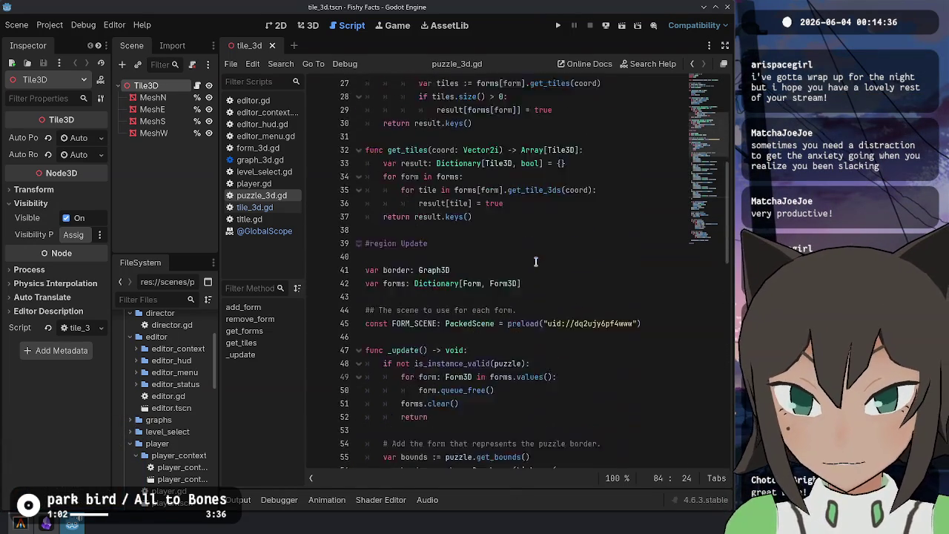
pyautogui.scroll(9, 535, 261)
pyautogui.click(568, 206)
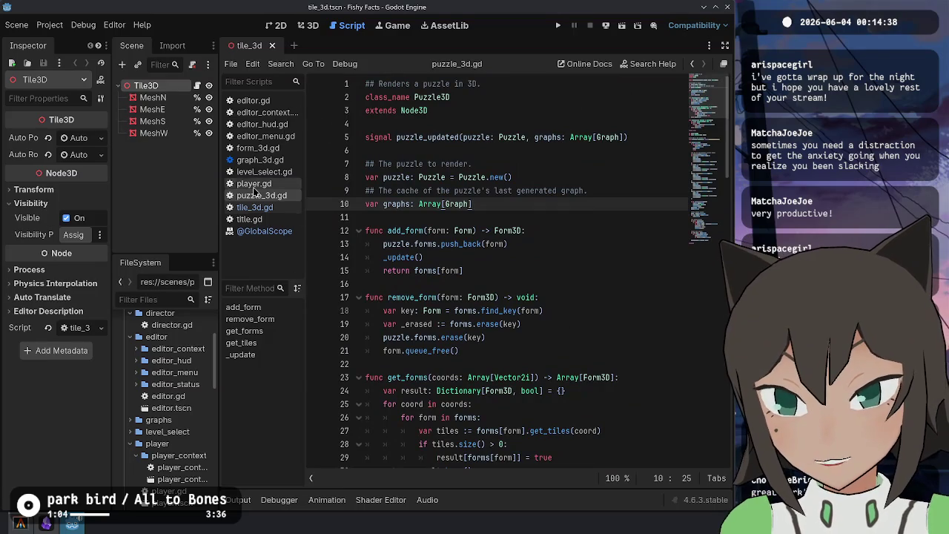
pyautogui.rightClick(287, 198)
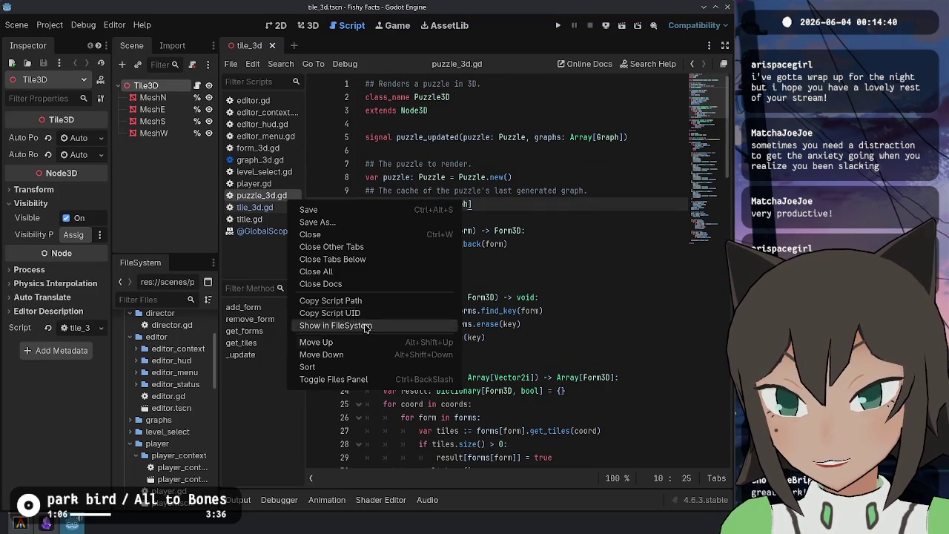
pyautogui.click(373, 271)
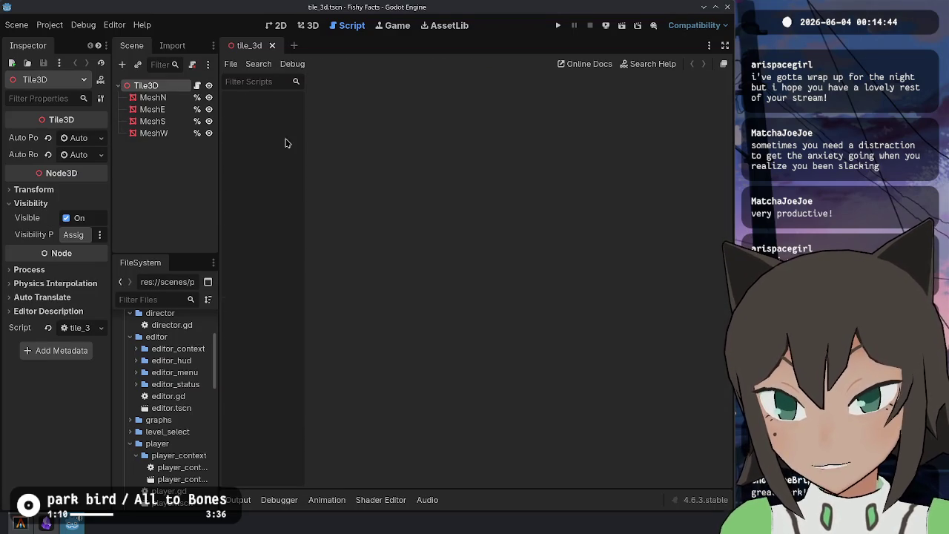
# Open director.gd and look over its opening lines 2 through 10
pyautogui.doubleClick(164, 324)
pyautogui.click(500, 89)
pyautogui.hotkey('ctrl', 'a')
pyautogui.click(510, 322)
pyautogui.hotkey('ctrl', 'a')
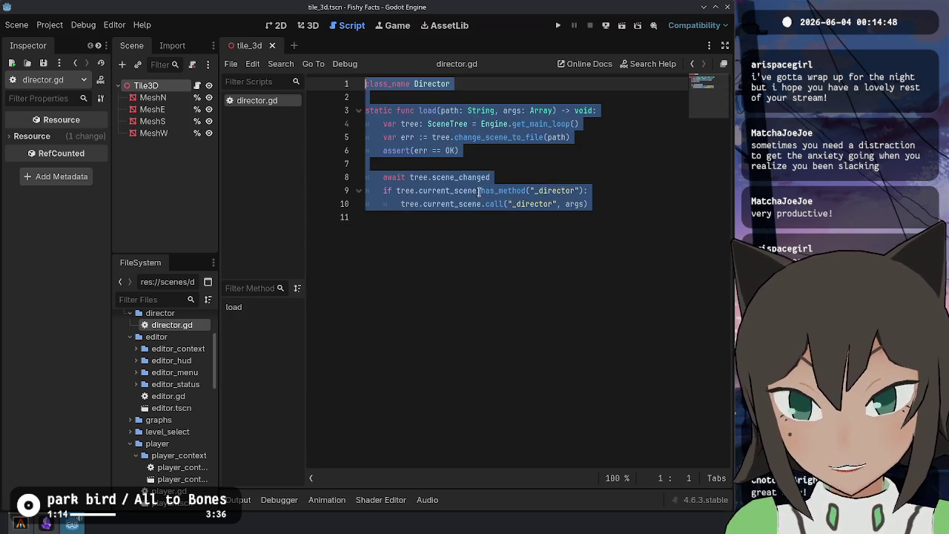
pyautogui.click(508, 224)
pyautogui.moveTo(447, 98); pyautogui.dragTo(459, 204)
pyautogui.click(470, 248)
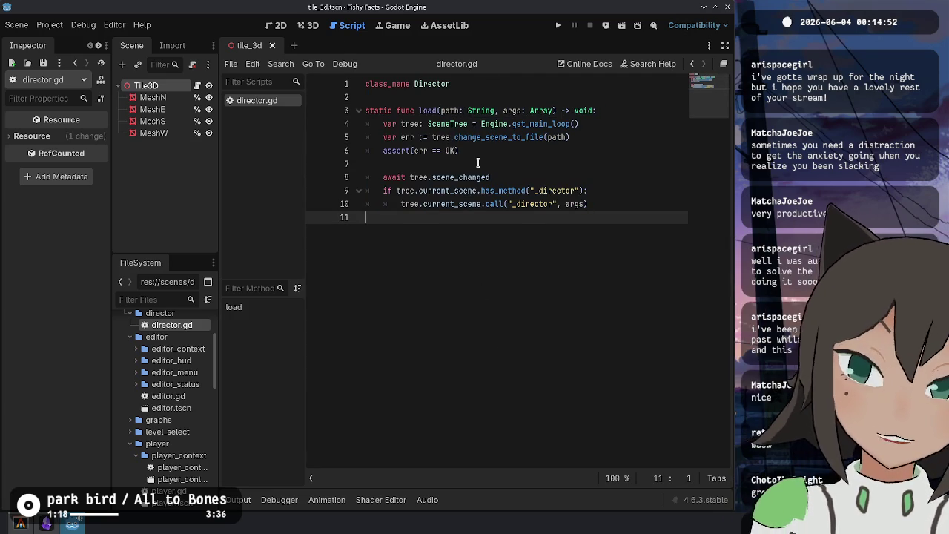
# Browse the FileSystem dock and collapse the tile_3d folder
pyautogui.click(460, 97)
pyautogui.click(548, 260)
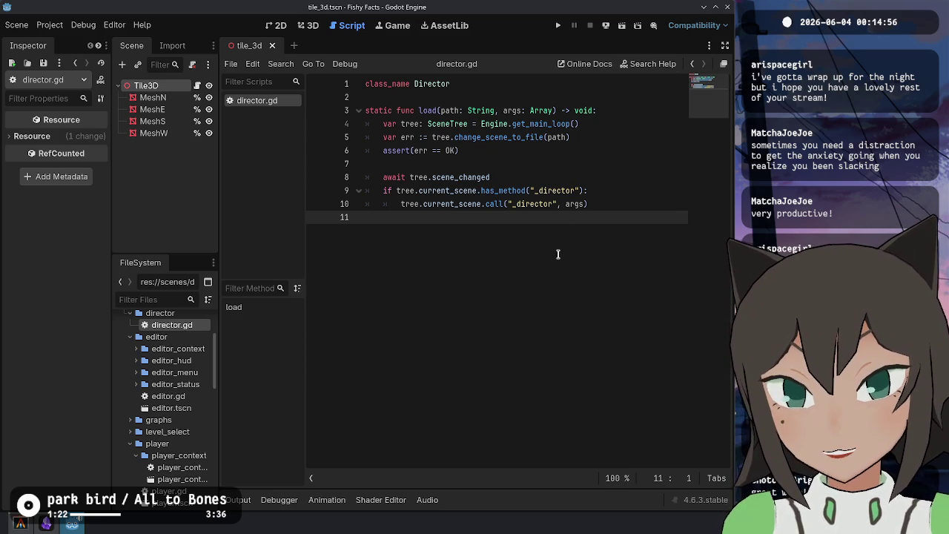
pyautogui.scroll(3, 200, 345)
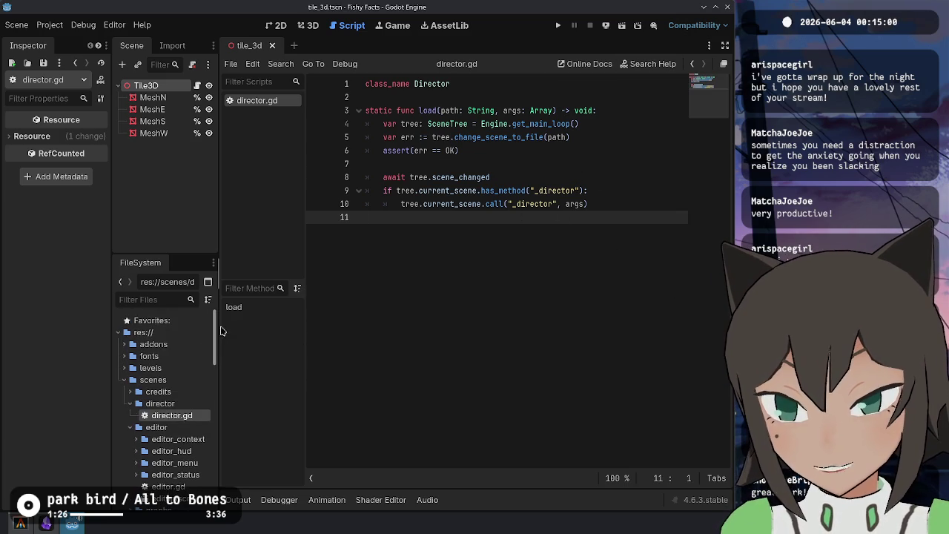
pyautogui.scroll(-3, 215, 356)
pyautogui.moveTo(222, 369); pyautogui.dragTo(222, 403)
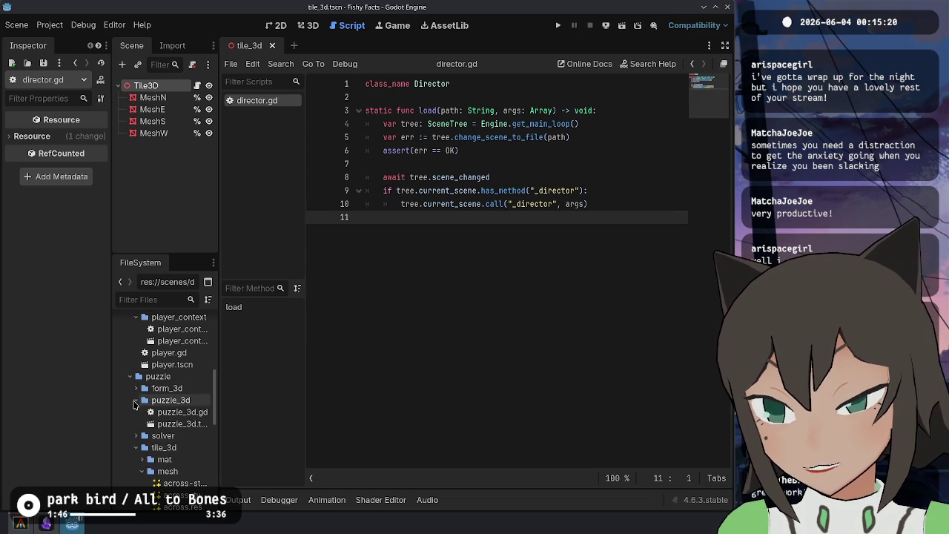
pyautogui.click(135, 423)
pyautogui.scroll(2, 149, 415)
pyautogui.scroll(-4, 152, 406)
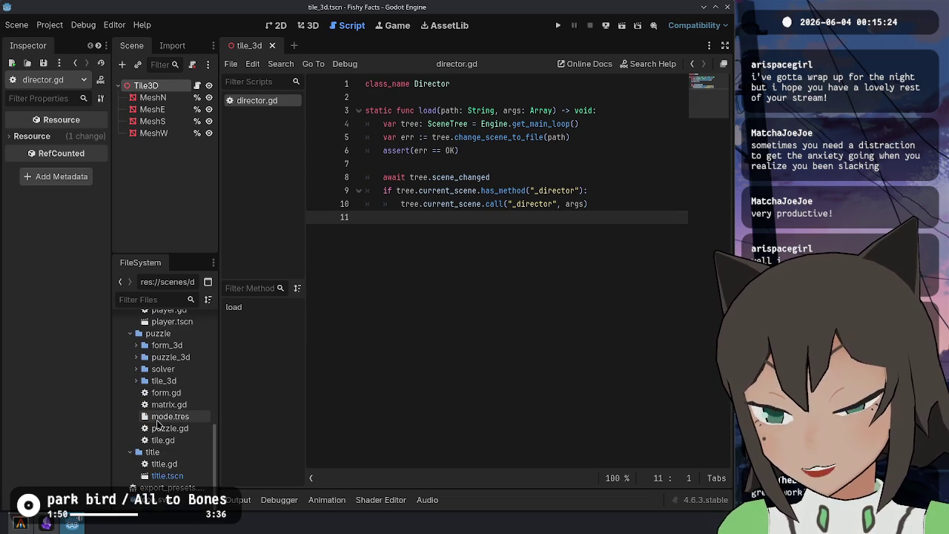
# Open puzzle.gd and read down through its Dye enum
pyautogui.doubleClick(159, 428)
pyautogui.click(587, 290)
pyautogui.click(567, 243)
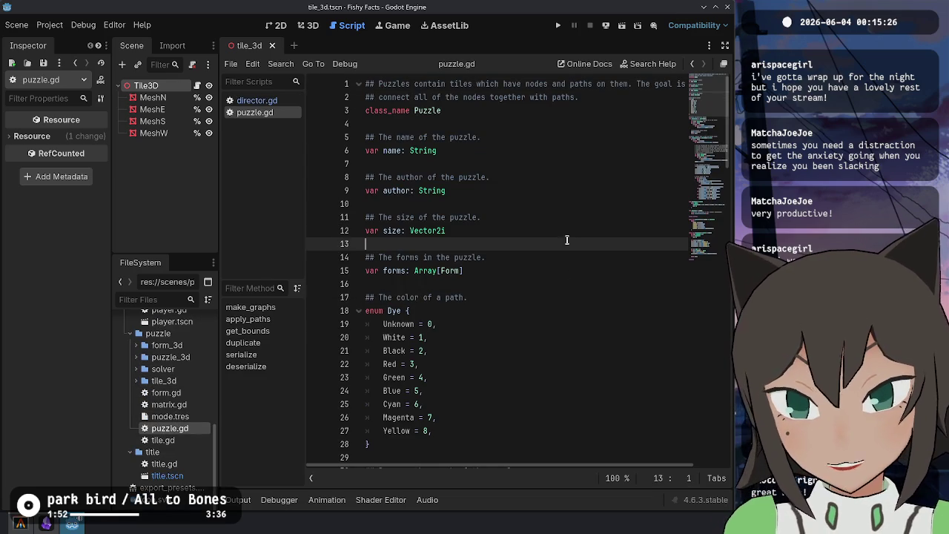
pyautogui.click(549, 287)
pyautogui.click(498, 355)
pyautogui.scroll(-4, 521, 324)
pyautogui.click(521, 323)
# Scan the make_graphs function in puzzle.gd, then run the project to its level select
pyautogui.click(548, 391)
pyautogui.click(556, 434)
pyautogui.click(599, 417)
pyautogui.click(610, 404)
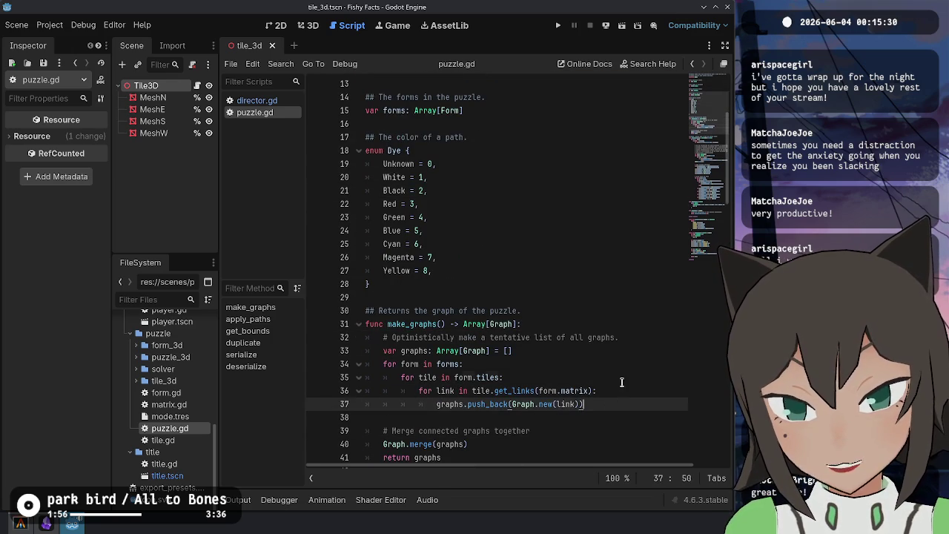
pyautogui.click(616, 378)
pyautogui.click(619, 350)
pyautogui.click(562, 25)
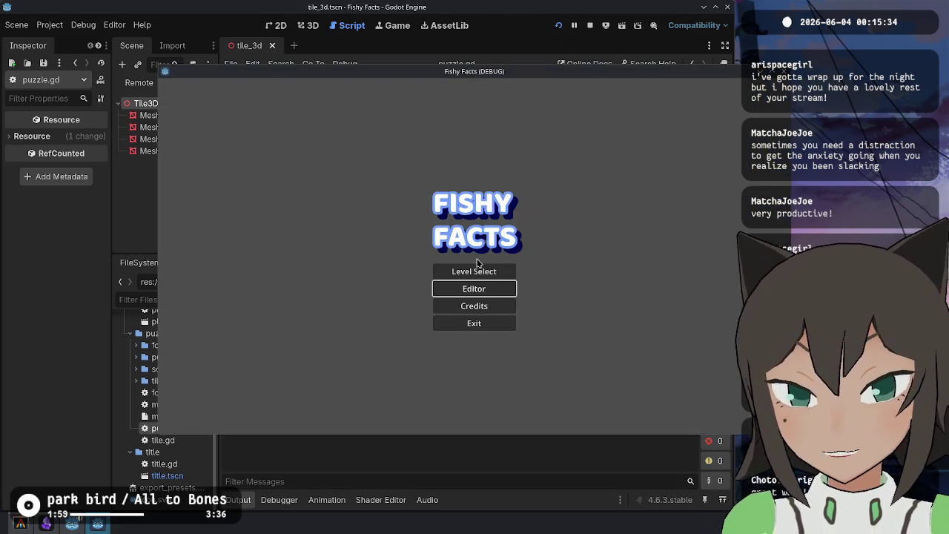
pyautogui.click(479, 265)
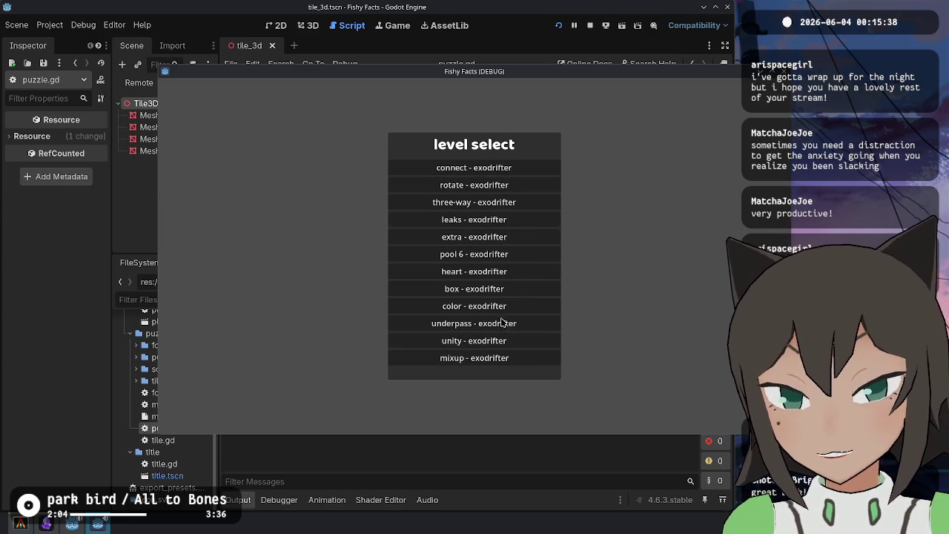
# Try the mixup level, then the color level's green-dot tile, and return to the title menu
pyautogui.click(494, 357)
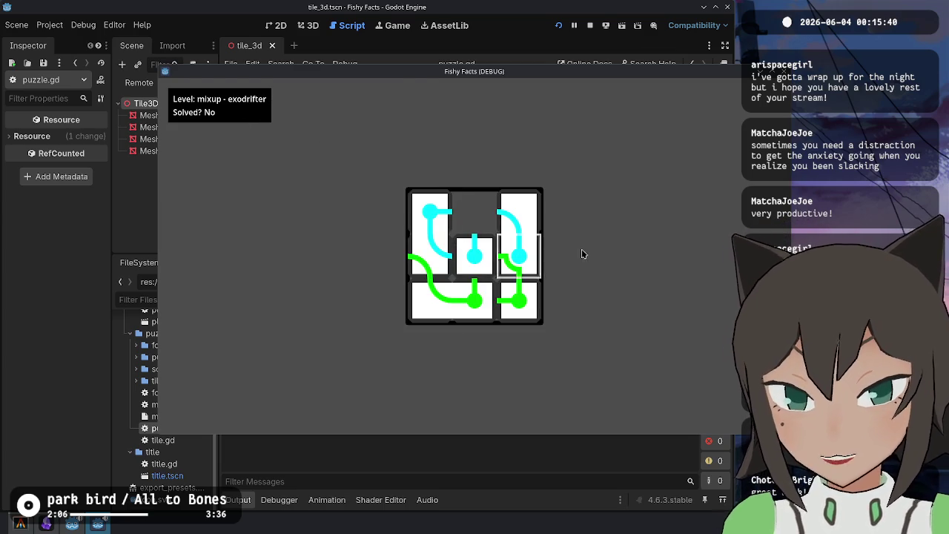
pyautogui.press('Escape')
pyautogui.click(472, 307)
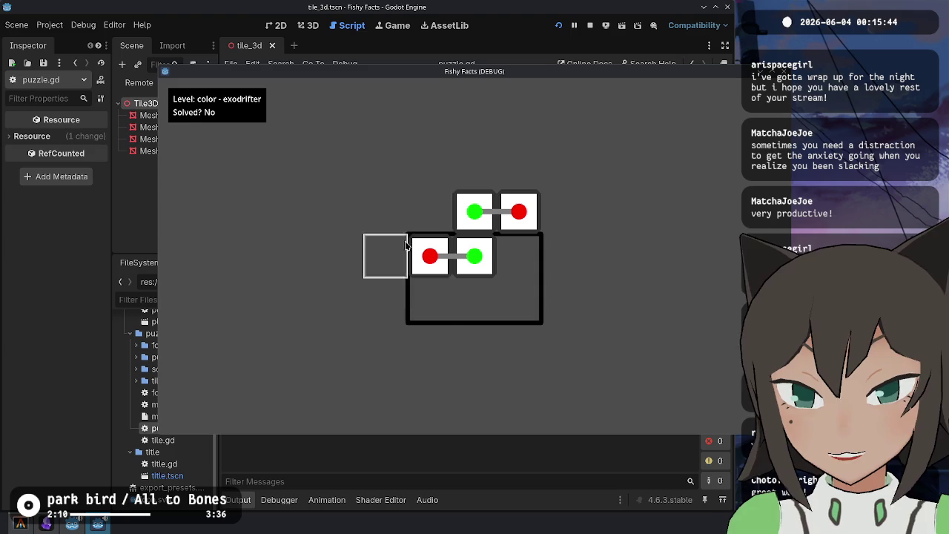
pyautogui.click(458, 222)
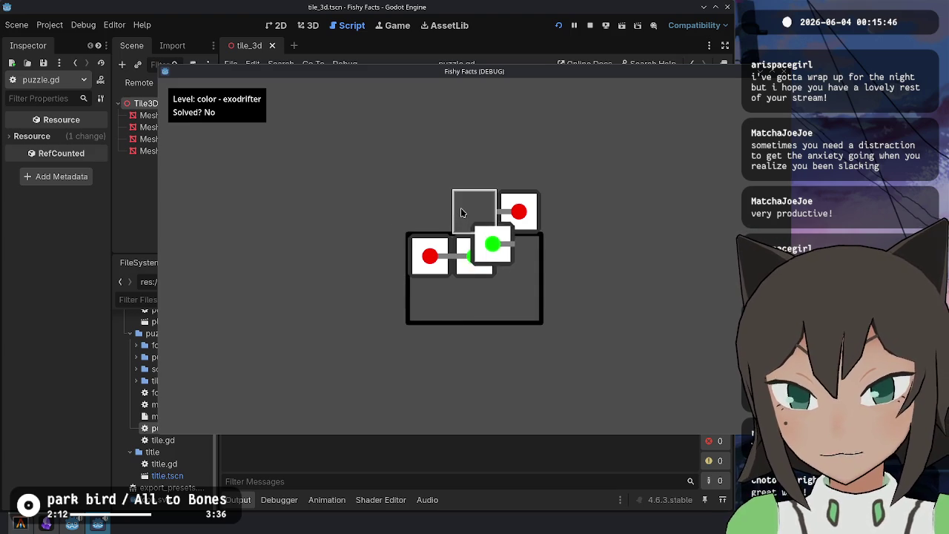
pyautogui.press('Escape')
pyautogui.press('Escape')
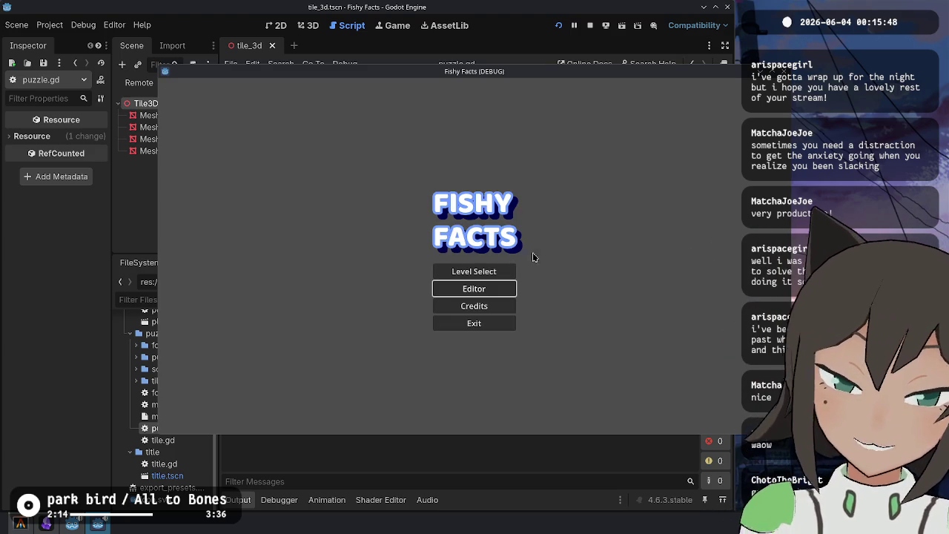